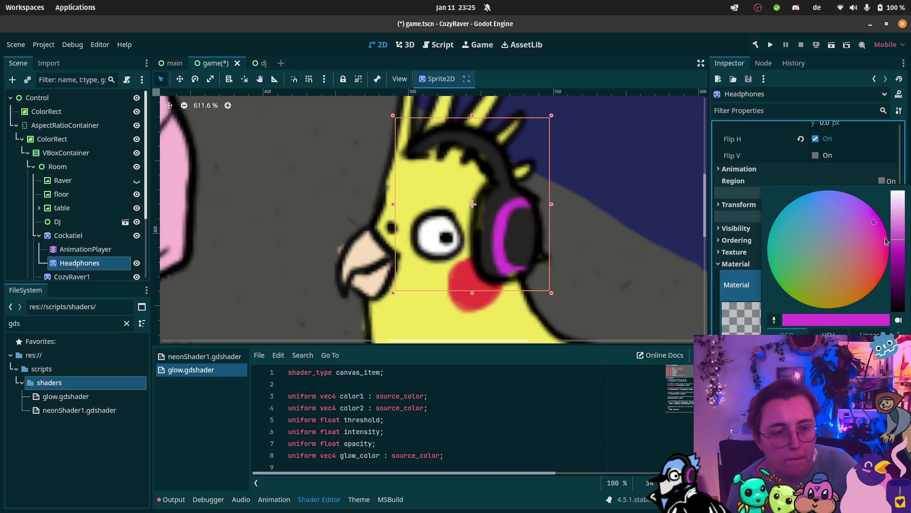
Lighten the picked colour and close the colour picker
{"action": "left_click", "coordinate": [898, 228]}
{"action": "key", "text": "Escape"}
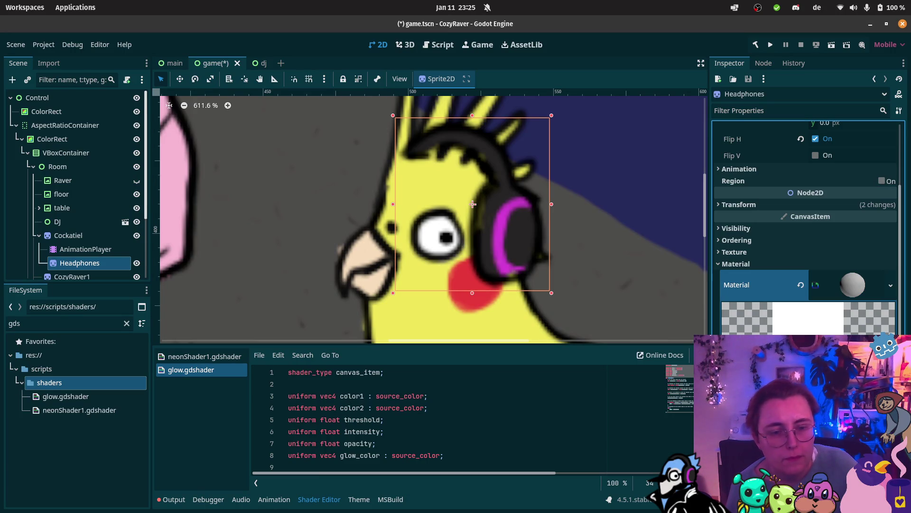
{"action": "scroll", "coordinate": [807, 223], "scroll_direction": "down", "scroll_amount": 2}
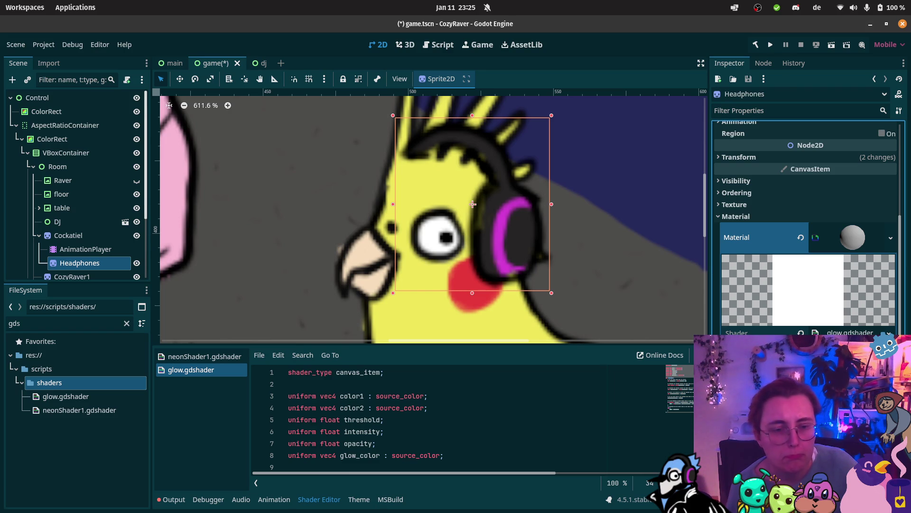
Set the material colour by sampling the headphones with the eyedropper
{"action": "left_click", "coordinate": [831, 343]}
{"action": "left_click", "coordinate": [775, 208]}
{"action": "left_click", "coordinate": [499, 242]}
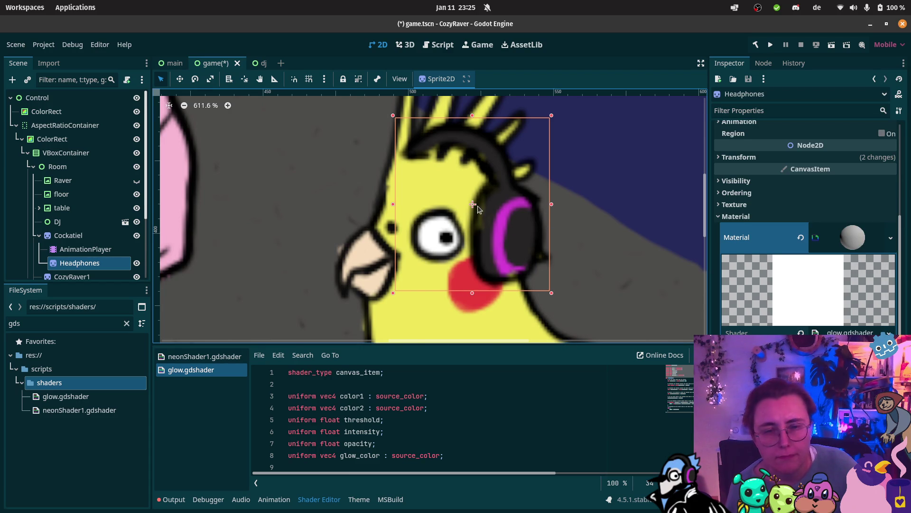
Zoom the viewport, then bring up previews of the open Firefox windows
{"action": "scroll", "coordinate": [472, 207], "scroll_direction": "down", "scroll_amount": 7}
{"action": "scroll", "coordinate": [473, 208], "scroll_direction": "up", "scroll_amount": 10}
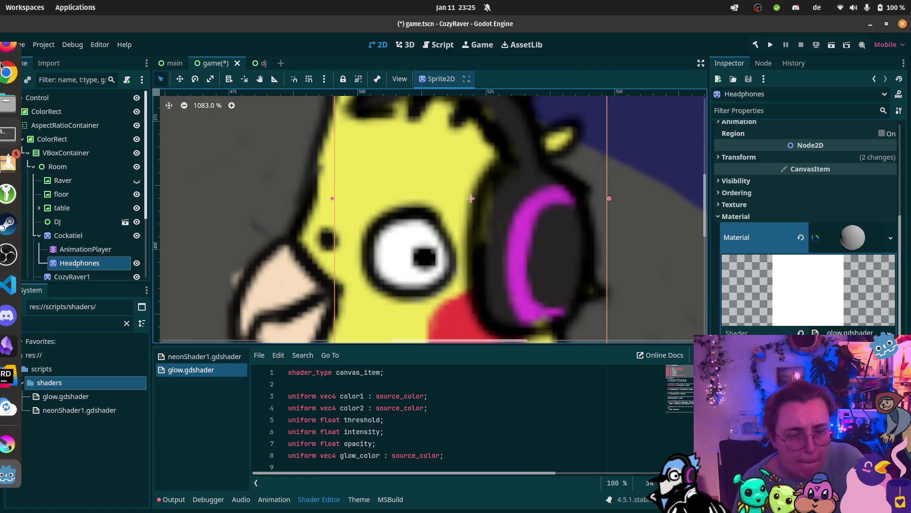
{"action": "left_click", "coordinate": [17, 57]}
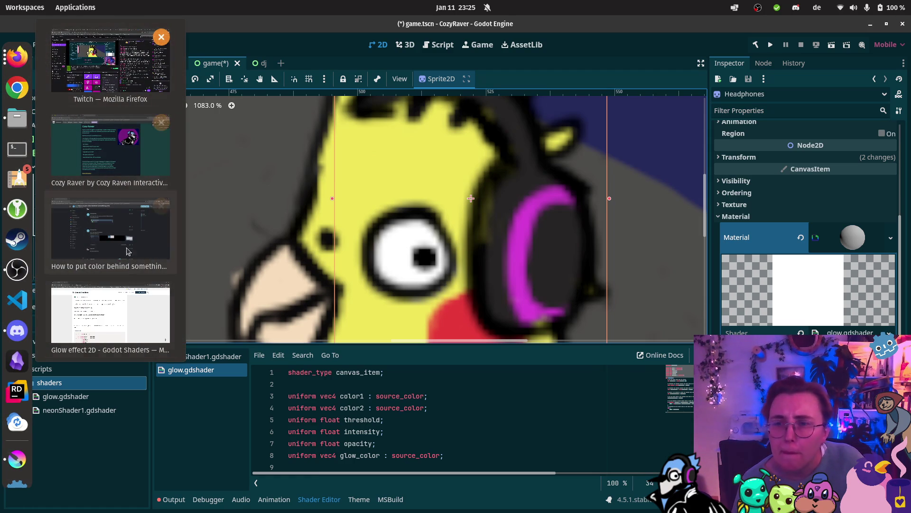
Switch to the Glow effect 2D shader page and scroll to its Live Preview
{"action": "left_click", "coordinate": [110, 313]}
{"action": "scroll", "coordinate": [412, 337], "scroll_direction": "down", "scroll_amount": 5}
{"action": "scroll", "coordinate": [418, 332], "scroll_direction": "down", "scroll_amount": 7}
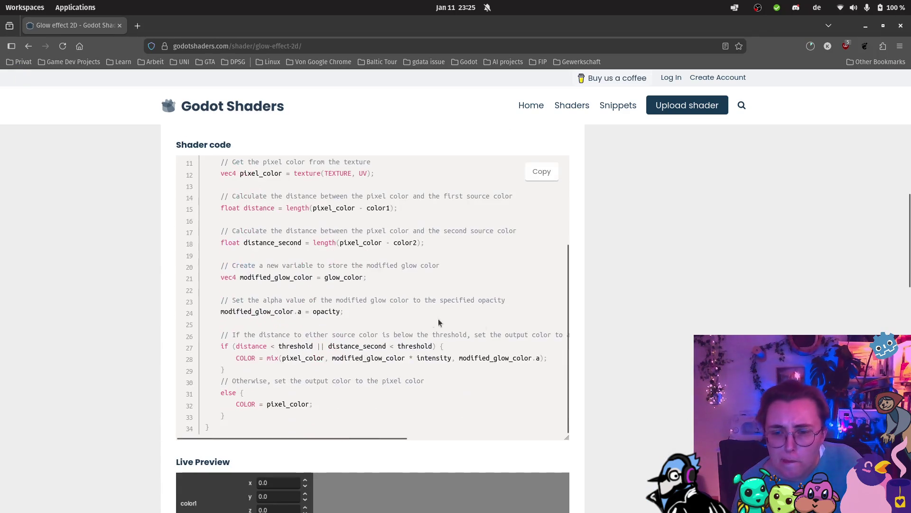
{"action": "scroll", "coordinate": [641, 335], "scroll_direction": "down", "scroll_amount": 3}
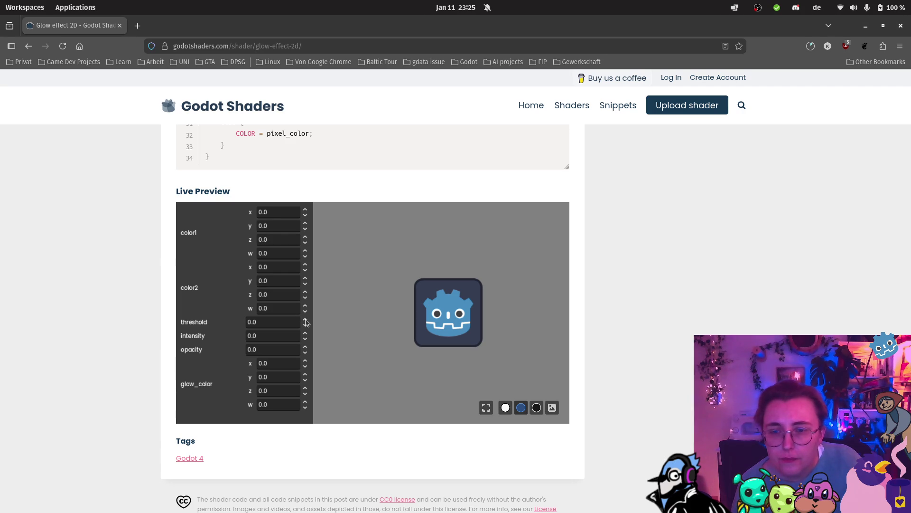
Set the live preview intensity to 10 and threshold to 5
{"action": "double_click", "coordinate": [305, 333]}
{"action": "triple_click", "coordinate": [307, 335]}
{"action": "triple_click", "coordinate": [306, 335]}
{"action": "type", "text": "1.7"}
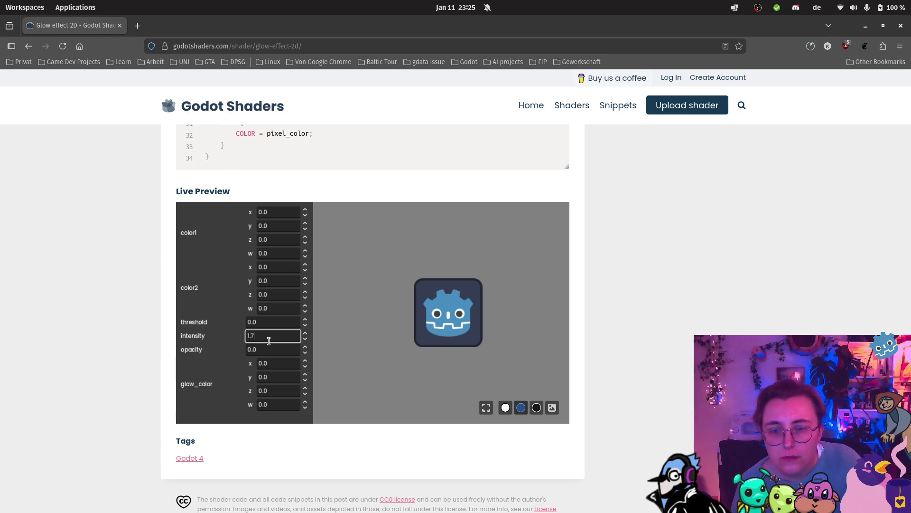
{"action": "type", "text": "10"}
{"action": "left_click", "coordinate": [262, 323]}
{"action": "double_click", "coordinate": [262, 323]}
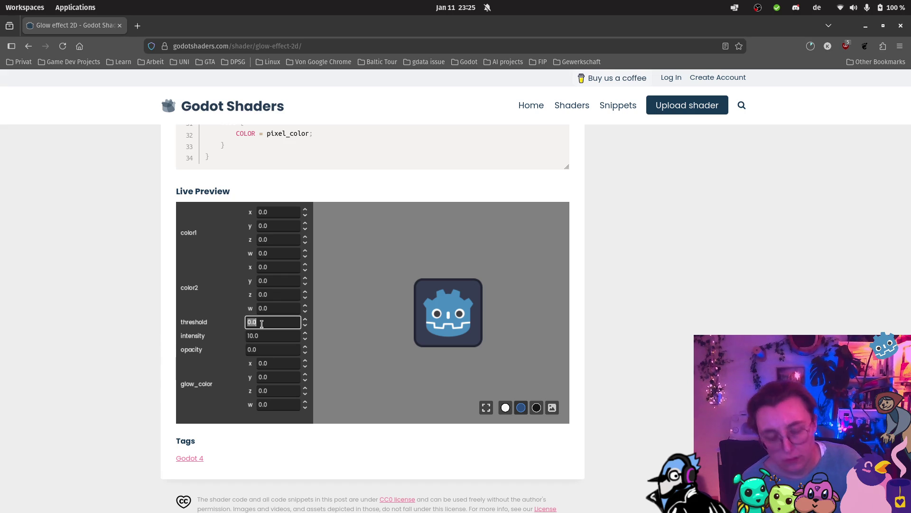
{"action": "type", "text": "5"}
{"action": "key", "text": "Return"}
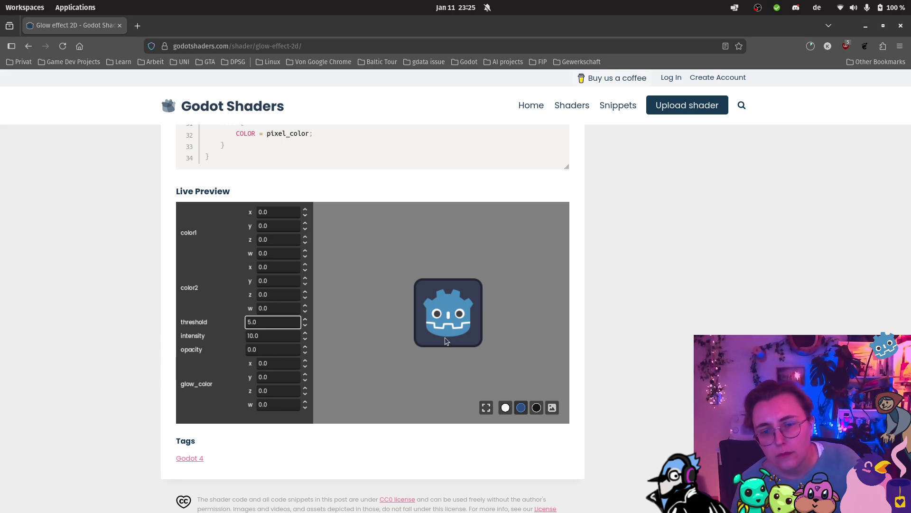
Try black and light preview backgrounds and test opacity values 5.0 and 1.0
{"action": "left_click", "coordinate": [536, 408]}
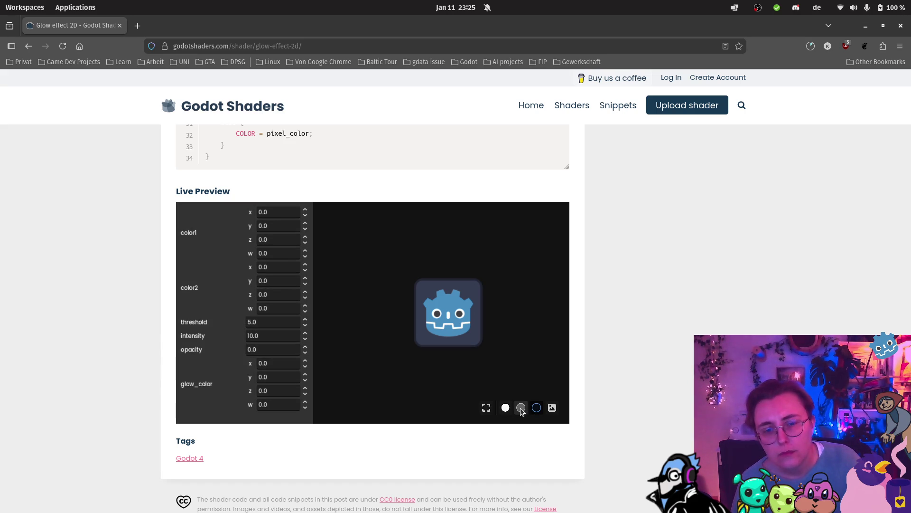
{"action": "left_click", "coordinate": [505, 407]}
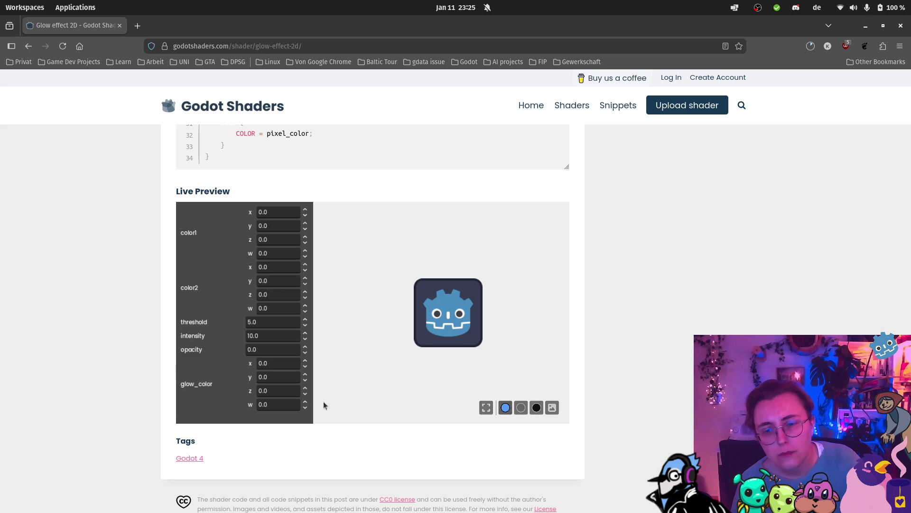
{"action": "left_click", "coordinate": [268, 378]}
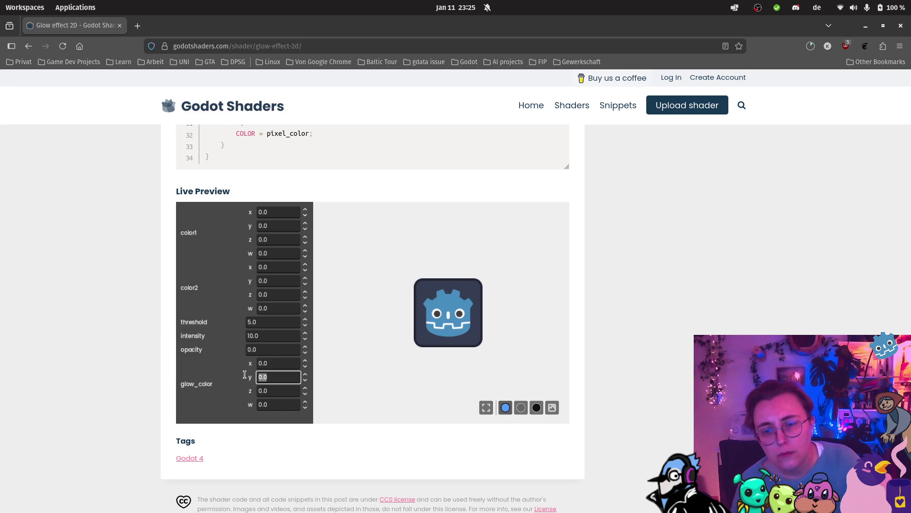
{"action": "left_click", "coordinate": [271, 362]}
{"action": "left_click", "coordinate": [261, 351]}
{"action": "type", "text": "5.0"}
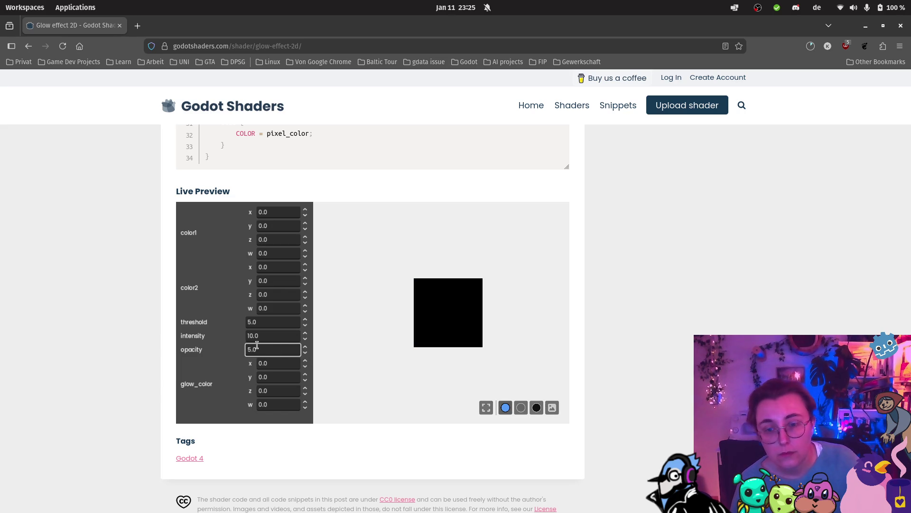
{"action": "key", "text": "BackSpace"}
{"action": "key", "text": "BackSpace"}
{"action": "key", "text": "BackSpace"}
{"action": "type", "text": "1.0"}
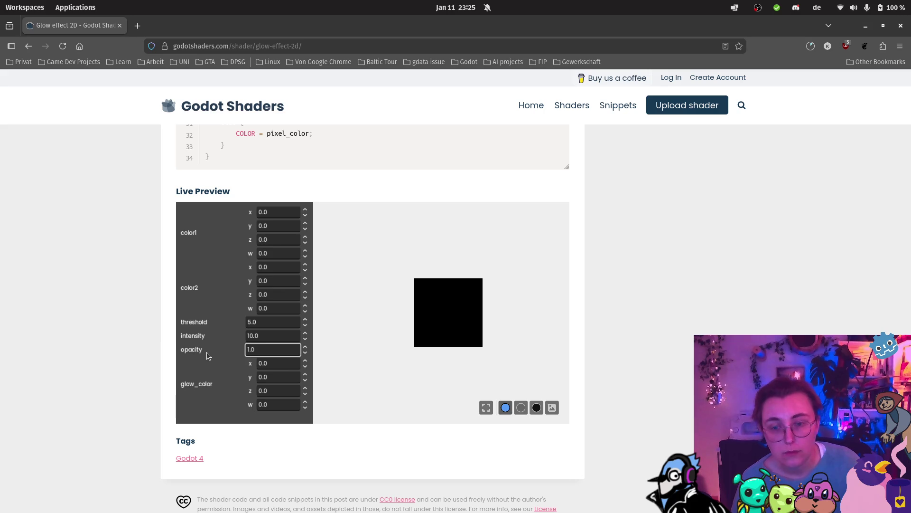
{"action": "key", "text": "BackSpace"}
{"action": "key", "text": "BackSpace"}
{"action": "key", "text": "BackSpace"}
Set the preview opacity back to 0.0 and read the shader's parameter description
{"action": "type", "text": "0.0"}
{"action": "mouse_move", "coordinate": [22, 223]}
{"action": "scroll", "coordinate": [92, 140], "scroll_direction": "up", "scroll_amount": 15}
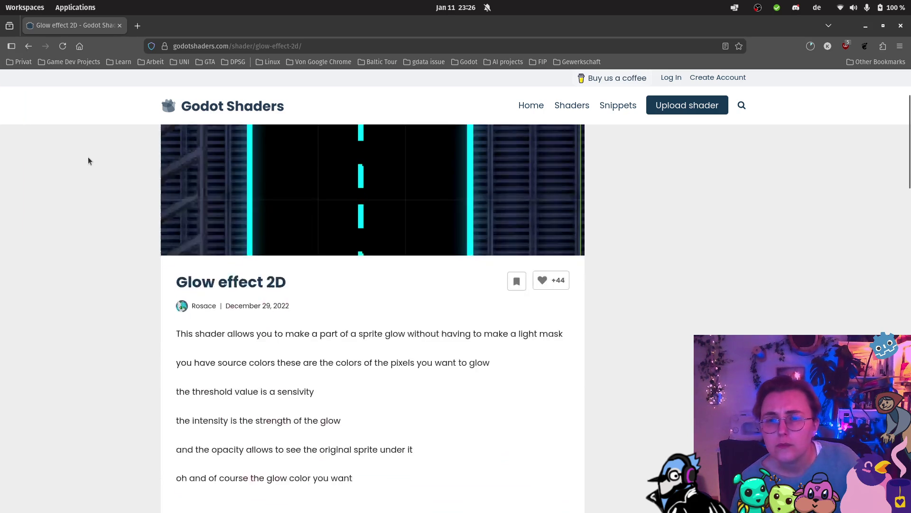
{"action": "scroll", "coordinate": [260, 219], "scroll_direction": "down", "scroll_amount": 3}
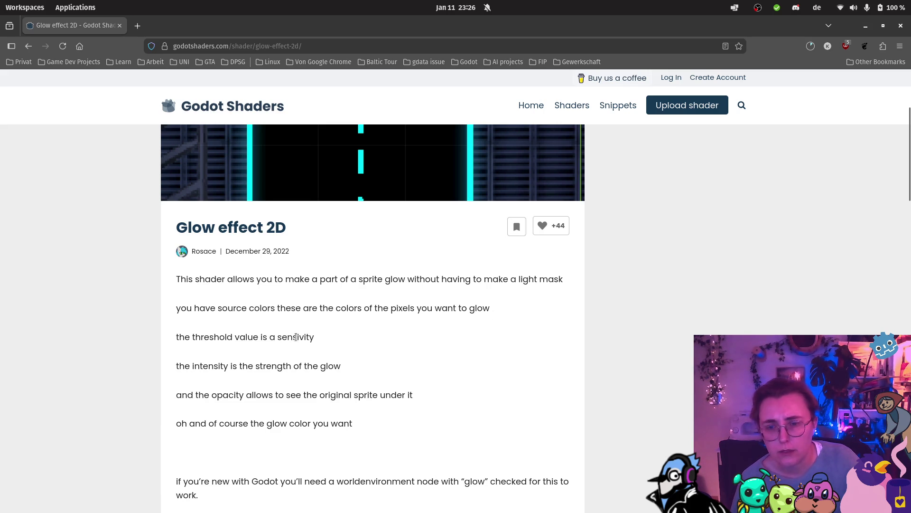
Scroll down to the WorldEnvironment requirement and shader code, then return to Godot
{"action": "scroll", "coordinate": [439, 341], "scroll_direction": "down", "scroll_amount": 1}
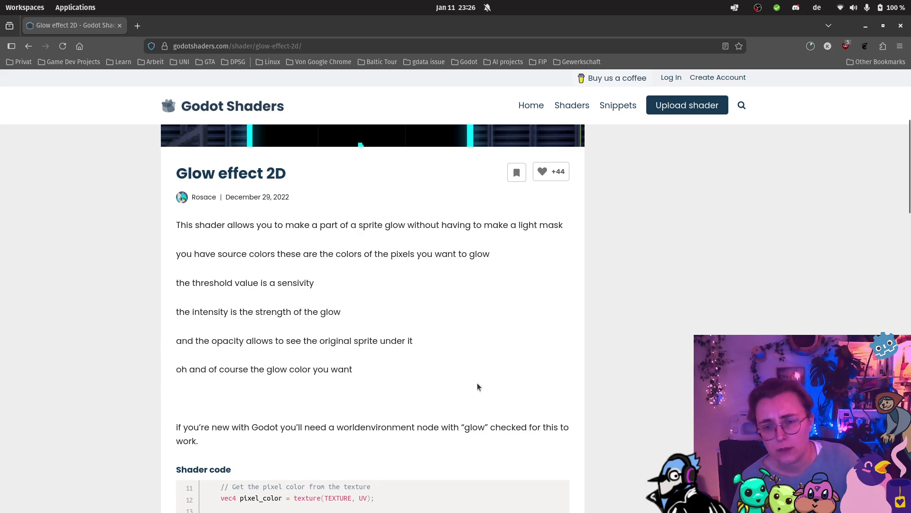
{"action": "scroll", "coordinate": [515, 338], "scroll_direction": "down", "scroll_amount": 1}
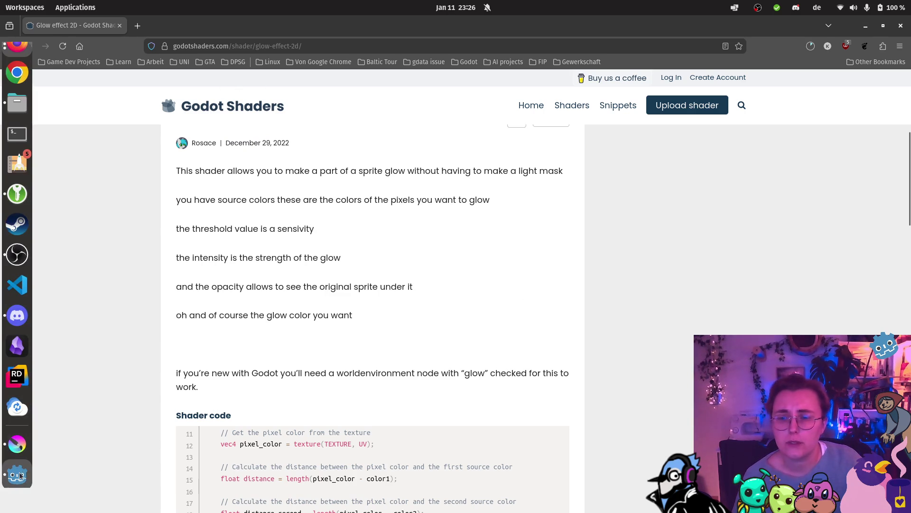
{"action": "left_click", "coordinate": [18, 472]}
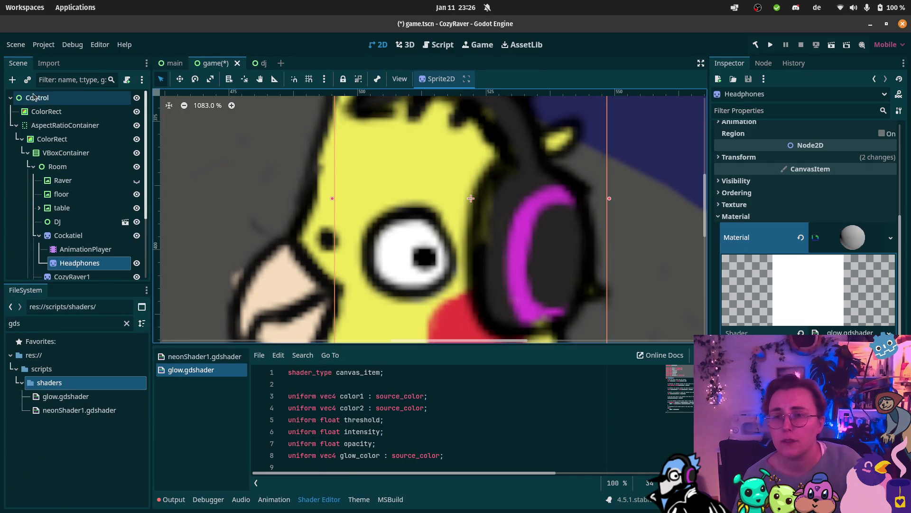
Add a WorldEnvironment child node under the root Control node
{"action": "double_click", "coordinate": [34, 96]}
{"action": "left_click", "coordinate": [11, 97]}
{"action": "right_click", "coordinate": [21, 133]}
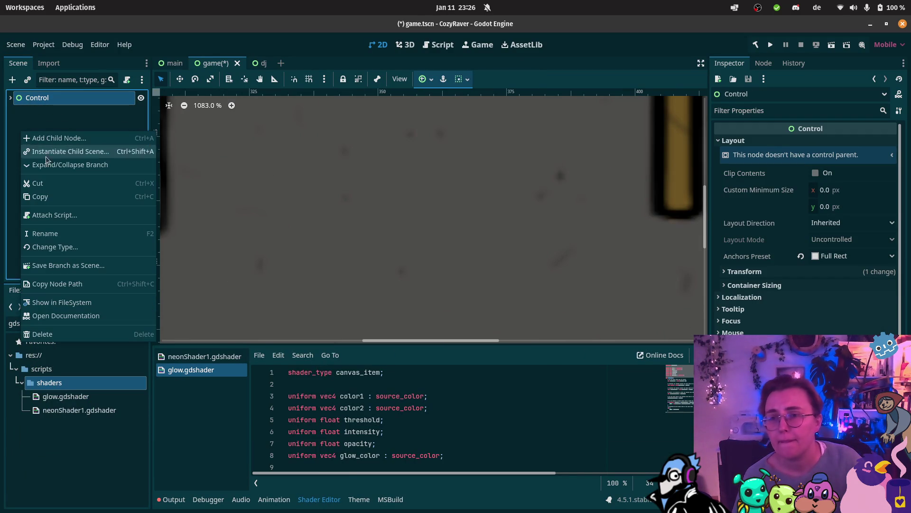
{"action": "left_click", "coordinate": [79, 138]}
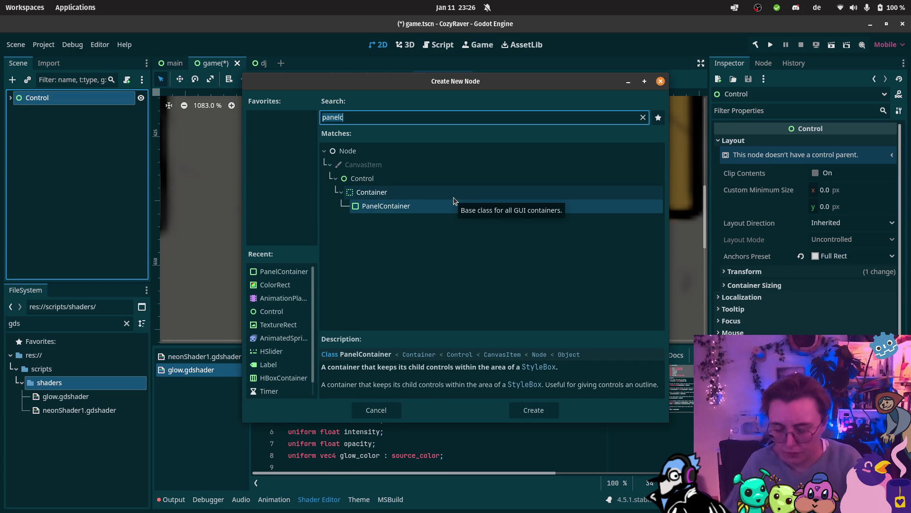
{"action": "type", "text": "worldenv"}
{"action": "key", "text": "Return"}
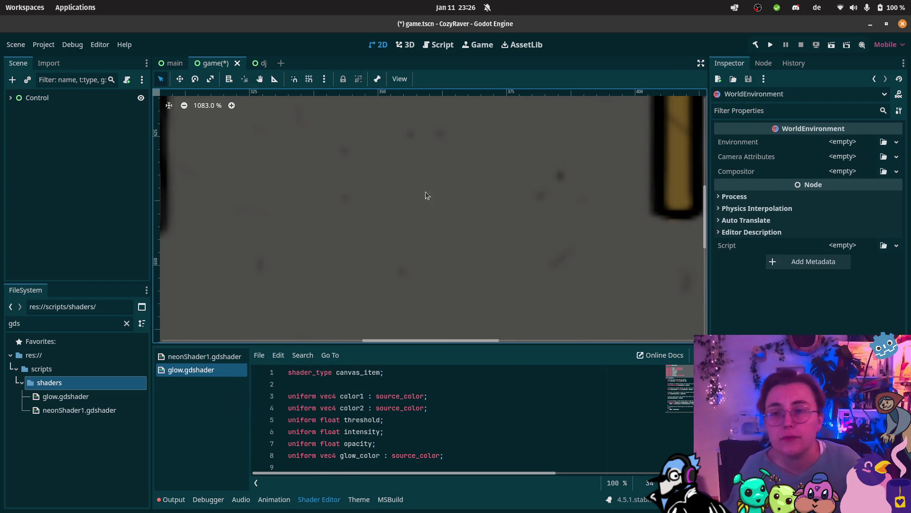
Inspect the Process, Thread Group and Physics Interpolation sections in the Inspector
{"action": "scroll", "coordinate": [310, 175], "scroll_direction": "down", "scroll_amount": 2}
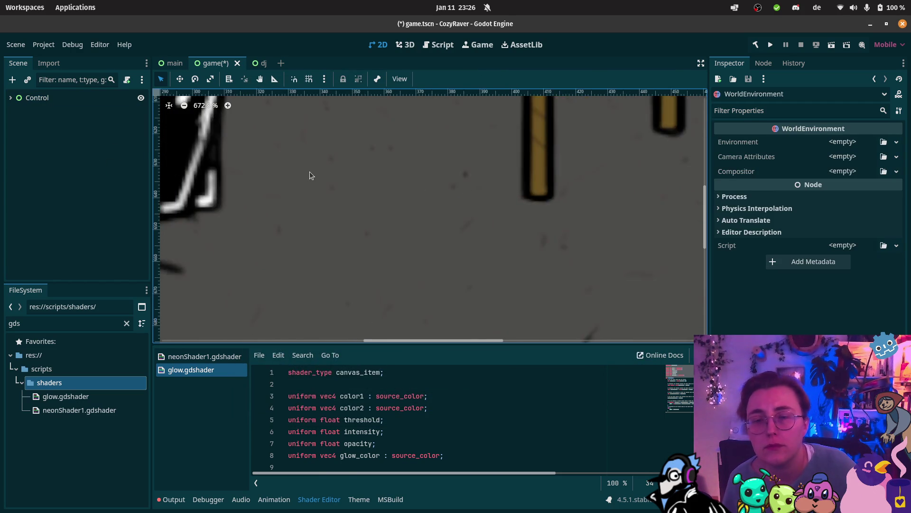
{"action": "scroll", "coordinate": [310, 175], "scroll_direction": "down", "scroll_amount": 5}
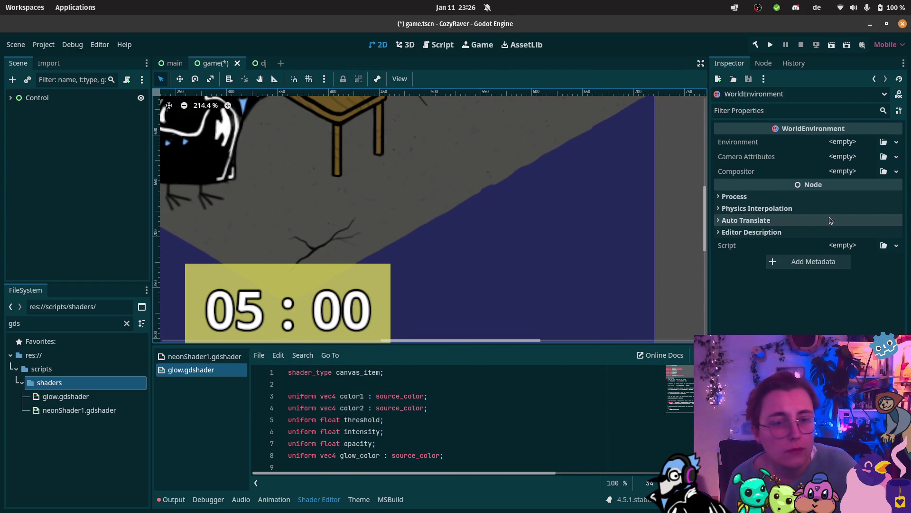
{"action": "left_click", "coordinate": [736, 196]}
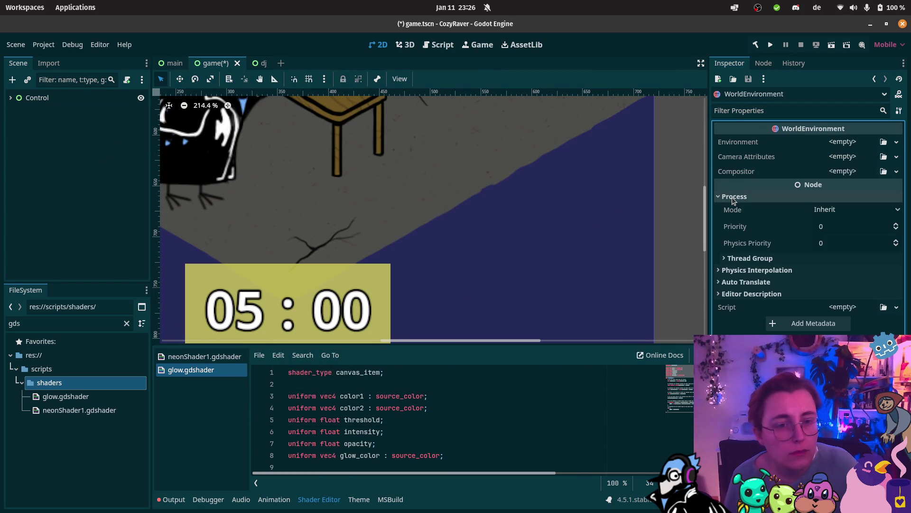
{"action": "left_click", "coordinate": [741, 260]}
{"action": "left_click", "coordinate": [745, 258]}
{"action": "left_click", "coordinate": [747, 270]}
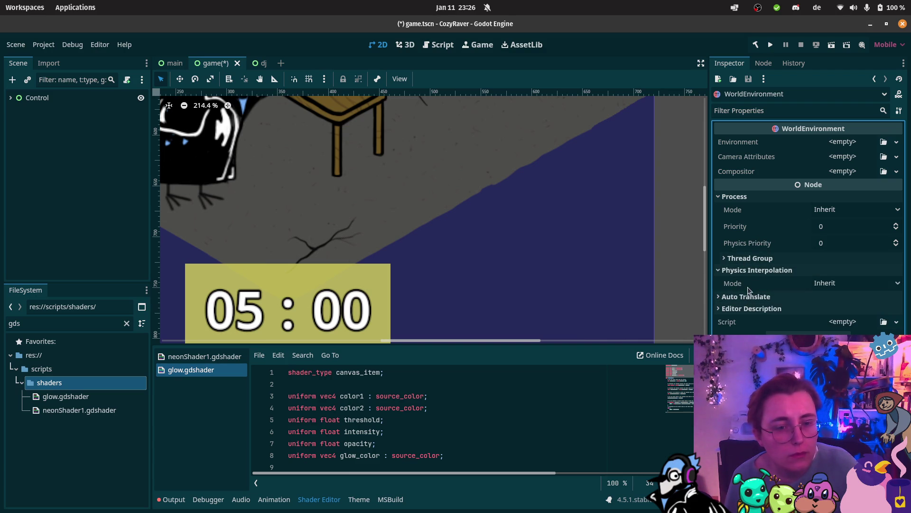
{"action": "left_click", "coordinate": [747, 270]}
{"action": "left_click", "coordinate": [743, 209]}
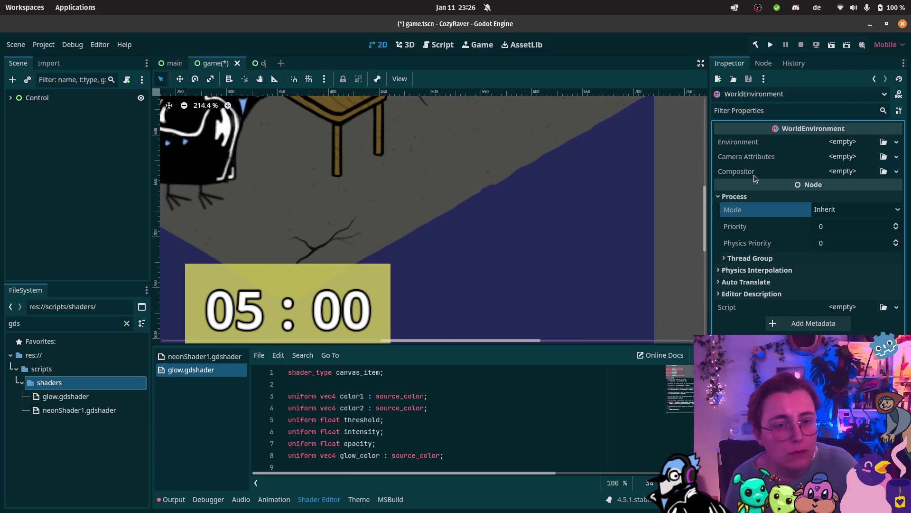
{"action": "left_click", "coordinate": [734, 196]}
Assign new Environment, CameraAttributesPractical and Compositor resources to WorldEnvironment
{"action": "left_click", "coordinate": [843, 142]}
{"action": "left_click", "coordinate": [881, 174]}
{"action": "left_click", "coordinate": [844, 156]}
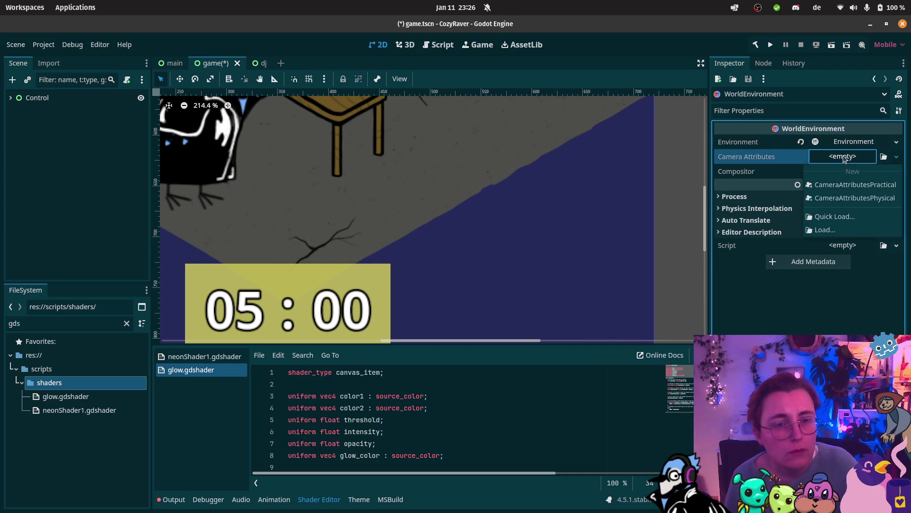
{"action": "left_click", "coordinate": [835, 188]}
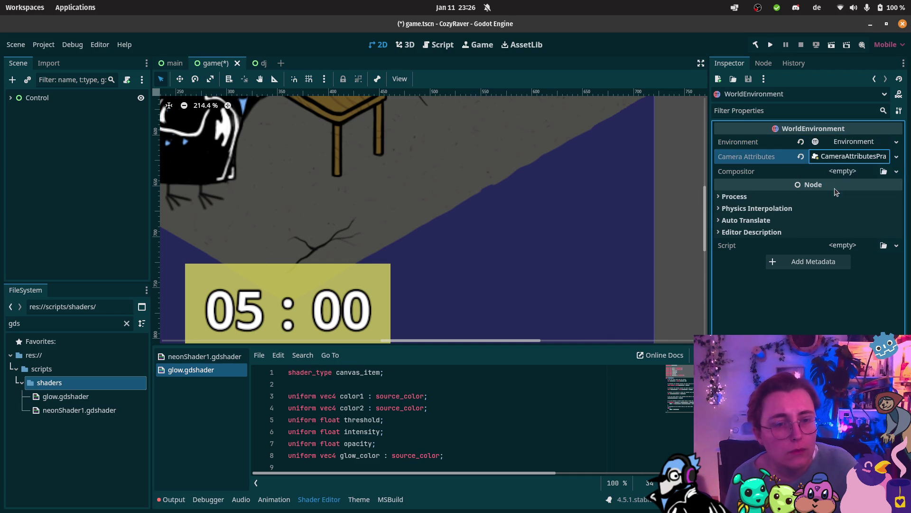
{"action": "left_click", "coordinate": [838, 173]}
{"action": "left_click", "coordinate": [867, 201]}
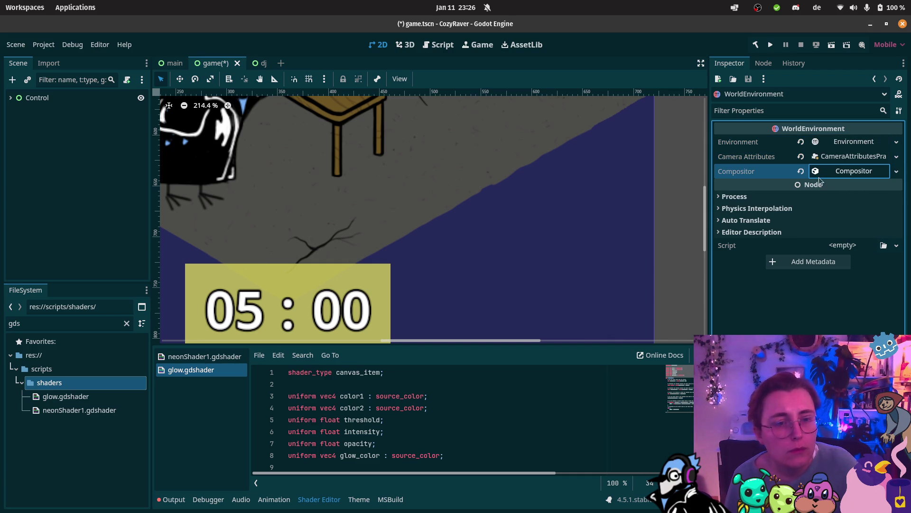
{"action": "scroll", "coordinate": [352, 161], "scroll_direction": "down", "scroll_amount": 6}
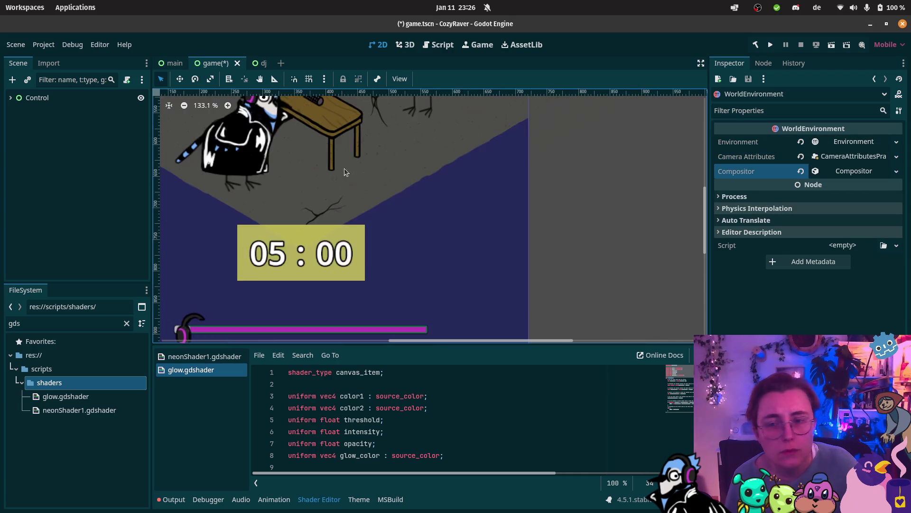
{"action": "scroll", "coordinate": [351, 161], "scroll_direction": "up", "scroll_amount": 2}
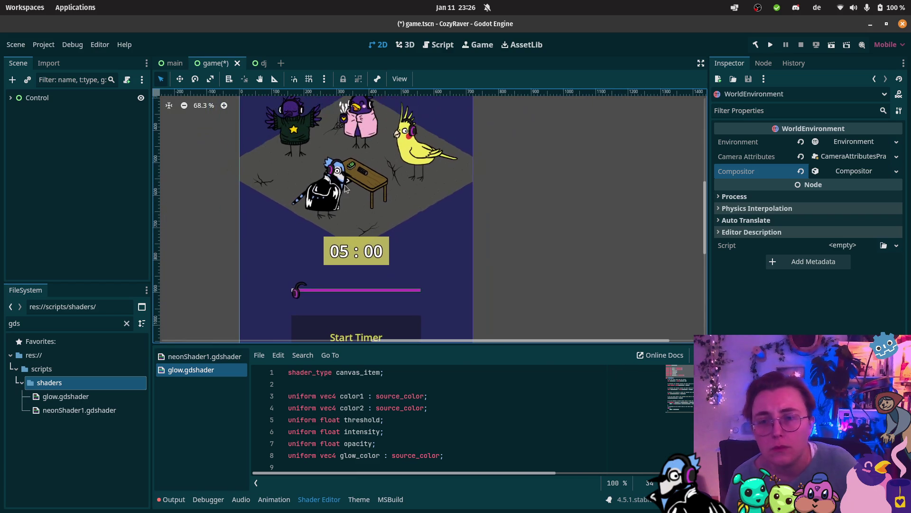
{"action": "left_click", "coordinate": [10, 97]}
{"action": "scroll", "coordinate": [48, 147], "scroll_direction": "down", "scroll_amount": 2}
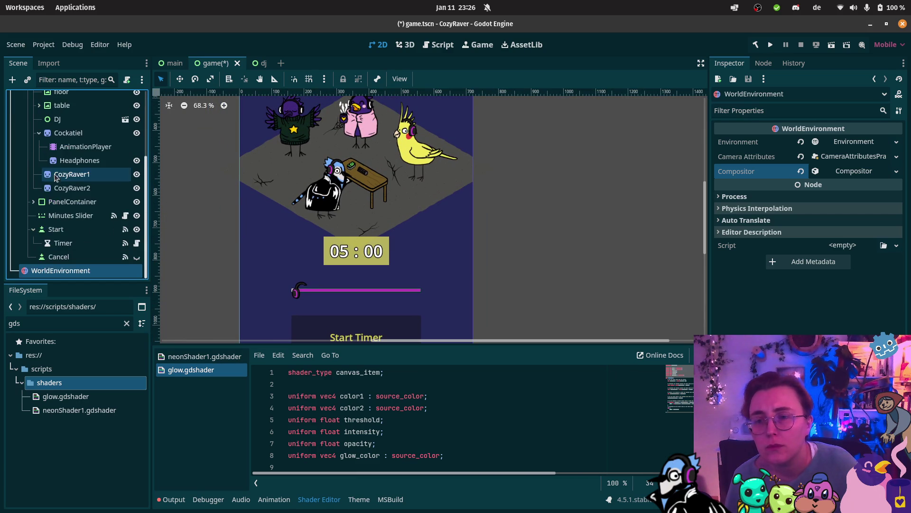
{"action": "left_click_drag", "start_coordinate": [26, 270], "coordinate": [37, 97]}
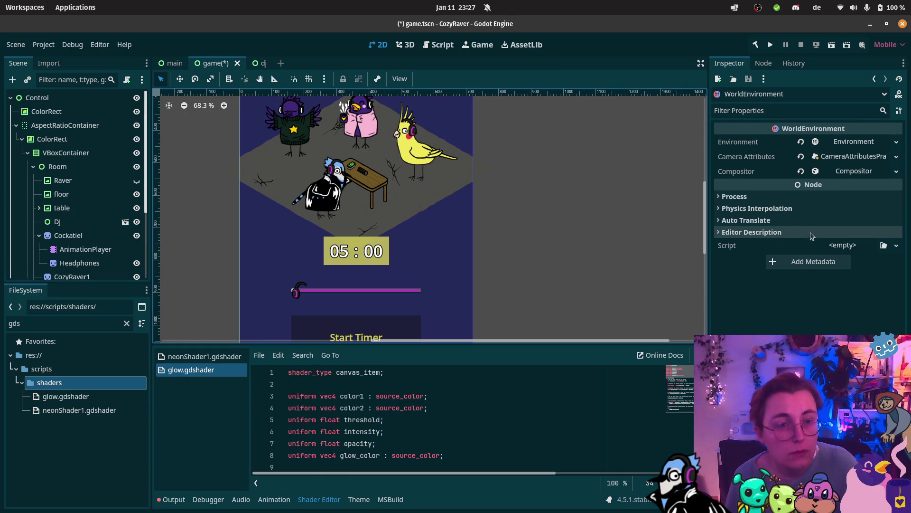
{"action": "left_click", "coordinate": [769, 196]}
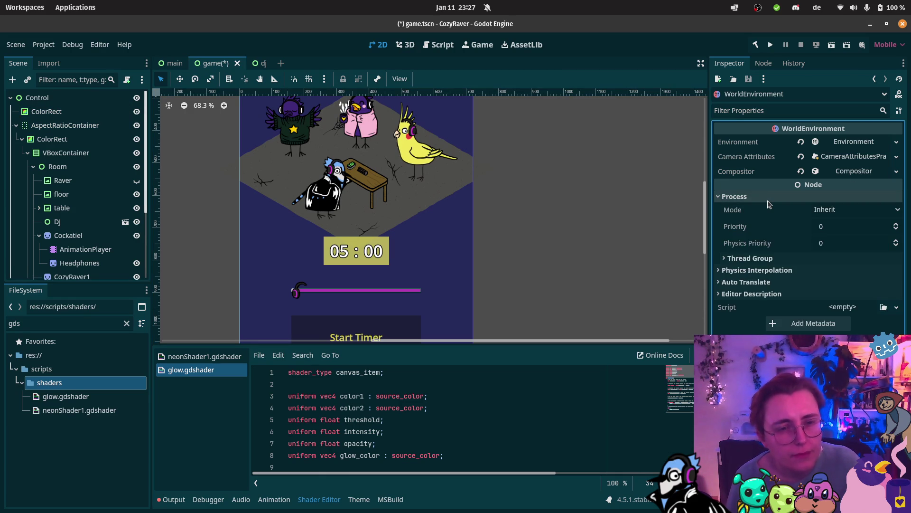
{"action": "left_click", "coordinate": [765, 258]}
{"action": "left_click", "coordinate": [766, 256]}
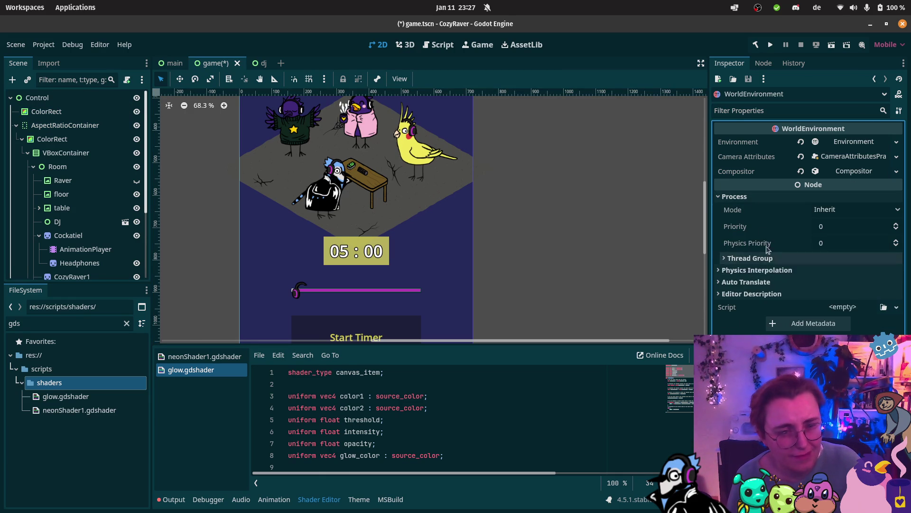
{"action": "left_click", "coordinate": [752, 198]}
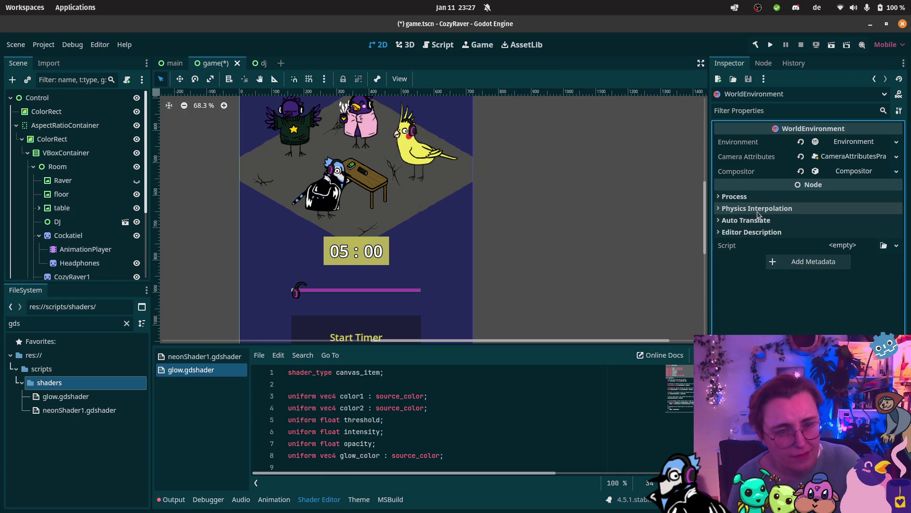
{"action": "left_click", "coordinate": [853, 142]}
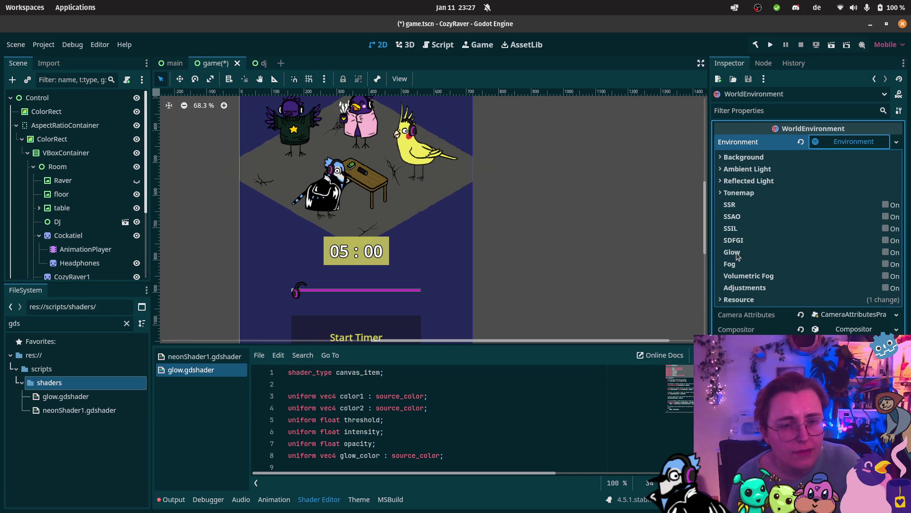
Enable Glow, leave Normalized off, and set Bloom to 0.46
{"action": "left_click", "coordinate": [885, 252]}
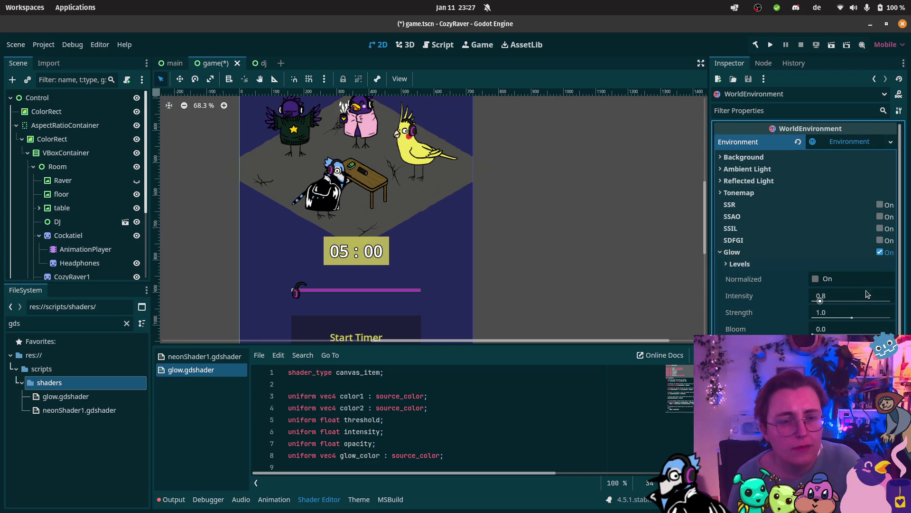
{"action": "scroll", "coordinate": [549, 235], "scroll_direction": "up", "scroll_amount": 5}
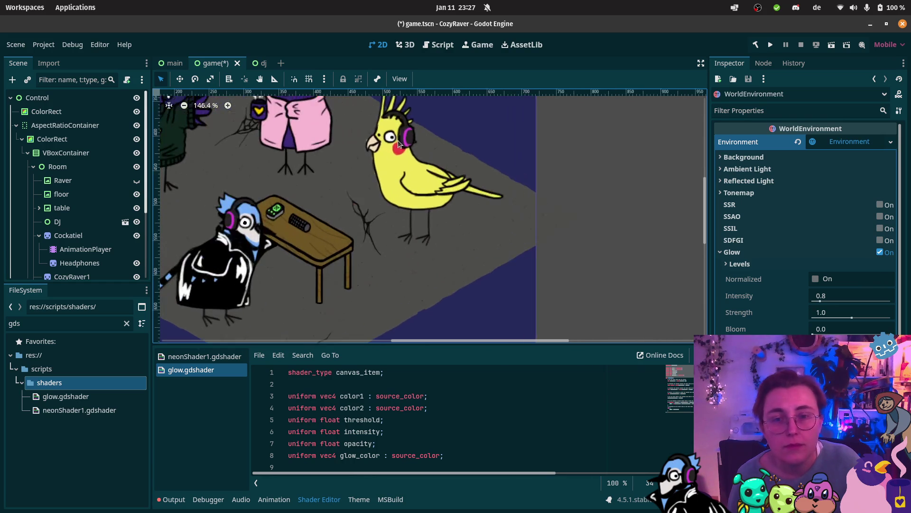
{"action": "left_click", "coordinate": [816, 279]}
{"action": "left_click", "coordinate": [816, 280]}
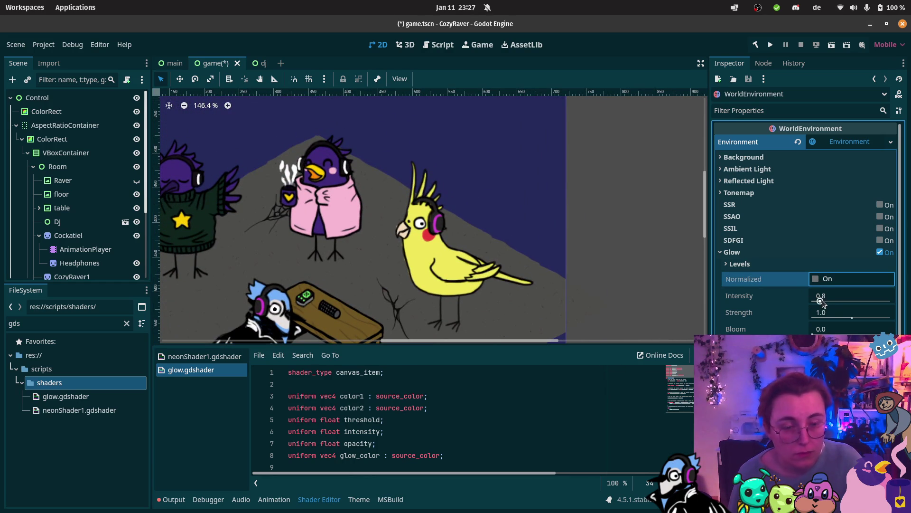
{"action": "left_click_drag", "start_coordinate": [812, 333], "coordinate": [875, 334]}
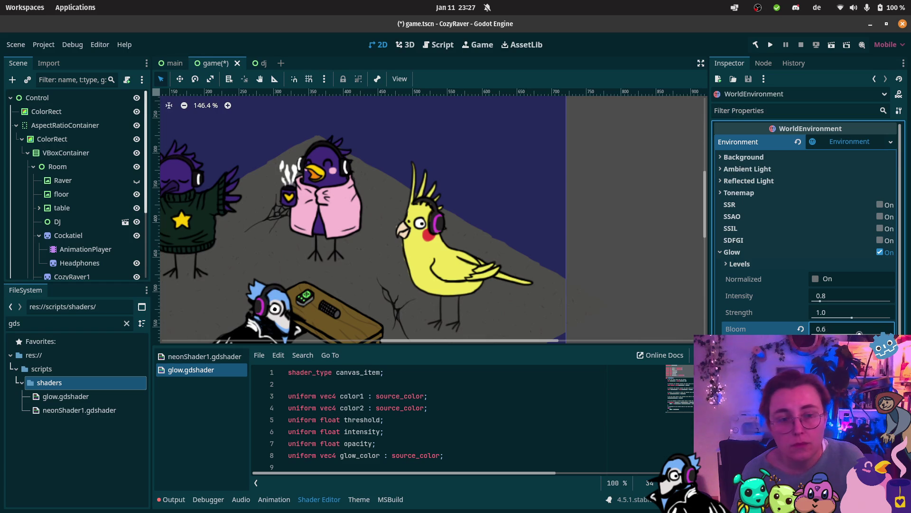
Drag an item upward in the Scene dock, then bring up the open Firefox windows
{"action": "scroll", "coordinate": [76, 213], "scroll_direction": "down", "scroll_amount": 5}
{"action": "mouse_move", "coordinate": [60, 271]}
{"action": "left_mouse_down"}
{"action": "mouse_move", "coordinate": [50, 84]}
{"action": "mouse_move", "coordinate": [40, 99]}
{"action": "mouse_move", "coordinate": [28, 95]}
{"action": "mouse_move", "coordinate": [27, 112]}
{"action": "left_mouse_up"}
{"action": "scroll", "coordinate": [34, 107], "scroll_direction": "down", "scroll_amount": 5}
{"action": "scroll", "coordinate": [41, 104], "scroll_direction": "up", "scroll_amount": 5}
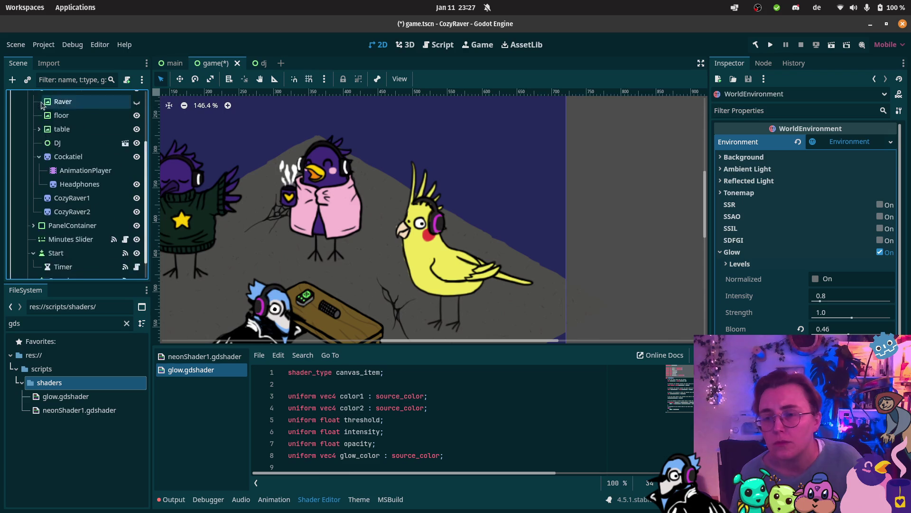
{"action": "scroll", "coordinate": [40, 105], "scroll_direction": "up", "scroll_amount": 1}
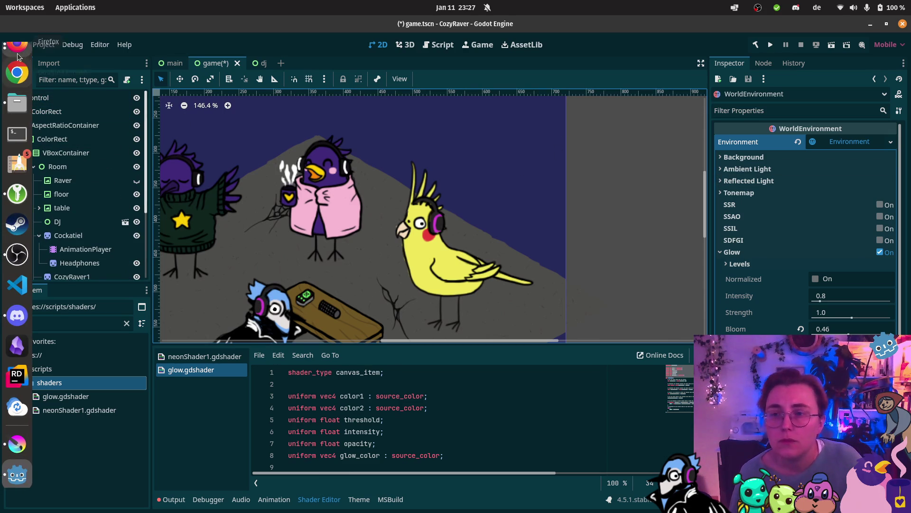
{"action": "left_click", "coordinate": [18, 61]}
Search Google for 'godot world environment 2d' in a new tab, then return to Godot
{"action": "left_click", "coordinate": [110, 311]}
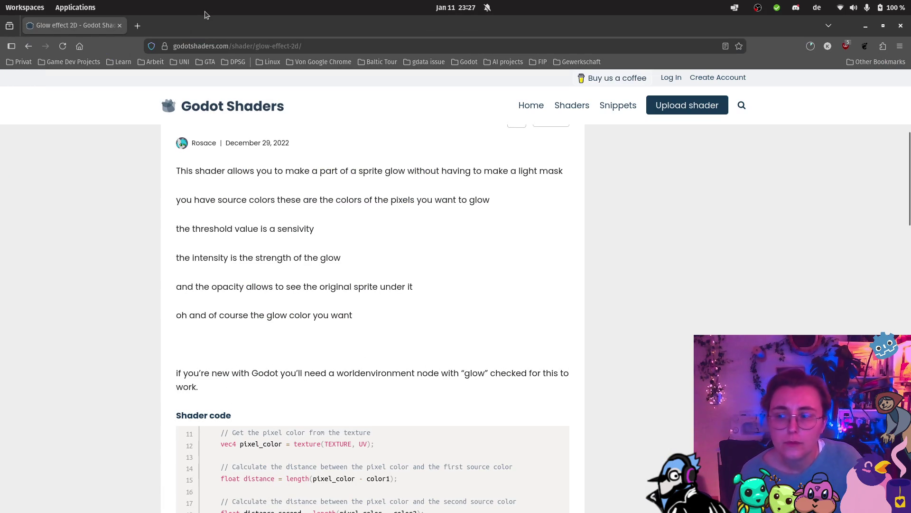
{"action": "left_click", "coordinate": [137, 25]}
{"action": "type", "text": "godo"}
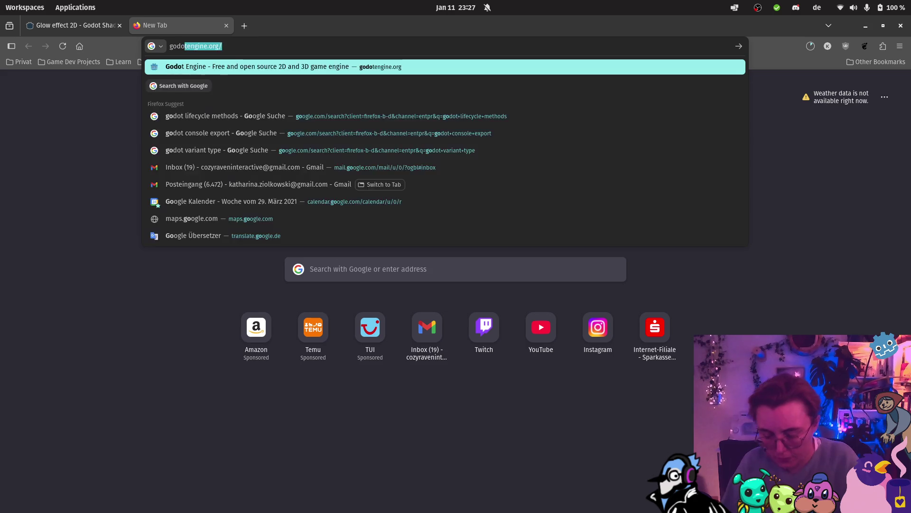
{"action": "type", "text": "t world environment 2d"}
{"action": "key", "text": "Return"}
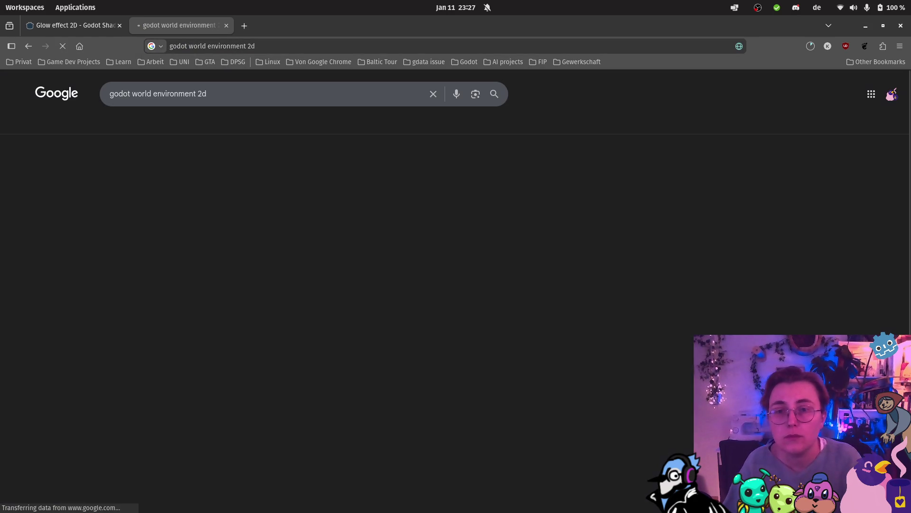
{"action": "mouse_move", "coordinate": [2, 304]}
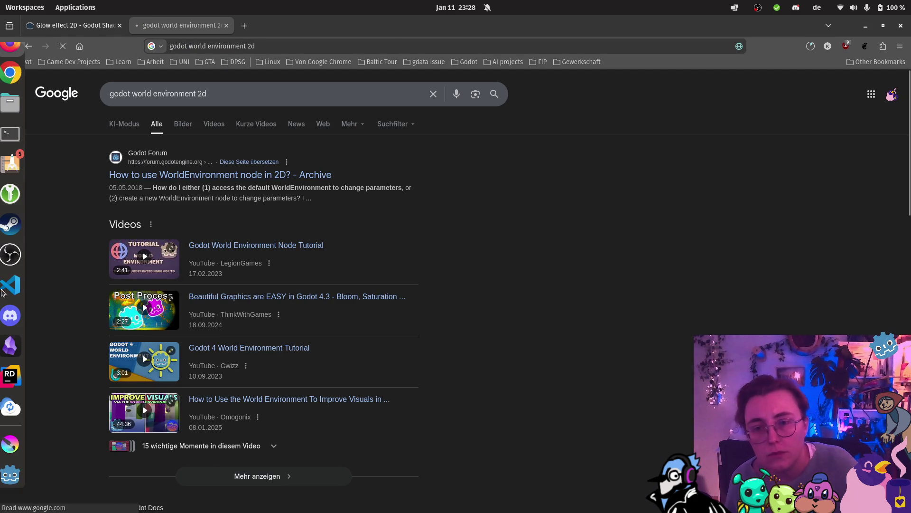
{"action": "left_click", "coordinate": [7, 474]}
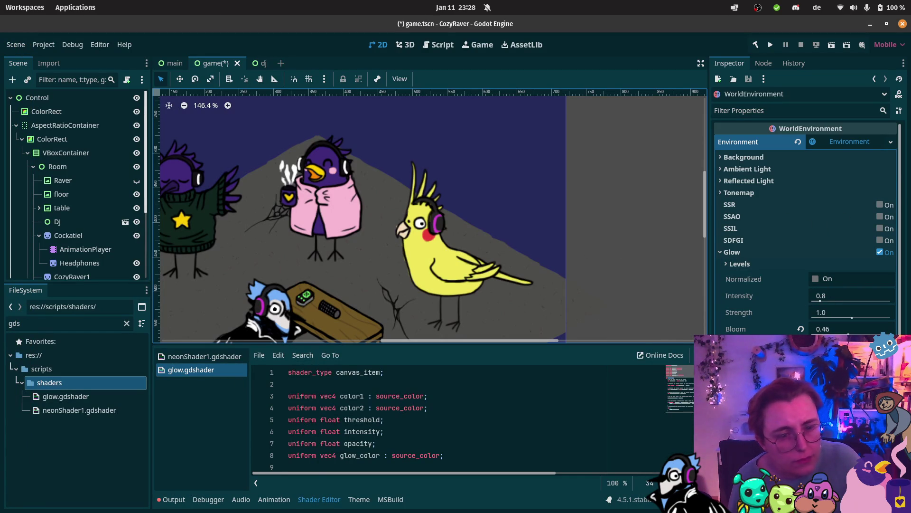
Move WorldEnvironment to first under Control, above ColorRect, and select it
{"action": "left_click", "coordinate": [855, 411]}
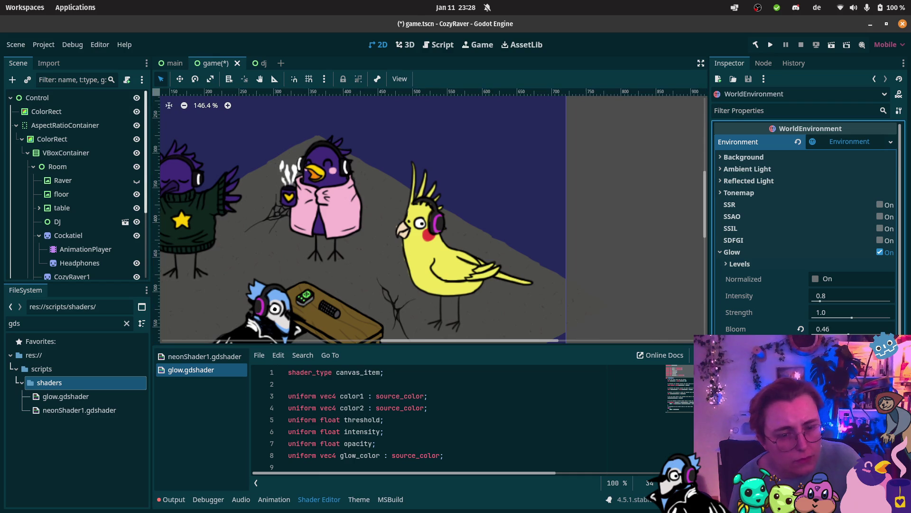
{"action": "key", "text": "Escape"}
{"action": "scroll", "coordinate": [805, 228], "scroll_direction": "down", "scroll_amount": 2}
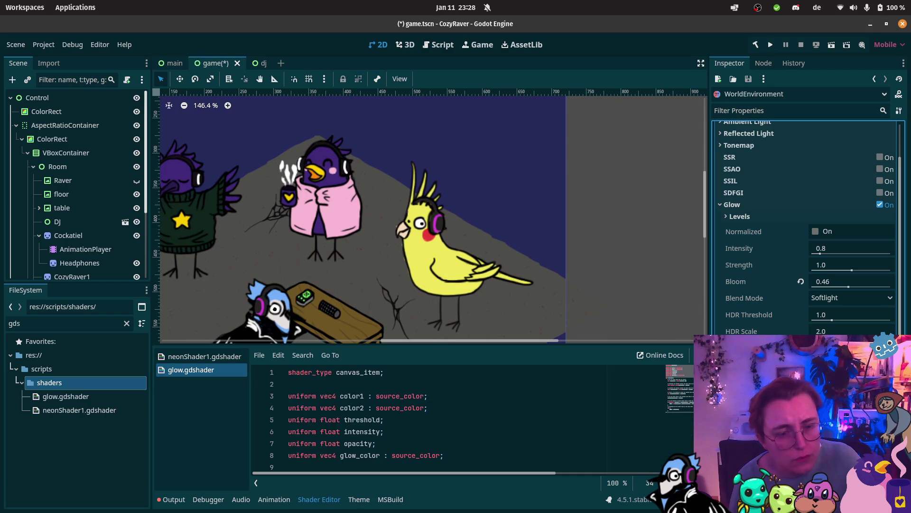
{"action": "scroll", "coordinate": [71, 237], "scroll_direction": "down", "scroll_amount": 5}
{"action": "mouse_move", "coordinate": [51, 260]}
{"action": "left_mouse_down"}
{"action": "mouse_move", "coordinate": [48, 84]}
{"action": "mouse_move", "coordinate": [49, 112]}
{"action": "left_mouse_up"}
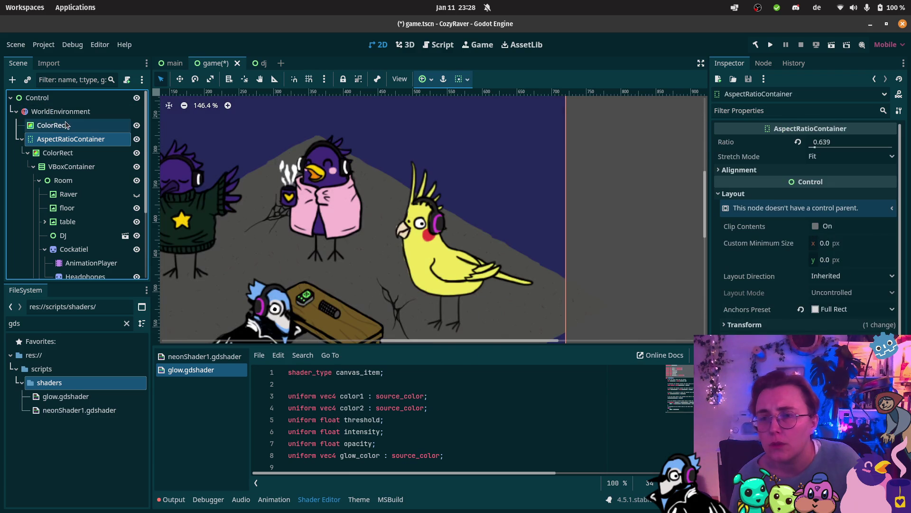
{"action": "scroll", "coordinate": [376, 180], "scroll_direction": "down", "scroll_amount": 5}
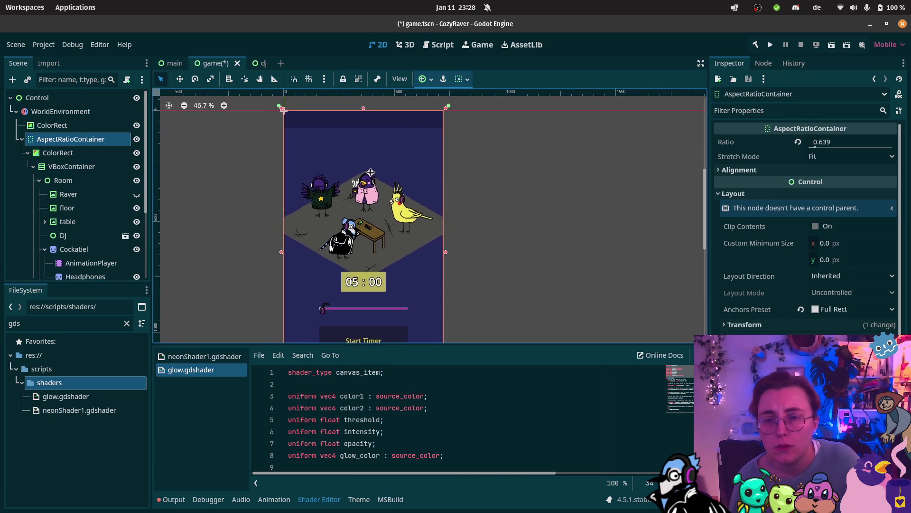
{"action": "scroll", "coordinate": [368, 171], "scroll_direction": "up", "scroll_amount": 5}
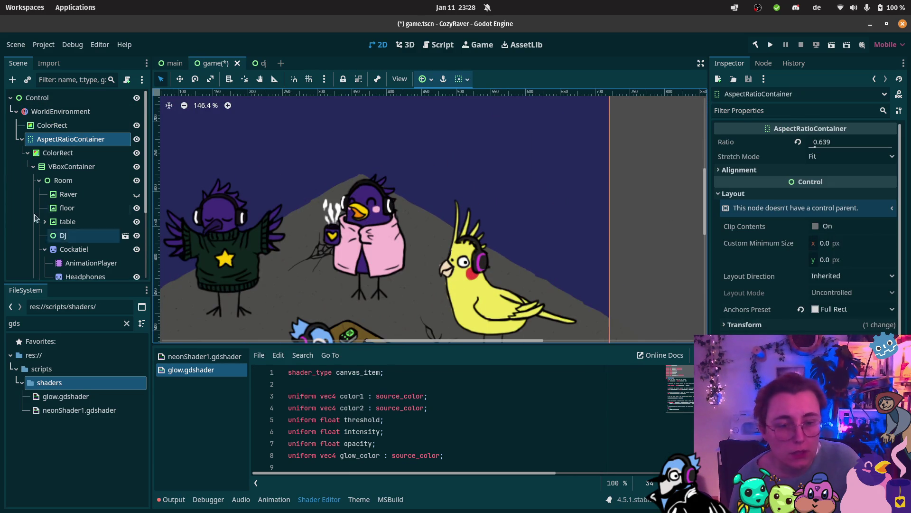
{"action": "left_click", "coordinate": [61, 111]}
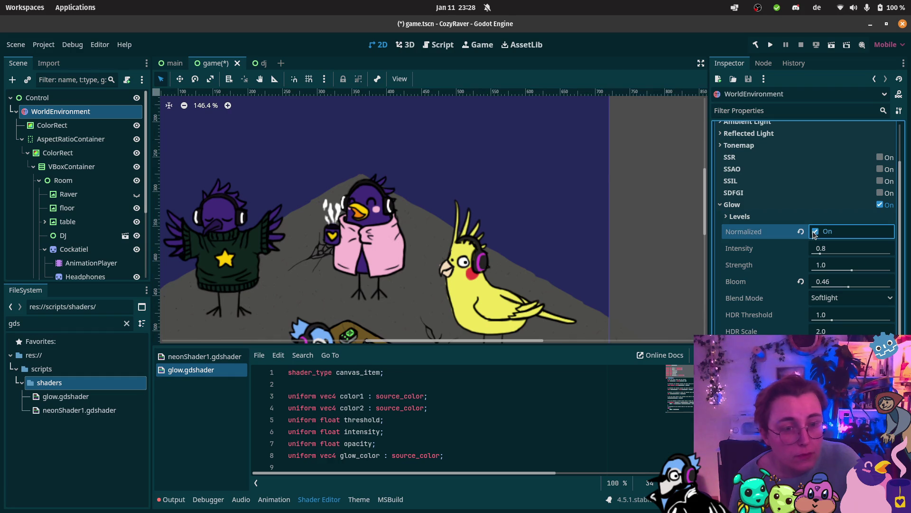
Adjust glow levels 1 and 2 and toggle Normalized glow on and off
{"action": "left_click", "coordinate": [751, 217]}
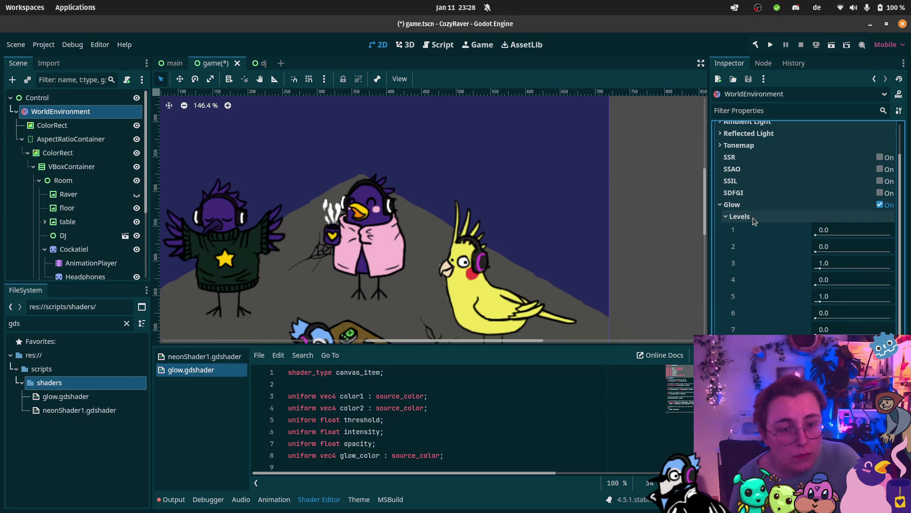
{"action": "left_click", "coordinate": [816, 234]}
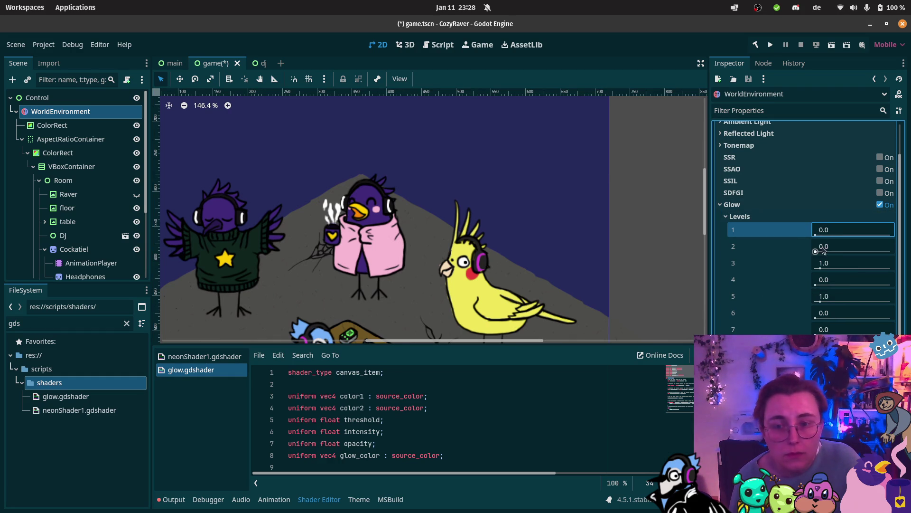
{"action": "left_click_drag", "start_coordinate": [824, 254], "coordinate": [826, 252]}
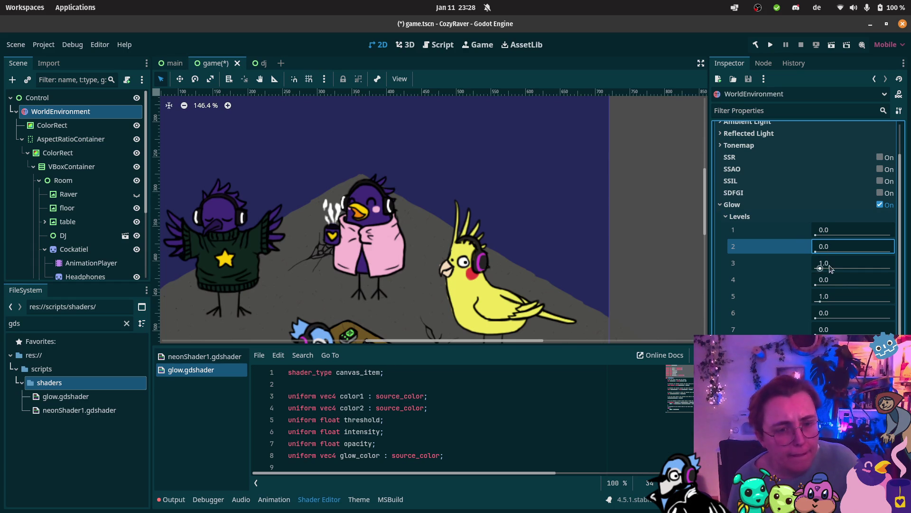
{"action": "scroll", "coordinate": [842, 301], "scroll_direction": "down", "scroll_amount": 5}
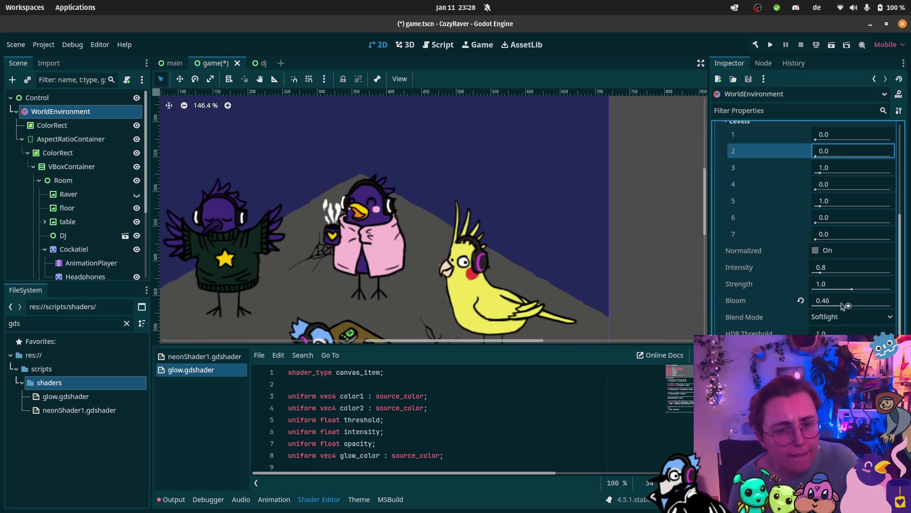
{"action": "left_click", "coordinate": [820, 251]}
{"action": "left_click", "coordinate": [820, 251]}
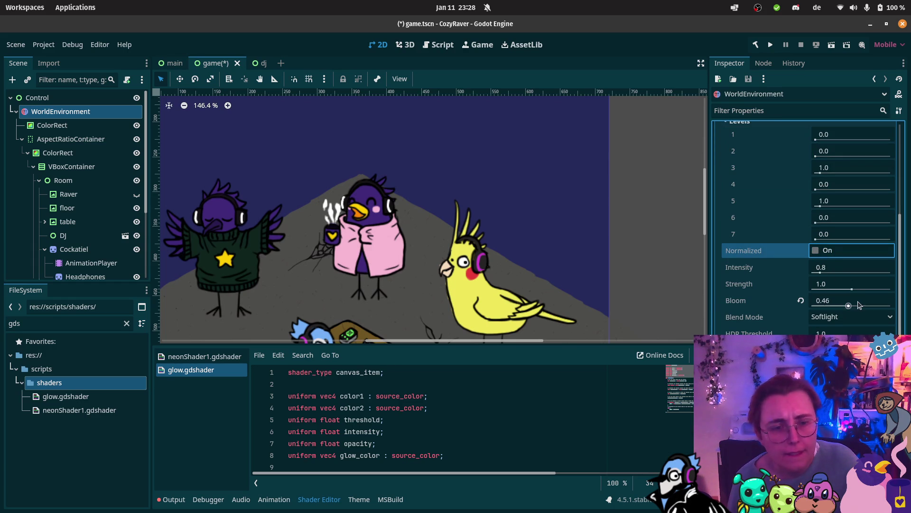
Keep Softlight as the glow blend mode and raise Bloom to 1.0
{"action": "left_click", "coordinate": [850, 317]}
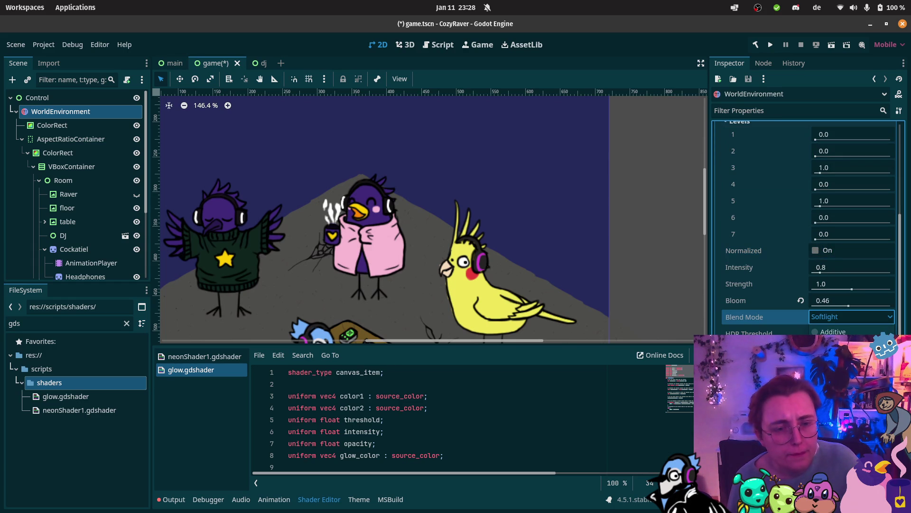
{"action": "left_click", "coordinate": [818, 321]}
{"action": "left_click_drag", "start_coordinate": [849, 306], "coordinate": [893, 306]}
{"action": "scroll", "coordinate": [427, 190], "scroll_direction": "down", "scroll_amount": 5}
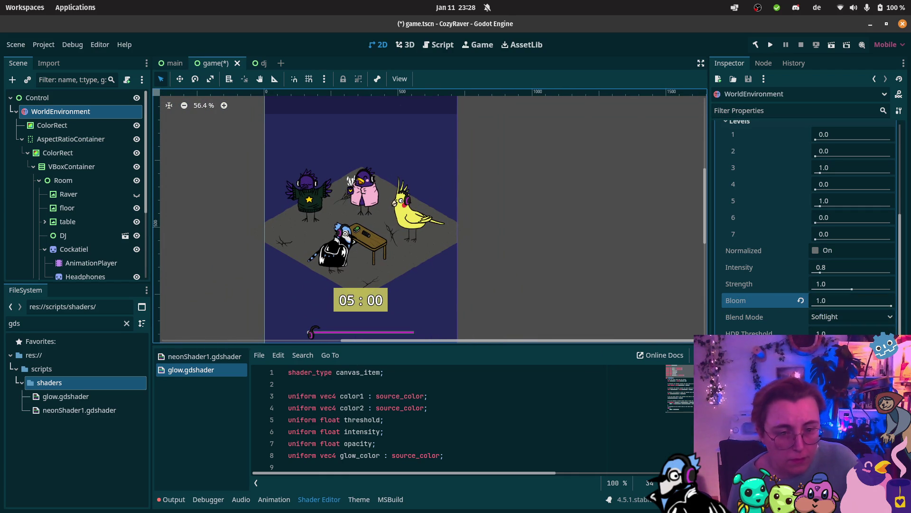
{"action": "scroll", "coordinate": [842, 183], "scroll_direction": "down", "scroll_amount": 2}
{"action": "scroll", "coordinate": [843, 183], "scroll_direction": "up", "scroll_amount": 6}
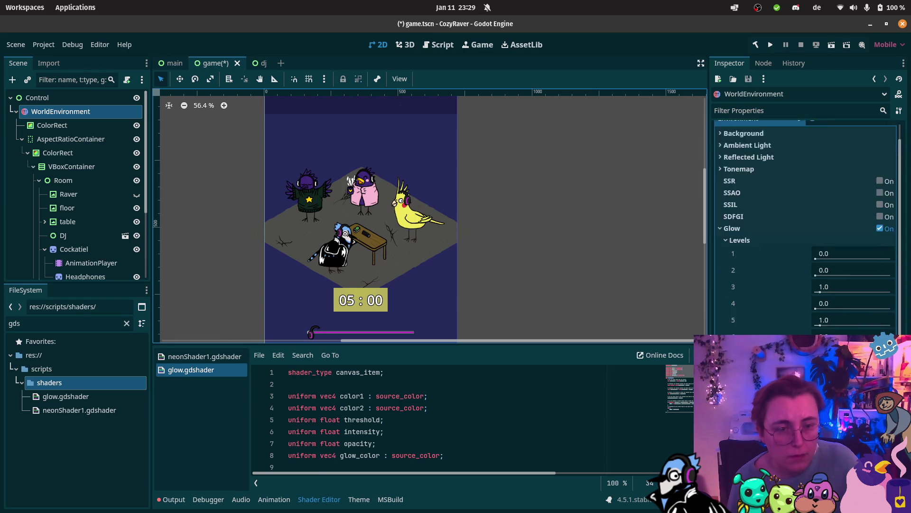
Try a higher glow Intensity, reset it to 0.8, and raise Strength to 1.14
{"action": "left_click", "coordinate": [741, 204]}
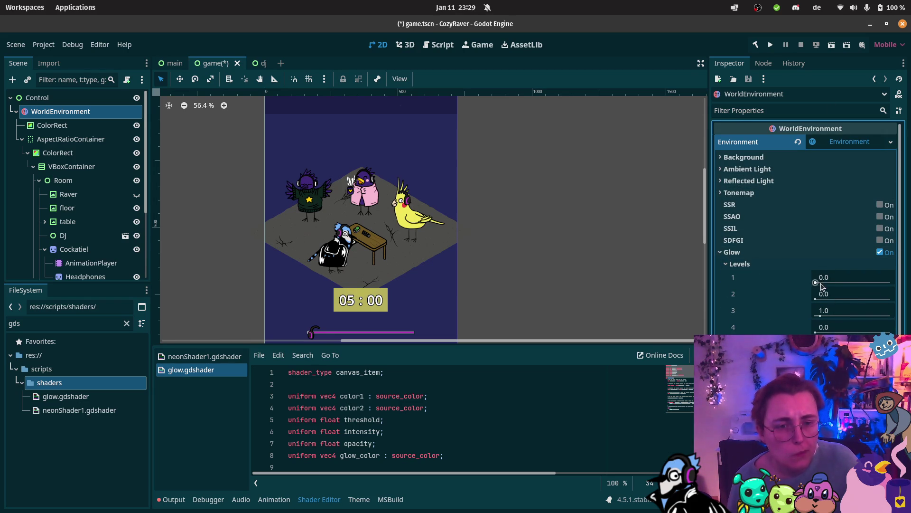
{"action": "scroll", "coordinate": [844, 327], "scroll_direction": "down", "scroll_amount": 2}
{"action": "scroll", "coordinate": [843, 327], "scroll_direction": "down", "scroll_amount": 2}
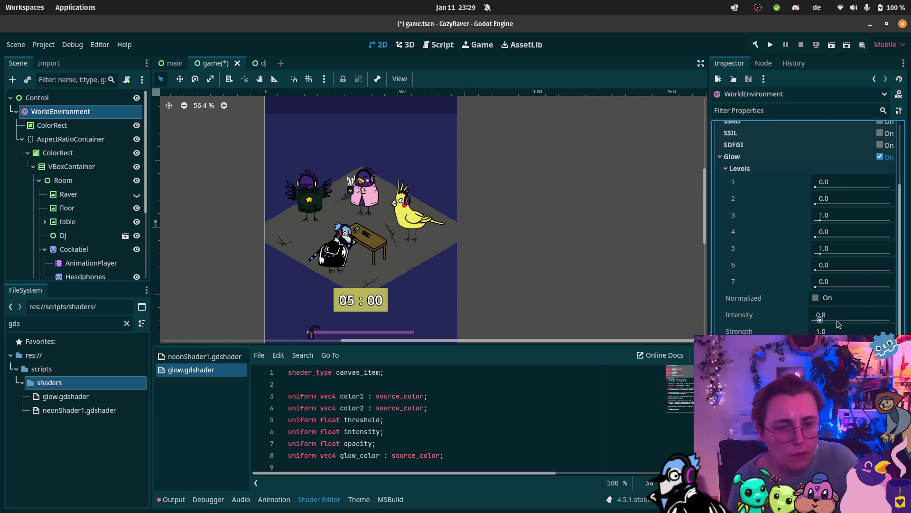
{"action": "mouse_move", "coordinate": [820, 321]}
{"action": "left_mouse_down"}
{"action": "mouse_move", "coordinate": [895, 322]}
{"action": "mouse_move", "coordinate": [826, 325]}
{"action": "left_mouse_up"}
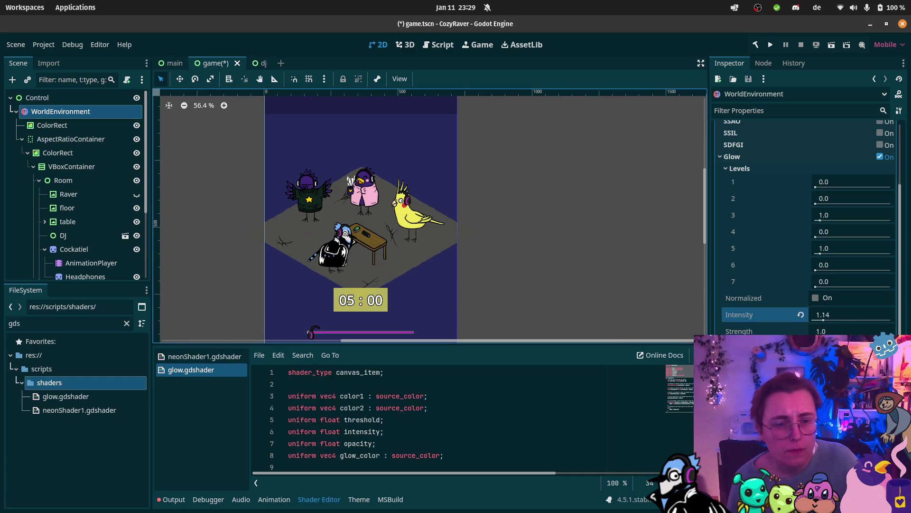
{"action": "left_click", "coordinate": [801, 314]}
{"action": "left_click_drag", "start_coordinate": [851, 335], "coordinate": [867, 335]}
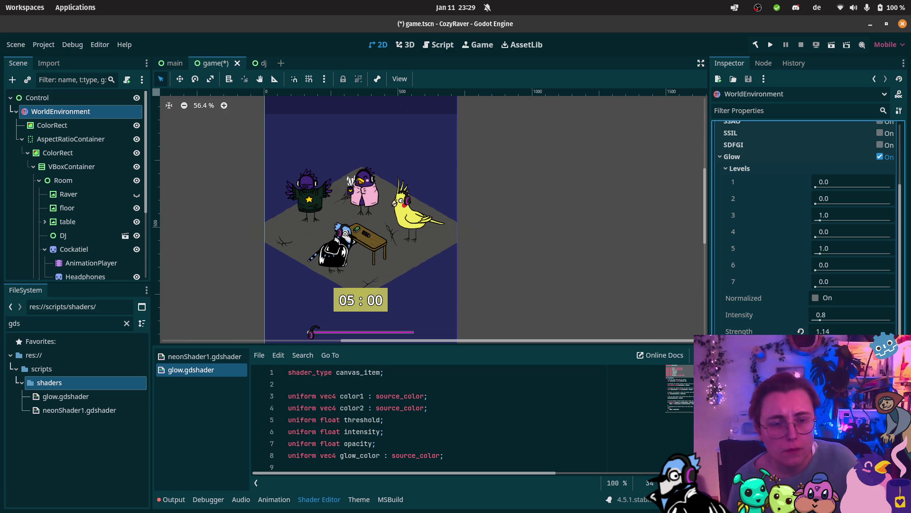
{"action": "scroll", "coordinate": [403, 167], "scroll_direction": "up", "scroll_amount": 4}
Read the 'How to use WorldEnvironment node in 2D?' thread down to the canvas Mode reply
{"action": "mouse_move", "coordinate": [2, 129]}
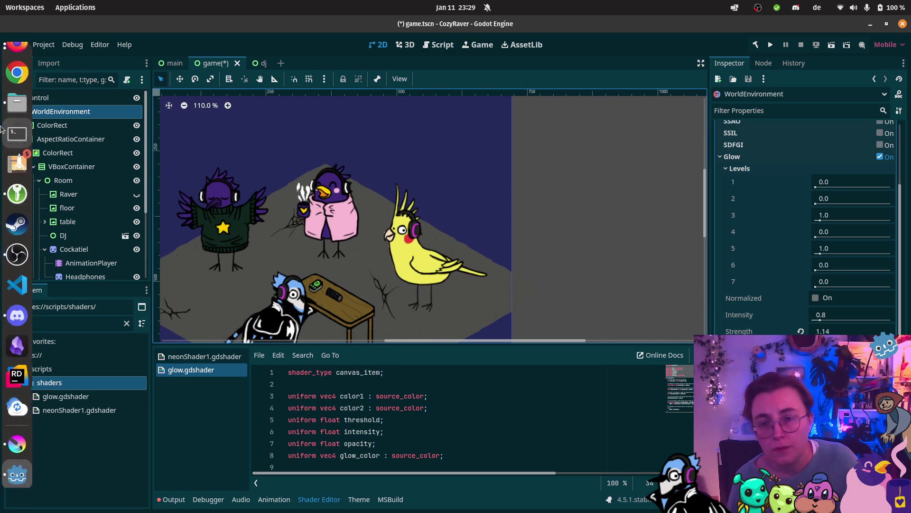
{"action": "left_click", "coordinate": [17, 56]}
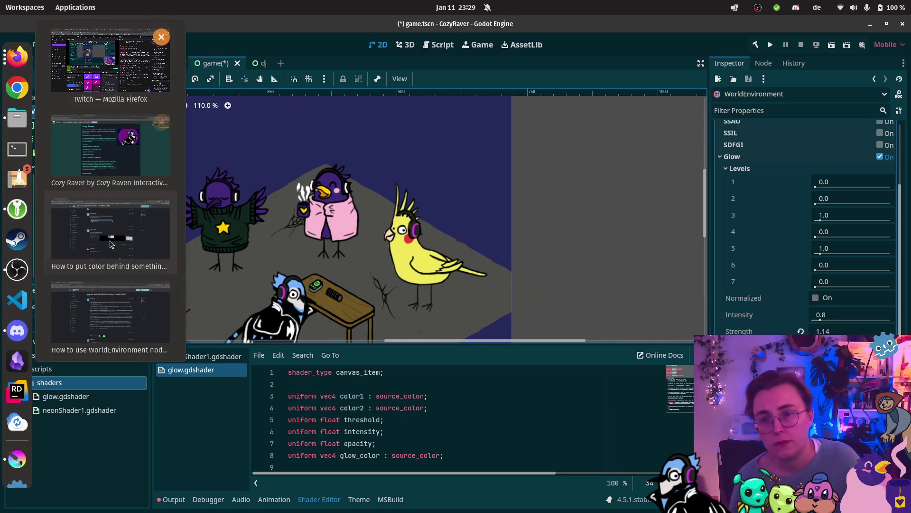
{"action": "left_click", "coordinate": [110, 313]}
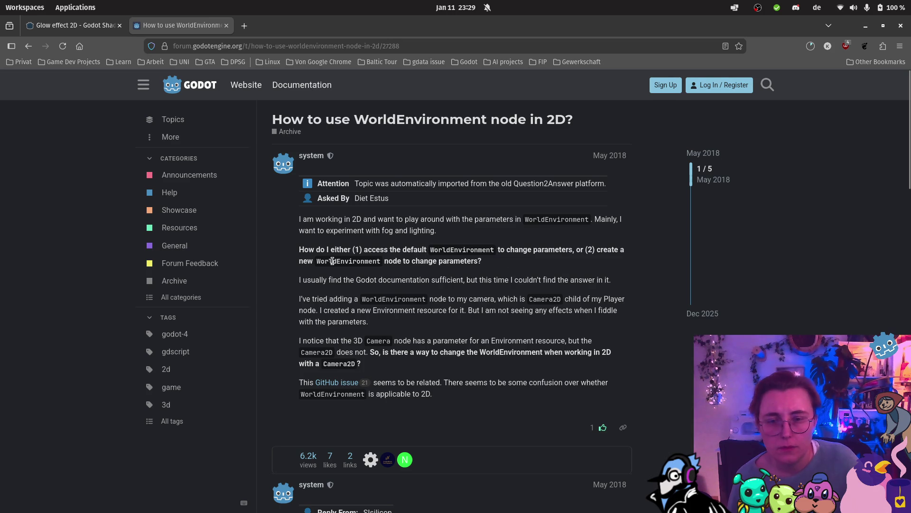
{"action": "scroll", "coordinate": [375, 264], "scroll_direction": "down", "scroll_amount": 7}
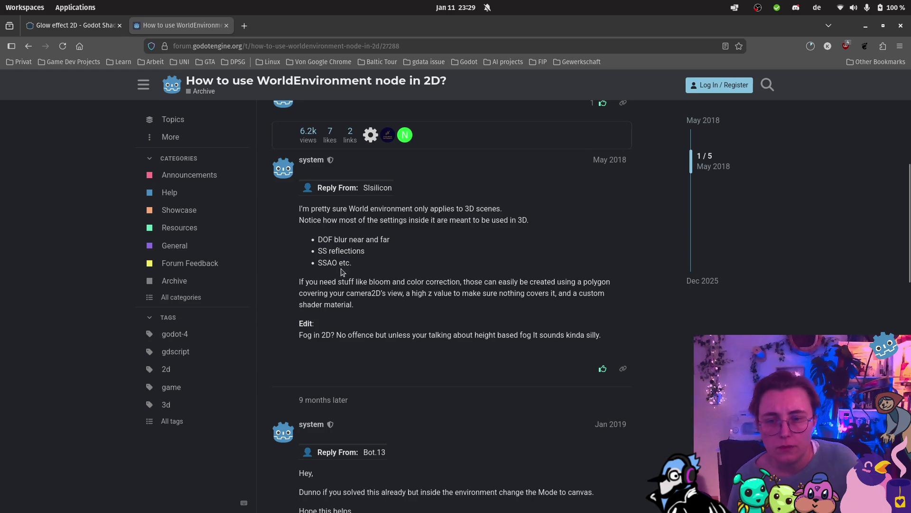
{"action": "scroll", "coordinate": [506, 227], "scroll_direction": "down", "scroll_amount": 1}
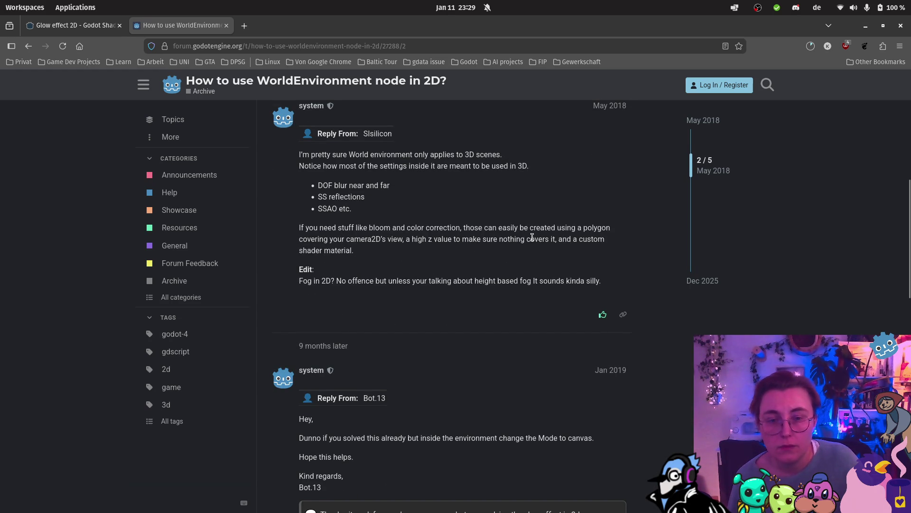
{"action": "scroll", "coordinate": [476, 240], "scroll_direction": "down", "scroll_amount": 1}
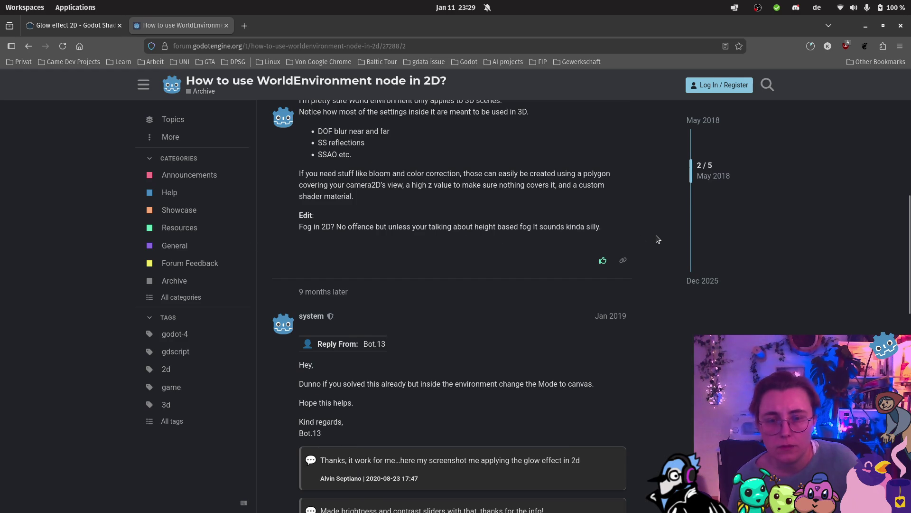
{"action": "scroll", "coordinate": [643, 221], "scroll_direction": "down", "scroll_amount": 1}
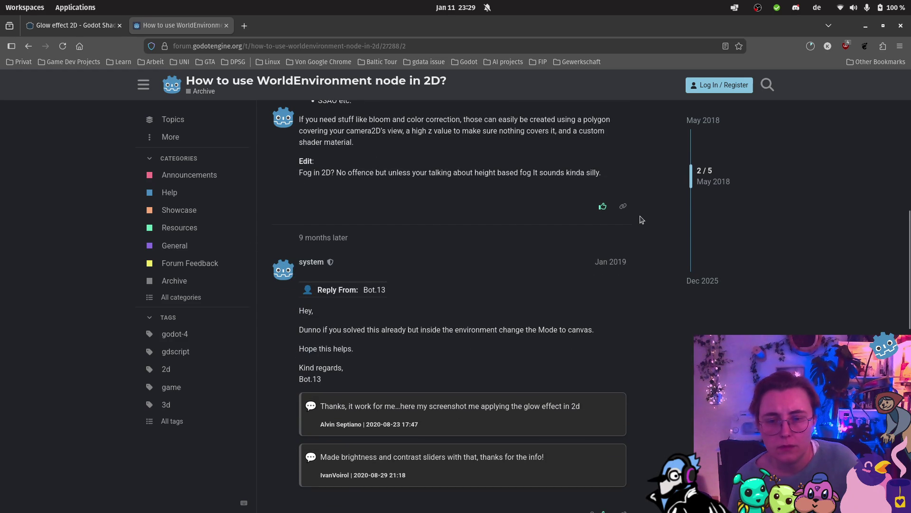
{"action": "scroll", "coordinate": [639, 219], "scroll_direction": "down", "scroll_amount": 1}
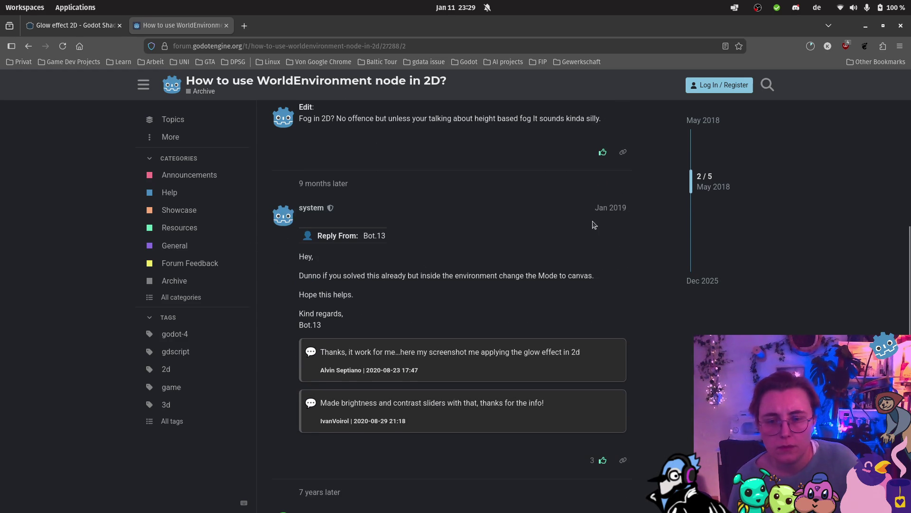
{"action": "mouse_move", "coordinate": [2, 294]}
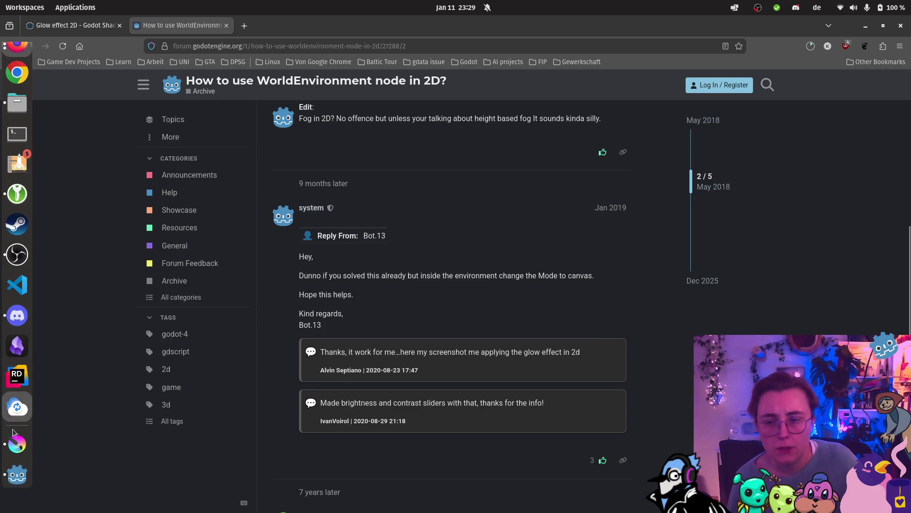
{"action": "left_click", "coordinate": [16, 475]}
Expand the Environment resource and check its Background settings, still Clear Color
{"action": "left_click", "coordinate": [781, 141]}
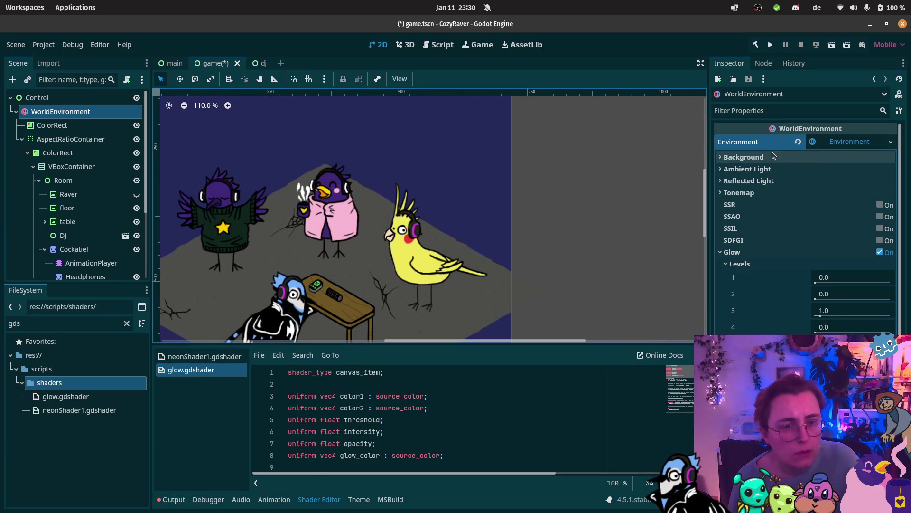
{"action": "left_click", "coordinate": [774, 157]}
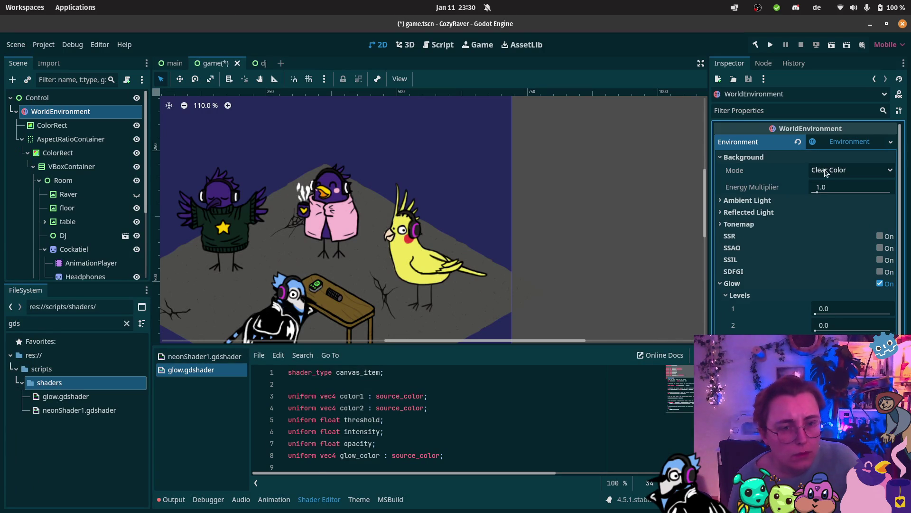
{"action": "left_click", "coordinate": [769, 158]}
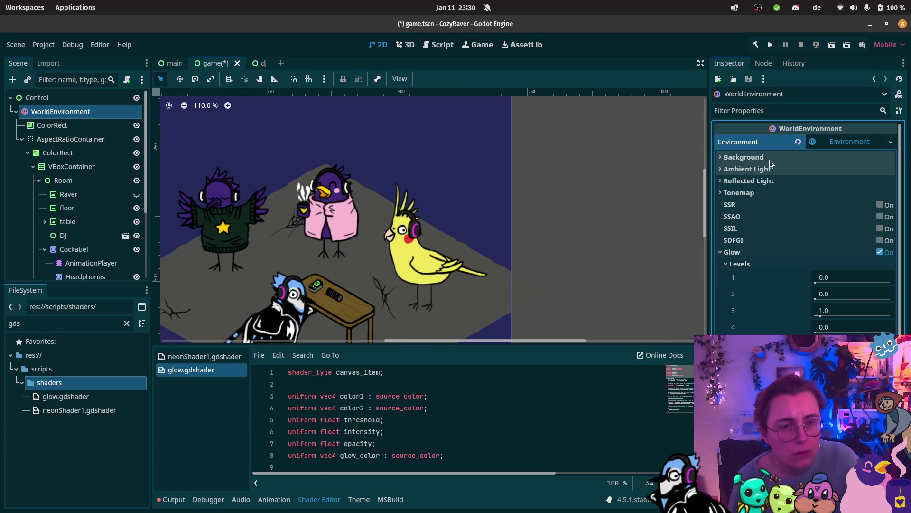
{"action": "left_click", "coordinate": [831, 143]}
{"action": "left_click", "coordinate": [831, 142]}
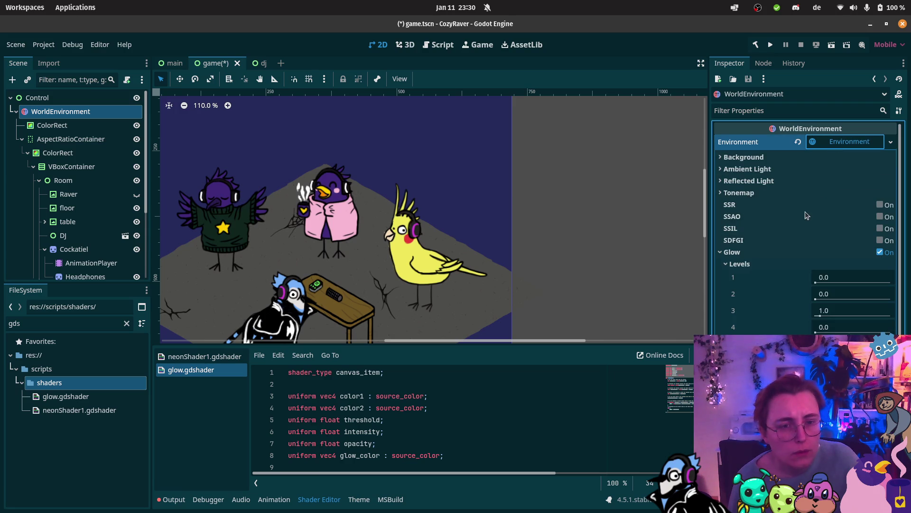
Check the Tonemap mode list, leave it Linear, and collapse the Tonemap, Glow and Background sections
{"action": "left_click", "coordinate": [734, 193]}
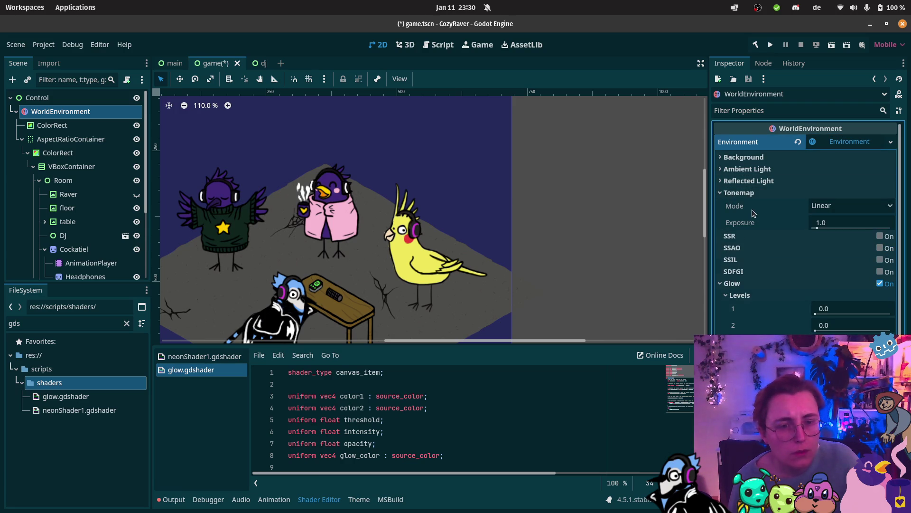
{"action": "left_click", "coordinate": [833, 210]}
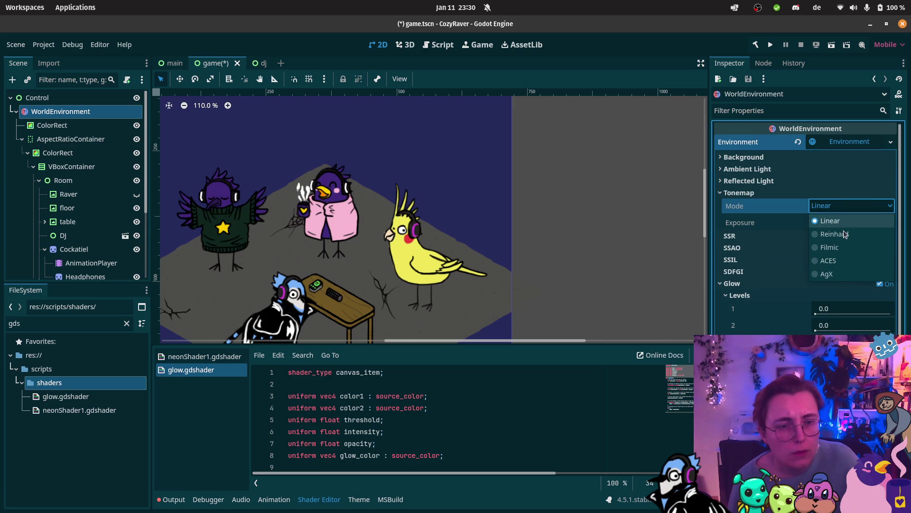
{"action": "key", "text": "Escape"}
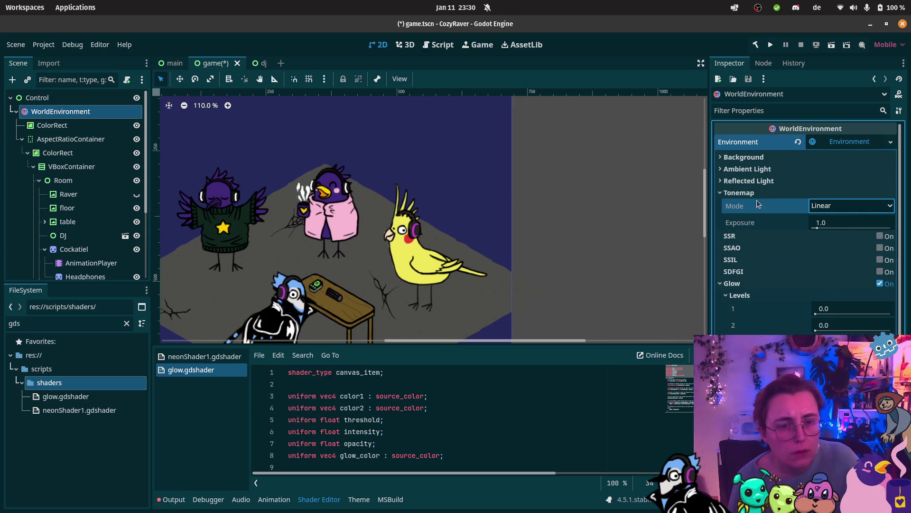
{"action": "left_click", "coordinate": [748, 193]}
{"action": "left_click", "coordinate": [720, 192]}
{"action": "left_click", "coordinate": [719, 192]}
{"action": "left_click", "coordinate": [726, 252]}
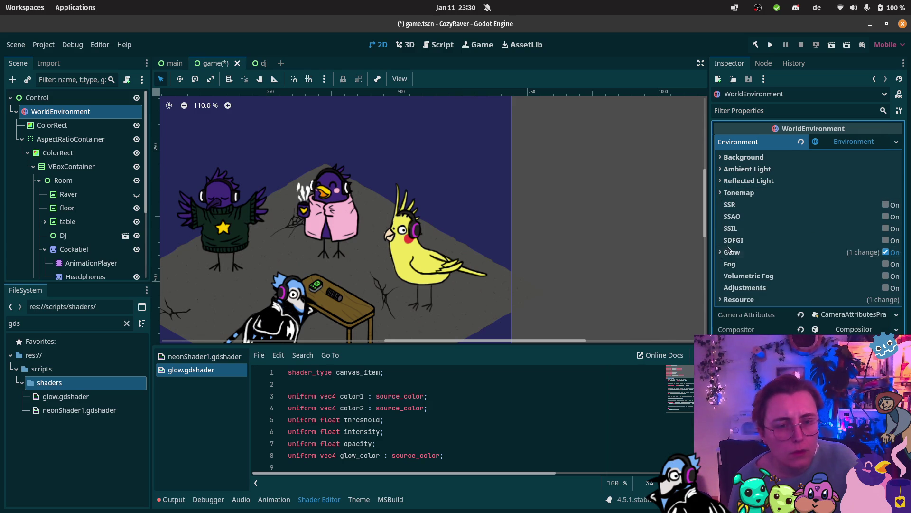
{"action": "left_click", "coordinate": [739, 158]}
{"action": "left_click", "coordinate": [739, 156]}
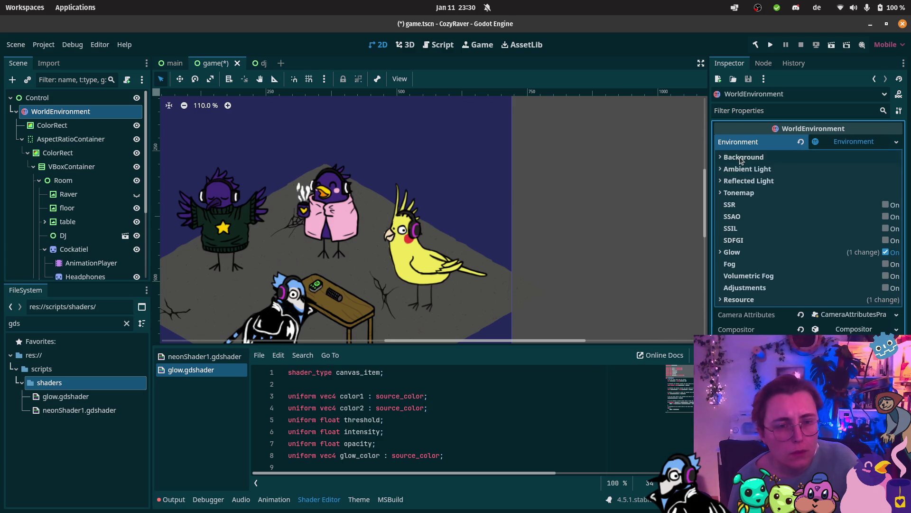
Collapse Environment and expand Camera Attributes, browsing its DOF Blur and Exposure sections
{"action": "left_click", "coordinate": [846, 143]}
{"action": "left_click", "coordinate": [838, 160]}
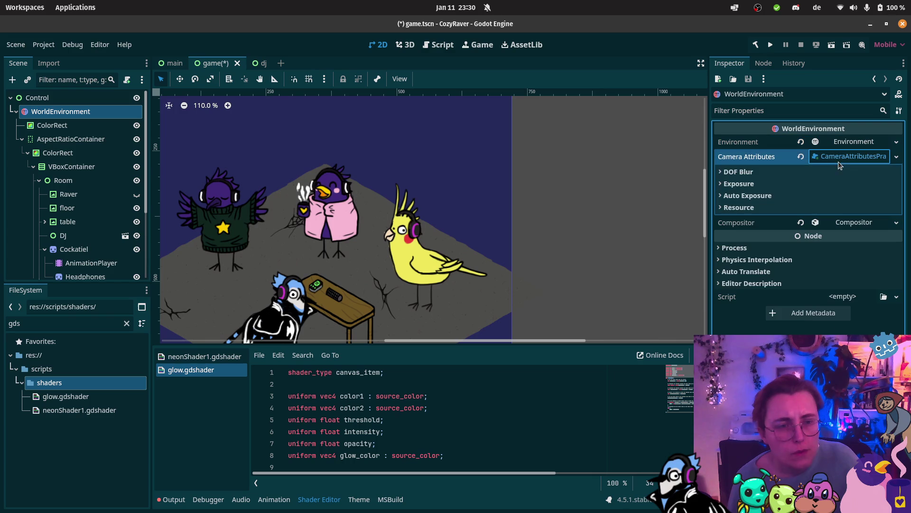
{"action": "left_click", "coordinate": [739, 172]}
{"action": "left_click", "coordinate": [739, 174]}
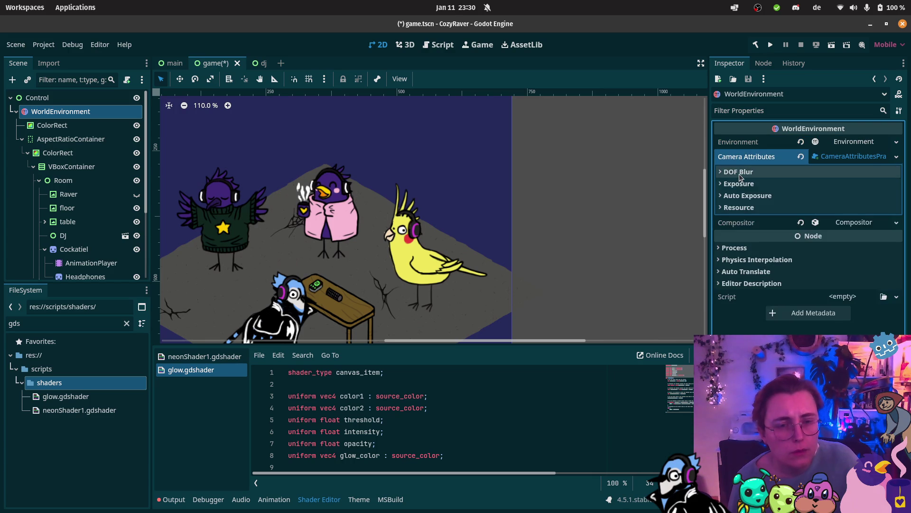
{"action": "left_click", "coordinate": [739, 184]}
{"action": "left_click", "coordinate": [739, 185]}
Leave the DOF Blur section showing and start adding a WorldEnvironment node
{"action": "left_click", "coordinate": [738, 193]}
{"action": "left_click", "coordinate": [739, 193]}
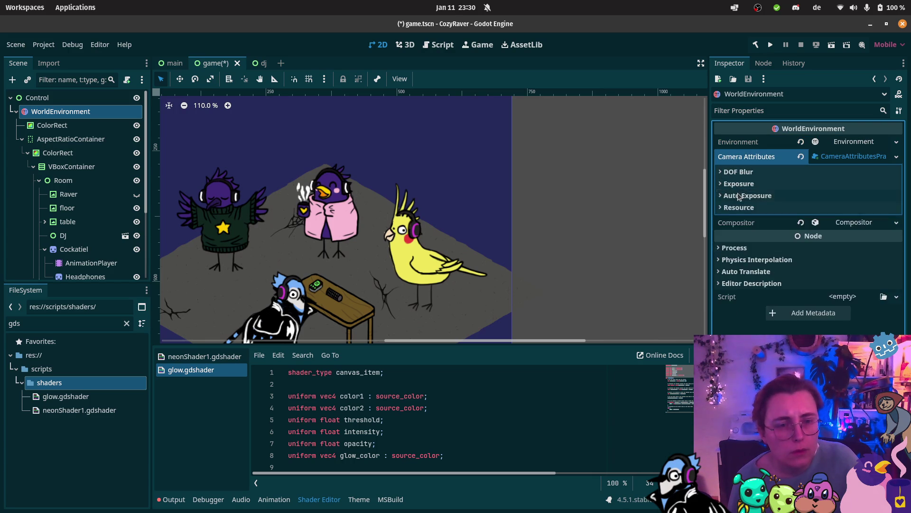
{"action": "left_click", "coordinate": [733, 208]}
{"action": "left_click", "coordinate": [734, 211]}
{"action": "left_click", "coordinate": [738, 172]}
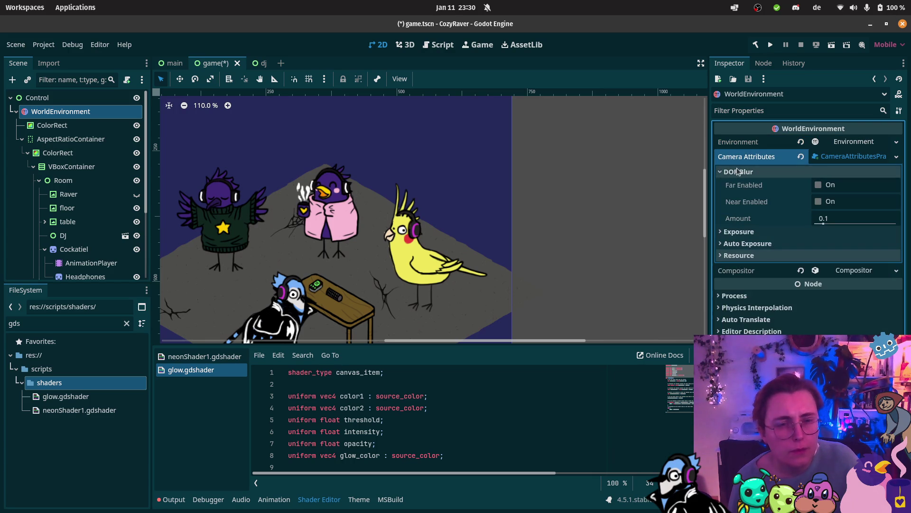
{"action": "left_click", "coordinate": [12, 79]}
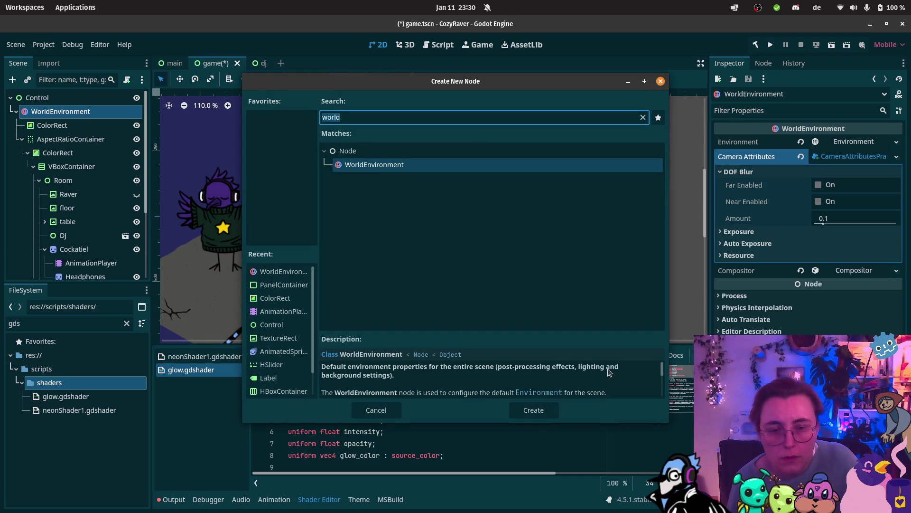
Open and skim the Environment class reference help page
{"action": "left_click", "coordinate": [547, 393]}
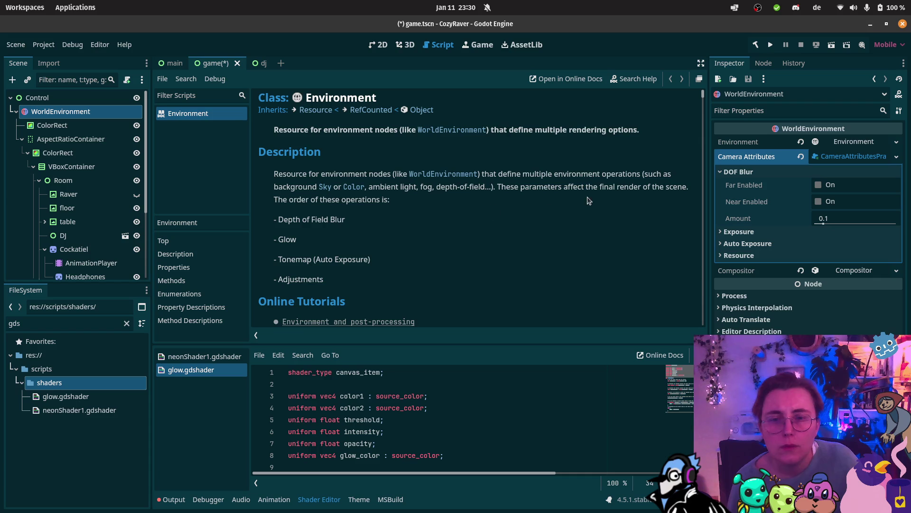
{"action": "scroll", "coordinate": [446, 196], "scroll_direction": "down", "scroll_amount": 3}
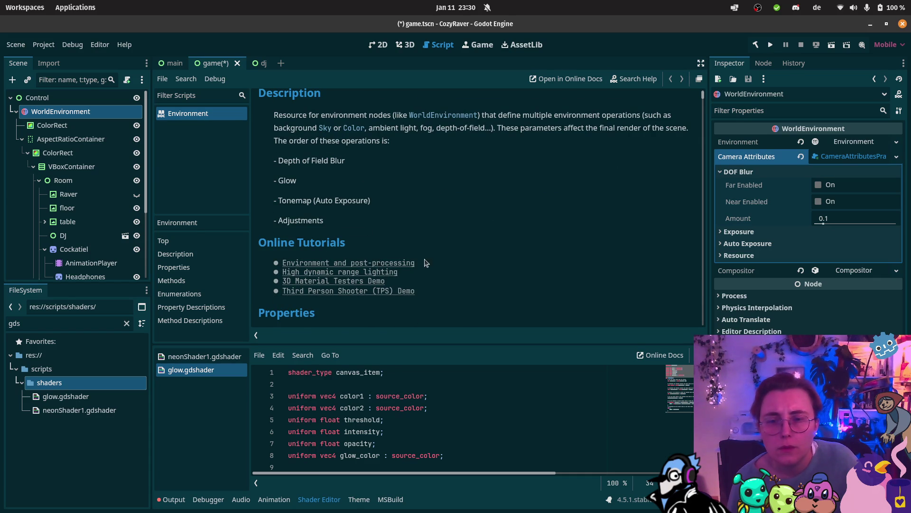
{"action": "scroll", "coordinate": [433, 246], "scroll_direction": "down", "scroll_amount": 6}
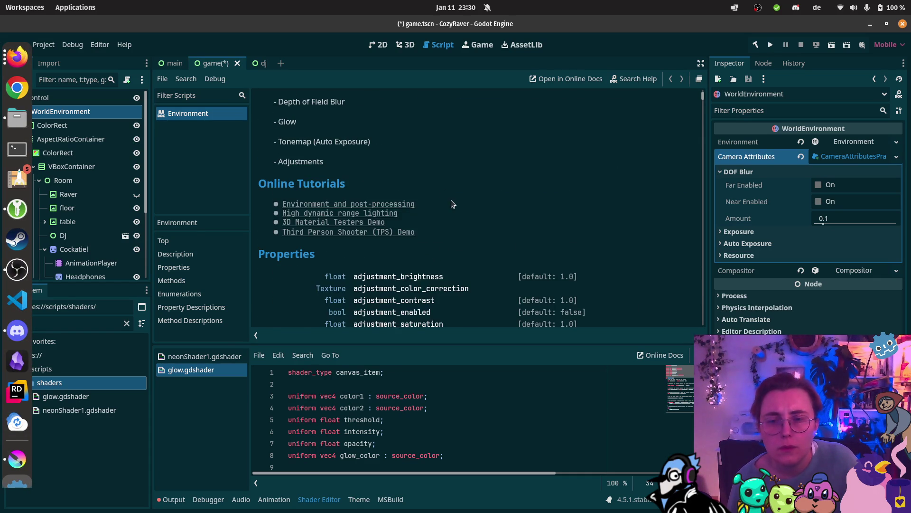
{"action": "scroll", "coordinate": [453, 198], "scroll_direction": "up", "scroll_amount": 9}
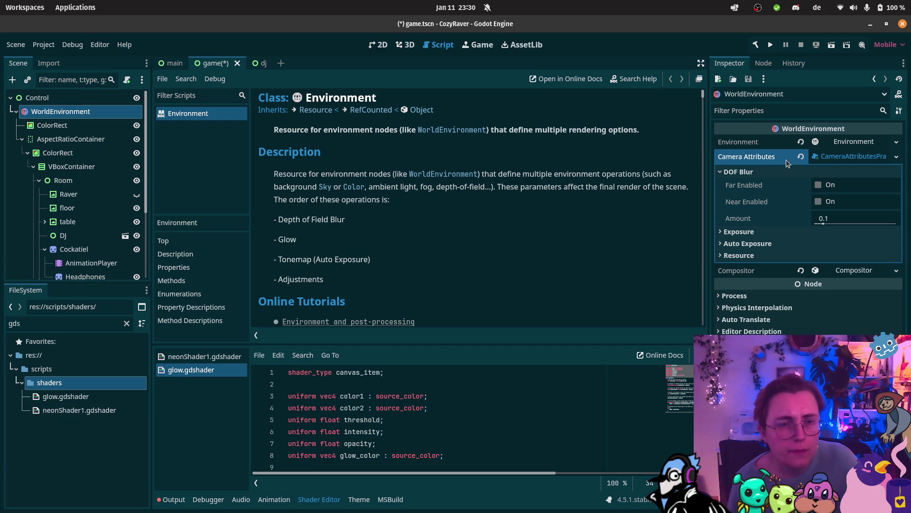
Collapse DOF Blur, expand the Environment resource, and open the 'Environment and post-processing' tutorial
{"action": "left_click", "coordinate": [722, 172]}
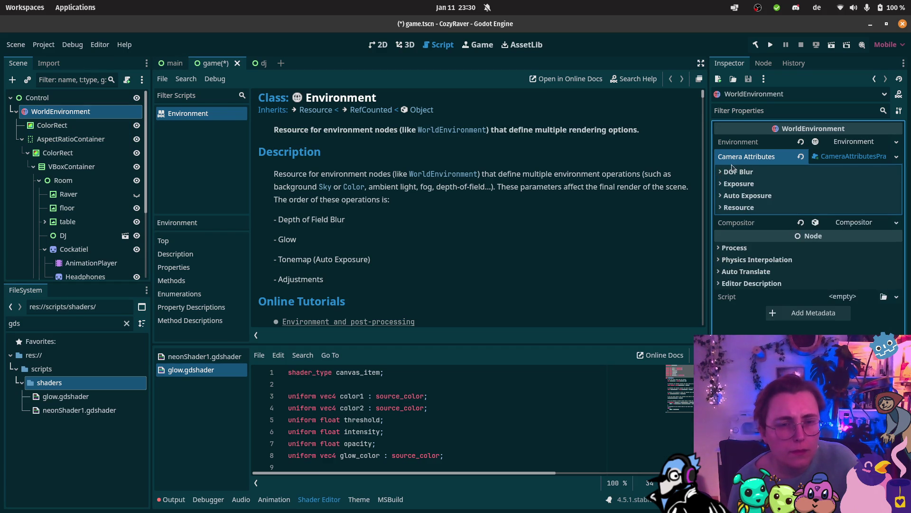
{"action": "left_click", "coordinate": [818, 144]}
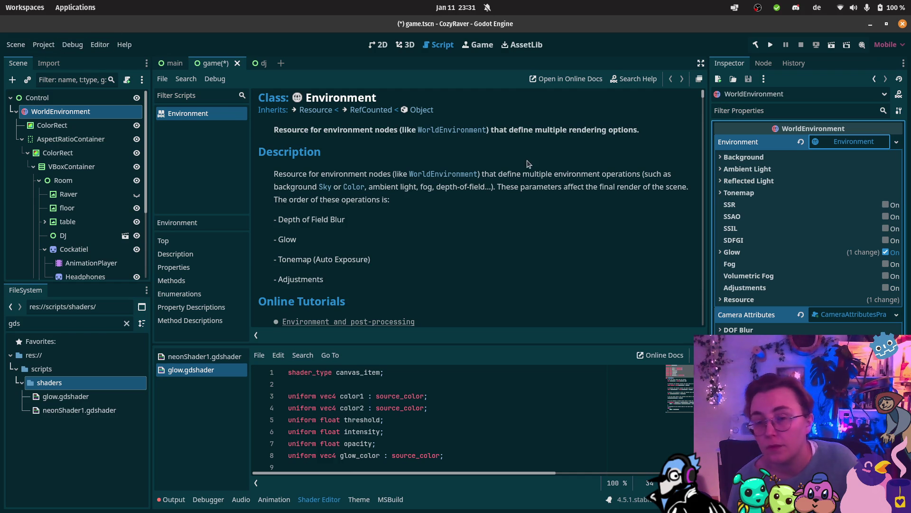
{"action": "left_click", "coordinate": [348, 321]}
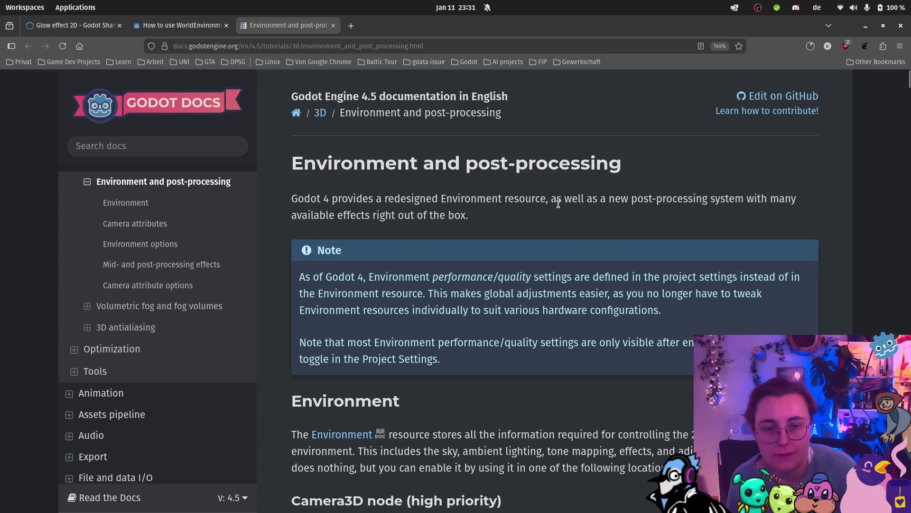
Read the docs through the WorldEnvironment and preview environment sections, then return to Godot
{"action": "scroll", "coordinate": [539, 210], "scroll_direction": "down", "scroll_amount": 5}
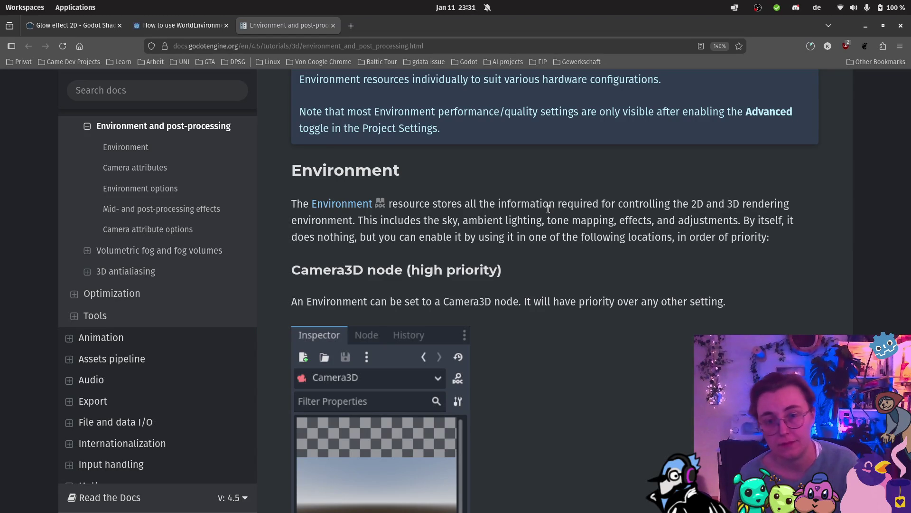
{"action": "scroll", "coordinate": [602, 229], "scroll_direction": "down", "scroll_amount": 1}
{"action": "scroll", "coordinate": [602, 227], "scroll_direction": "down", "scroll_amount": 3}
{"action": "scroll", "coordinate": [602, 227], "scroll_direction": "up", "scroll_amount": 3}
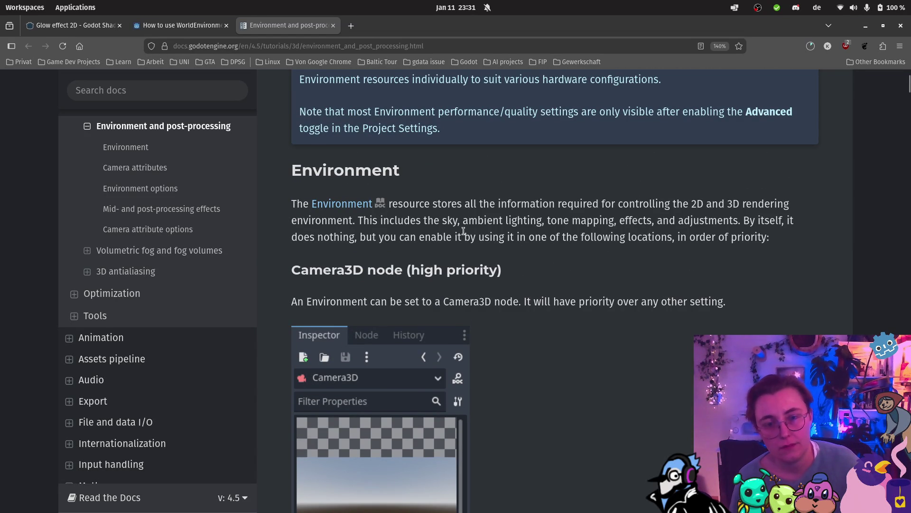
{"action": "scroll", "coordinate": [441, 256], "scroll_direction": "down", "scroll_amount": 8}
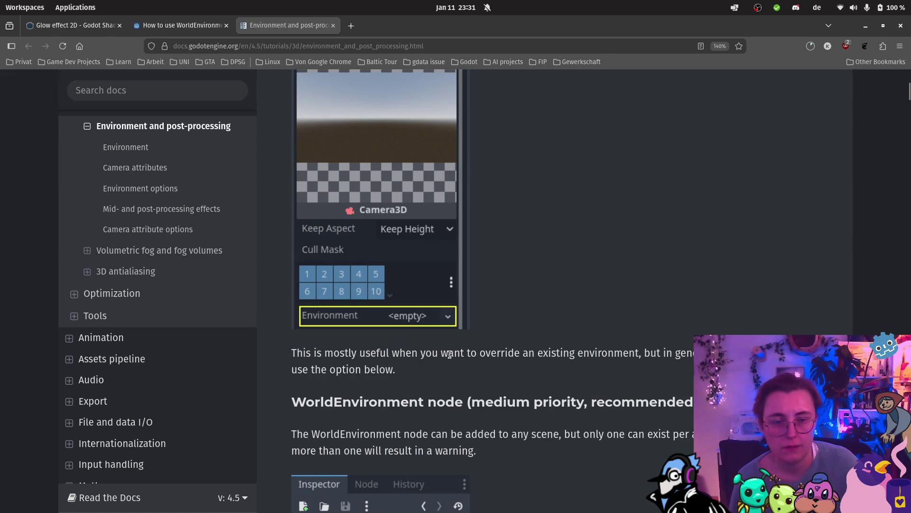
{"action": "scroll", "coordinate": [382, 372], "scroll_direction": "down", "scroll_amount": 3}
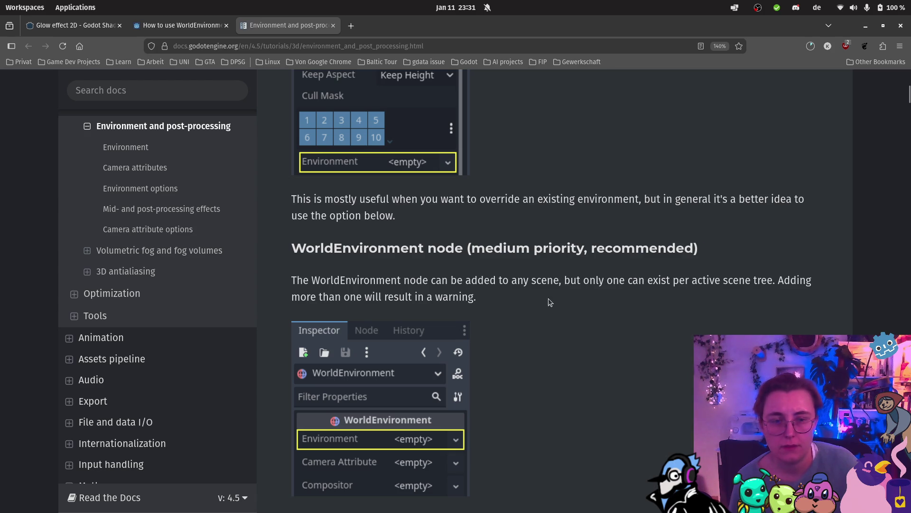
{"action": "scroll", "coordinate": [534, 298], "scroll_direction": "down", "scroll_amount": 5}
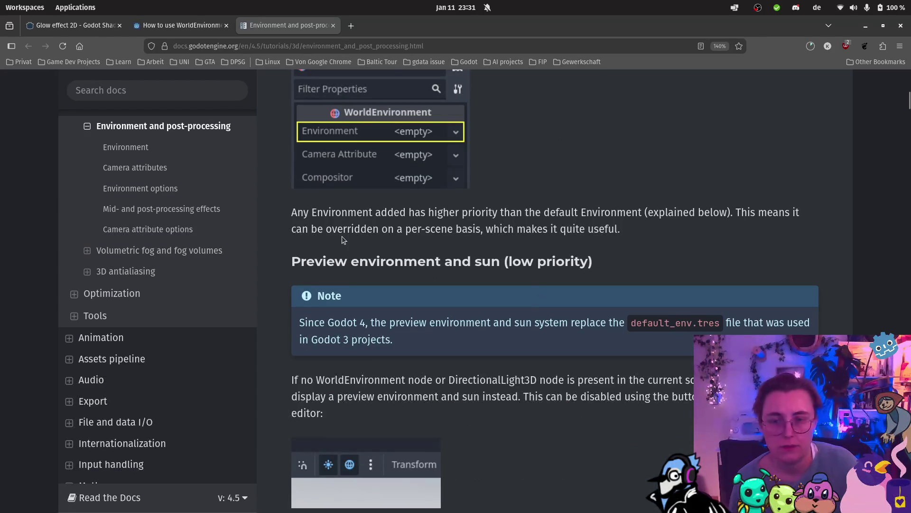
{"action": "scroll", "coordinate": [491, 246], "scroll_direction": "up", "scroll_amount": 3}
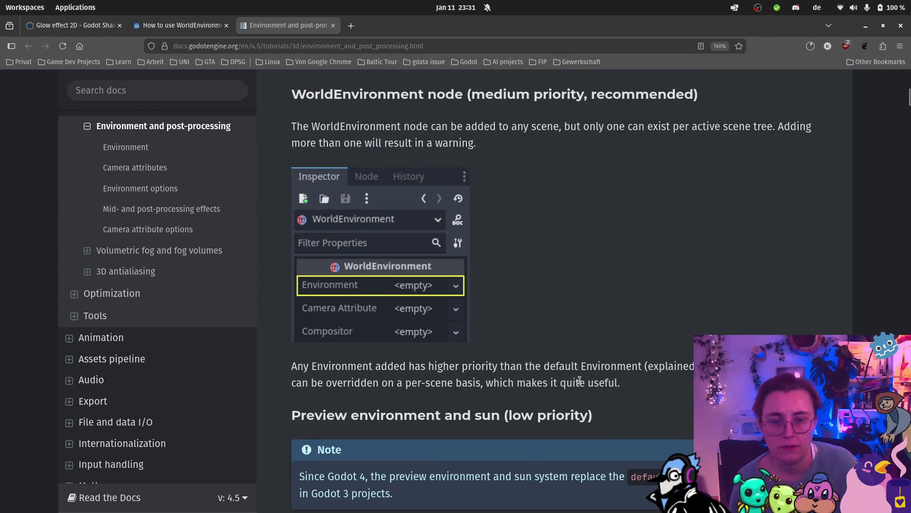
{"action": "scroll", "coordinate": [582, 381], "scroll_direction": "down", "scroll_amount": 3}
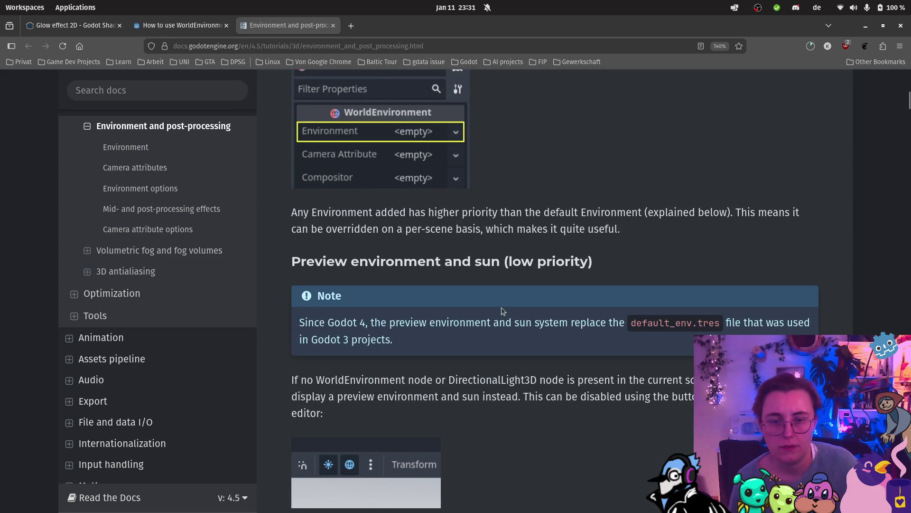
{"action": "scroll", "coordinate": [501, 309], "scroll_direction": "down", "scroll_amount": 2}
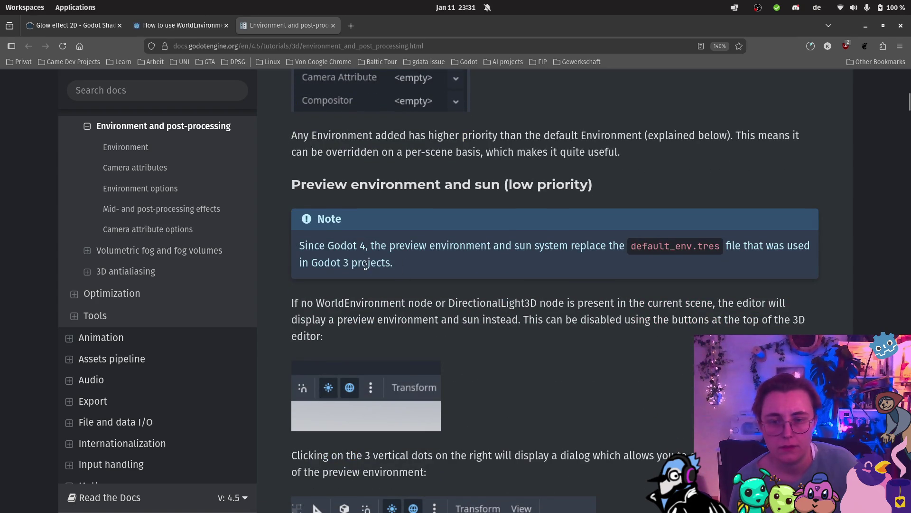
{"action": "scroll", "coordinate": [525, 274], "scroll_direction": "down", "scroll_amount": 2}
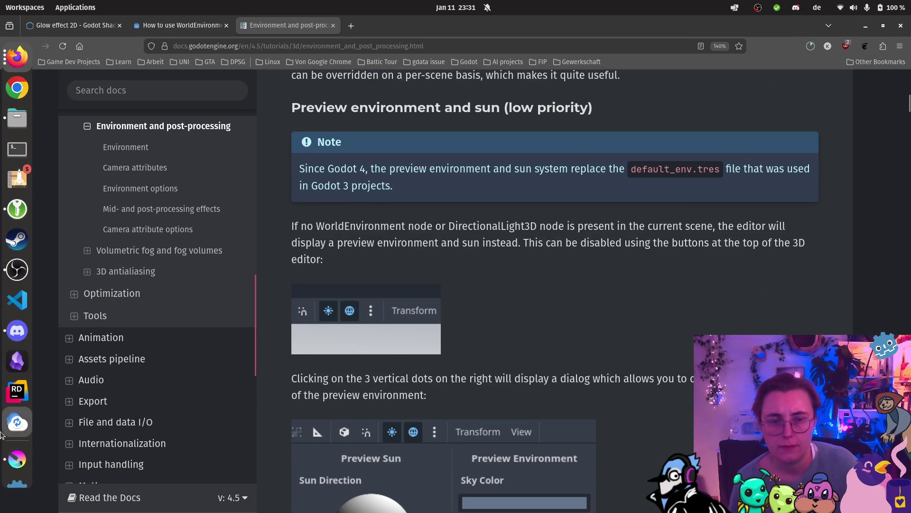
{"action": "left_click", "coordinate": [17, 474]}
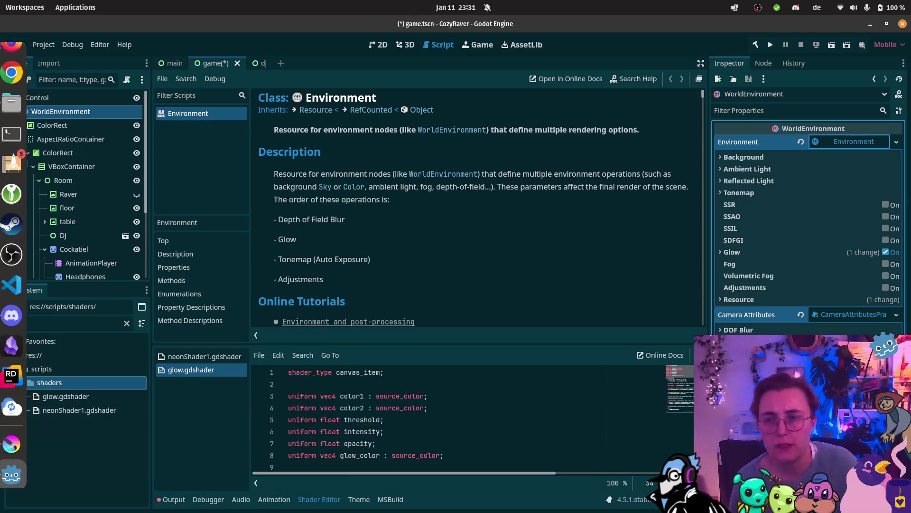
Move WorldEnvironment under Control, save game.tscn, switch to 2D, and bring back the Firefox docs
{"action": "left_click_drag", "start_coordinate": [54, 111], "coordinate": [48, 100]}
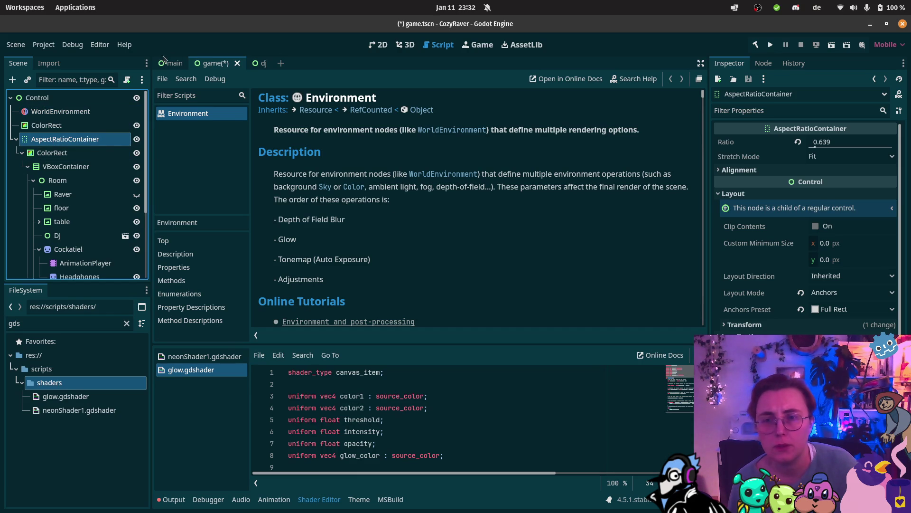
{"action": "key", "text": "ctrl+s"}
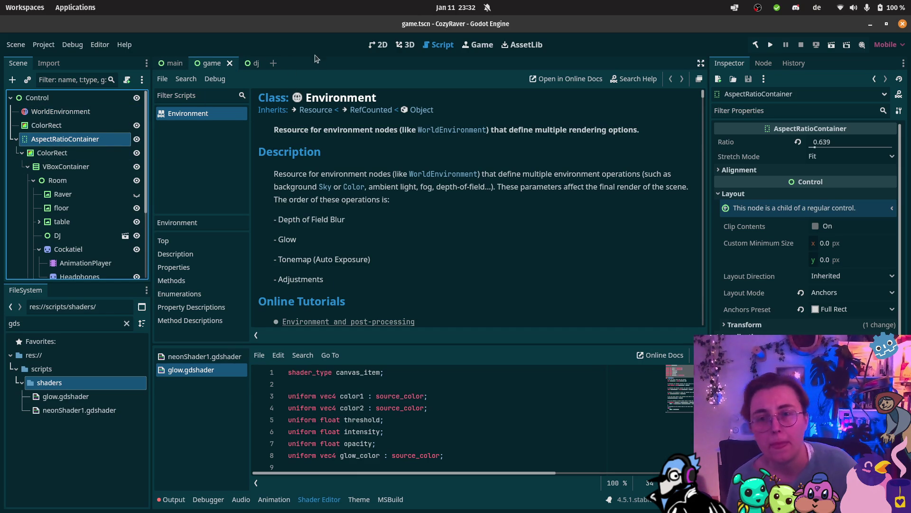
{"action": "left_click", "coordinate": [377, 45]}
{"action": "mouse_move", "coordinate": [1, 475]}
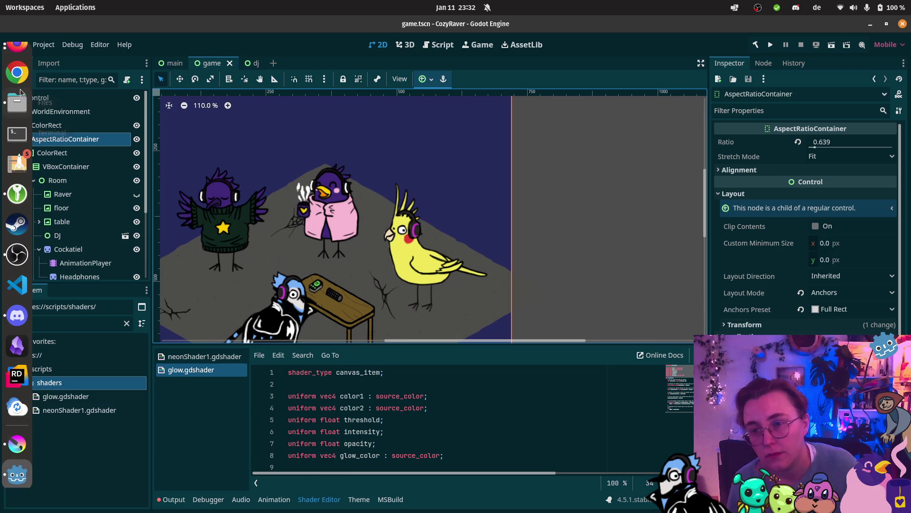
{"action": "left_click", "coordinate": [17, 54]}
{"action": "left_click", "coordinate": [109, 295]}
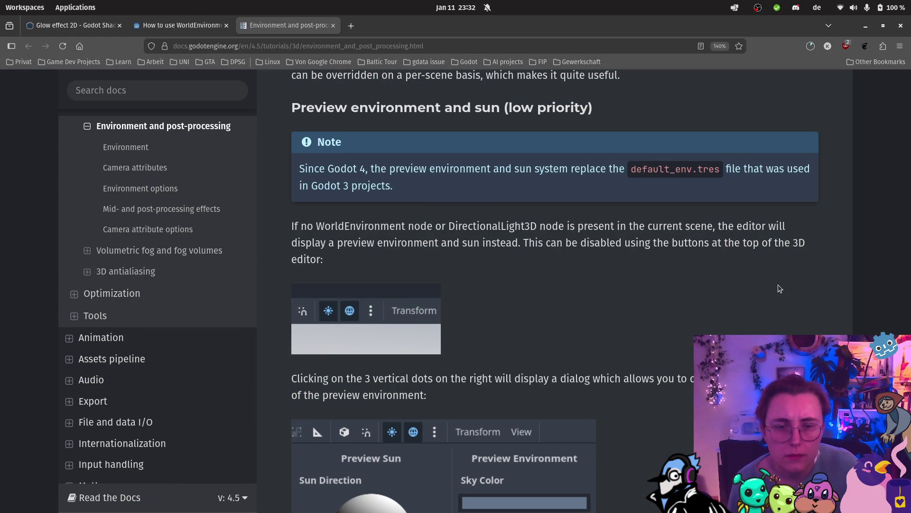
Bookmark the Environment docs page under the name '2d'
{"action": "scroll", "coordinate": [778, 285], "scroll_direction": "down", "scroll_amount": 10}
{"action": "scroll", "coordinate": [776, 275], "scroll_direction": "down", "scroll_amount": 10}
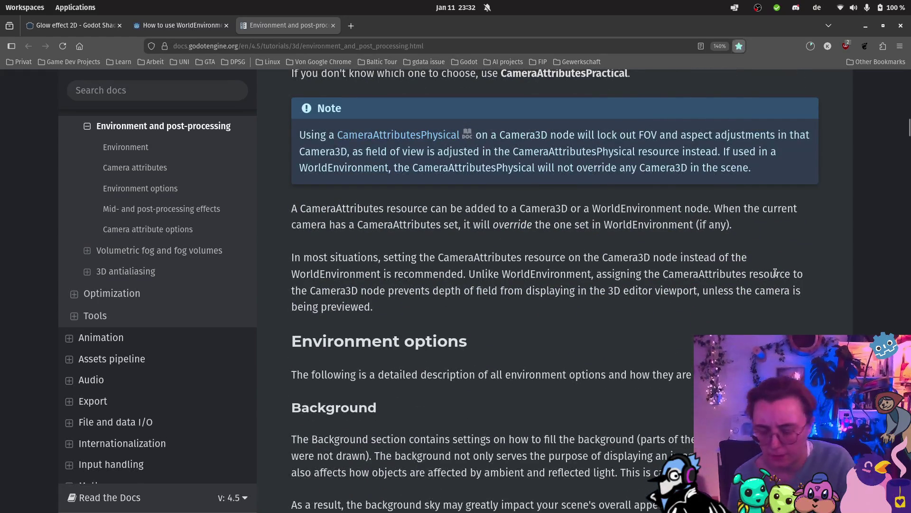
{"action": "key", "text": "ctrl+d"}
{"action": "type", "text": "2d"}
{"action": "key", "text": "Return"}
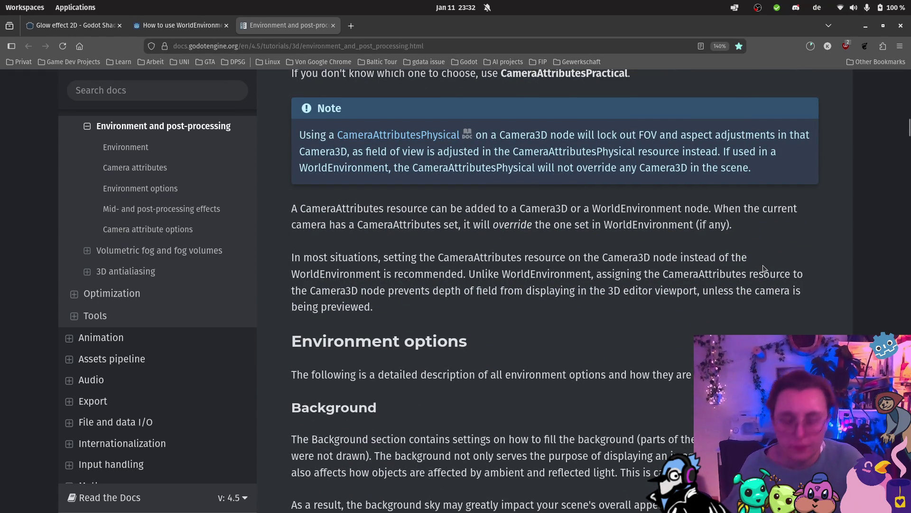
Search the page for '2D' to find the Canvas background note, then return to Godot
{"action": "key", "text": "ctrl+f"}
{"action": "type", "text": "2D"}
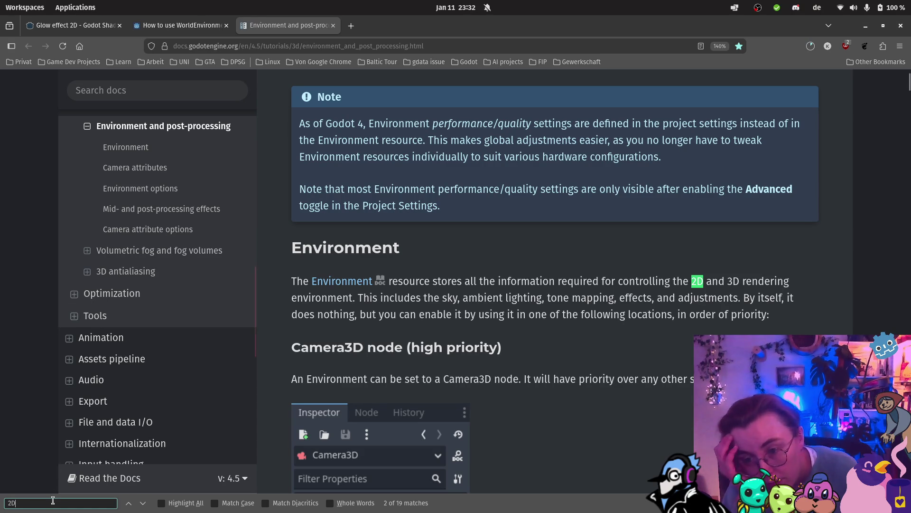
{"action": "key", "text": "Return"}
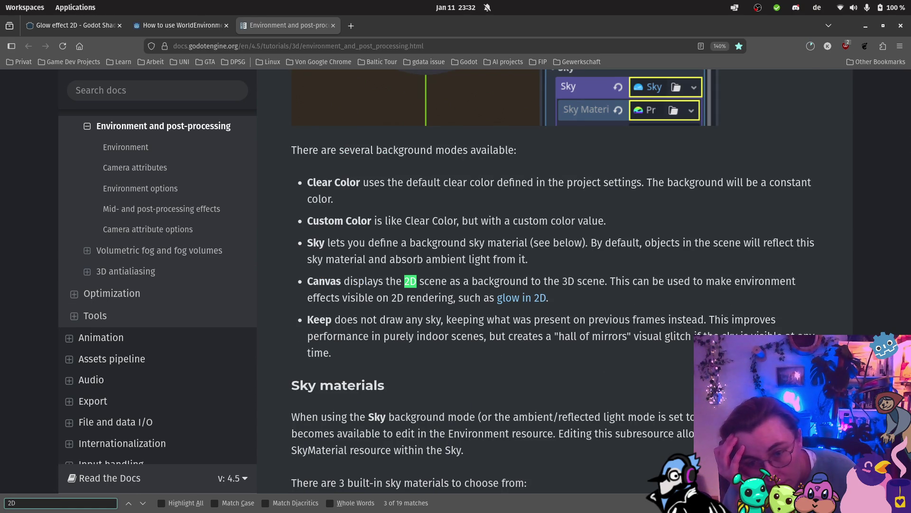
{"action": "scroll", "coordinate": [383, 331], "scroll_direction": "up", "scroll_amount": 10}
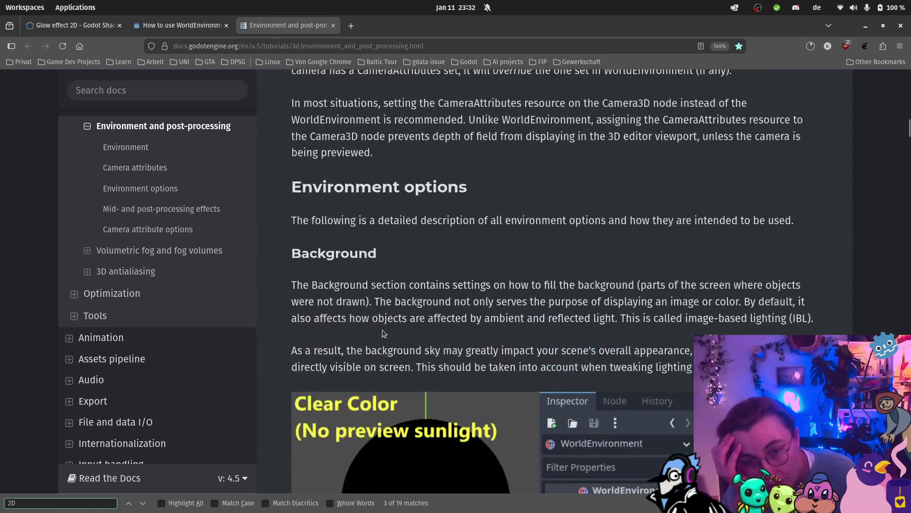
{"action": "scroll", "coordinate": [384, 327], "scroll_direction": "down", "scroll_amount": 8}
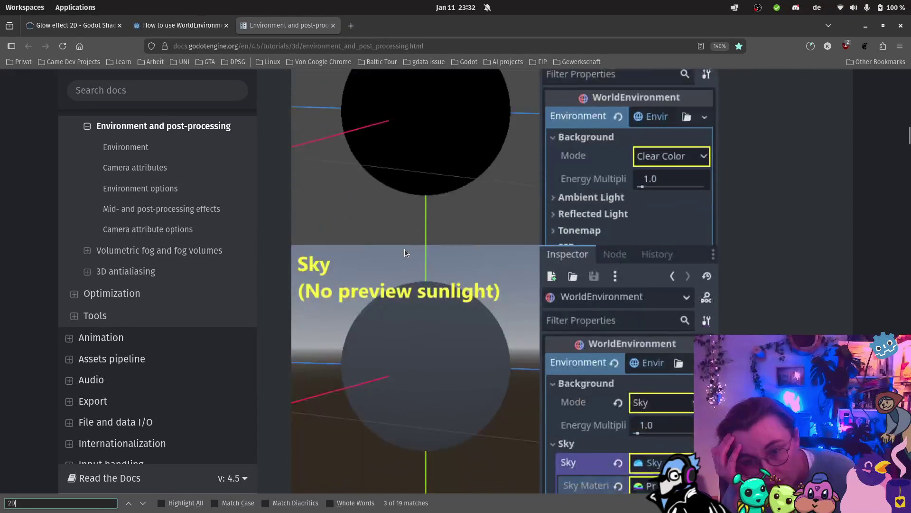
{"action": "scroll", "coordinate": [404, 249], "scroll_direction": "down", "scroll_amount": 5}
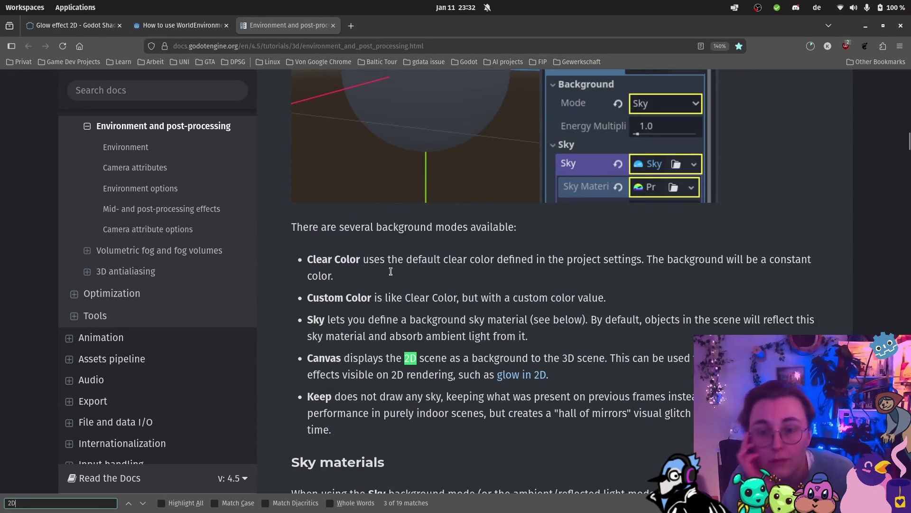
{"action": "mouse_move", "coordinate": [7, 457]}
{"action": "left_click", "coordinate": [17, 474]}
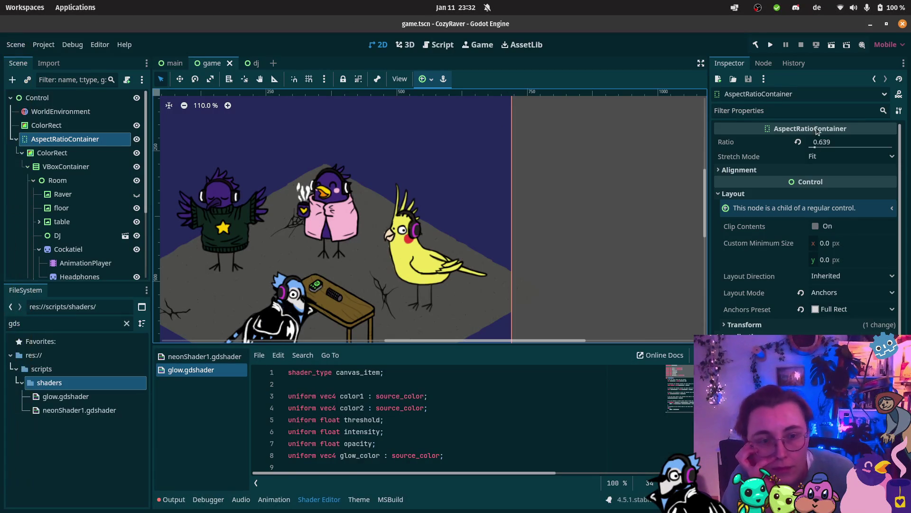
Set the WorldEnvironment Background mode to Canvas
{"action": "left_click", "coordinate": [61, 111]}
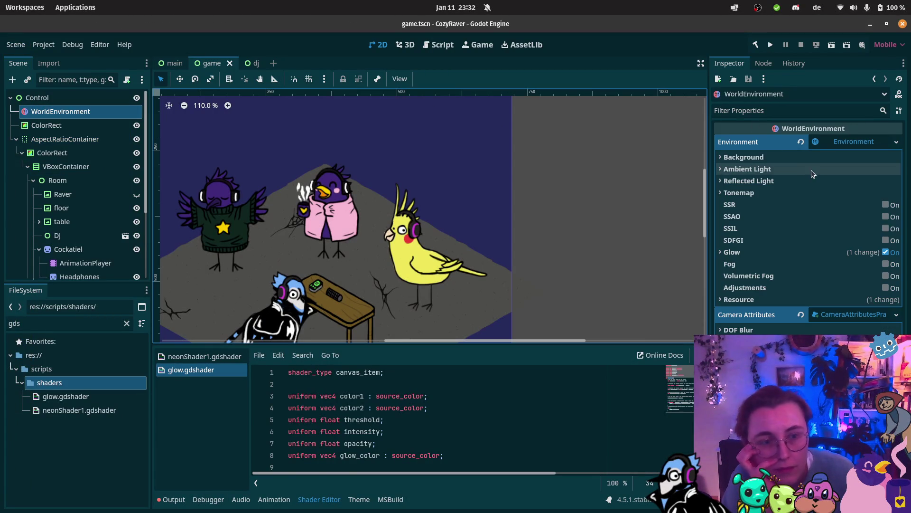
{"action": "left_click", "coordinate": [802, 158]}
{"action": "left_click", "coordinate": [848, 171]}
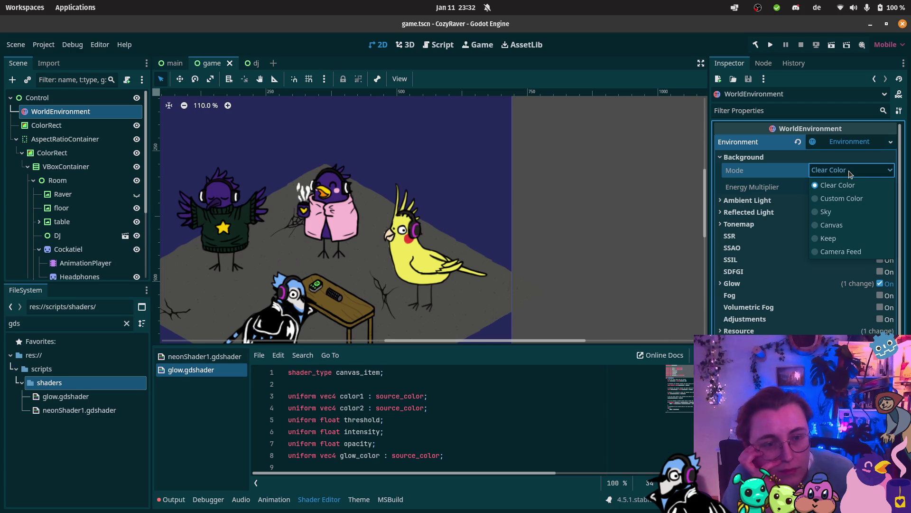
{"action": "left_click", "coordinate": [846, 226]}
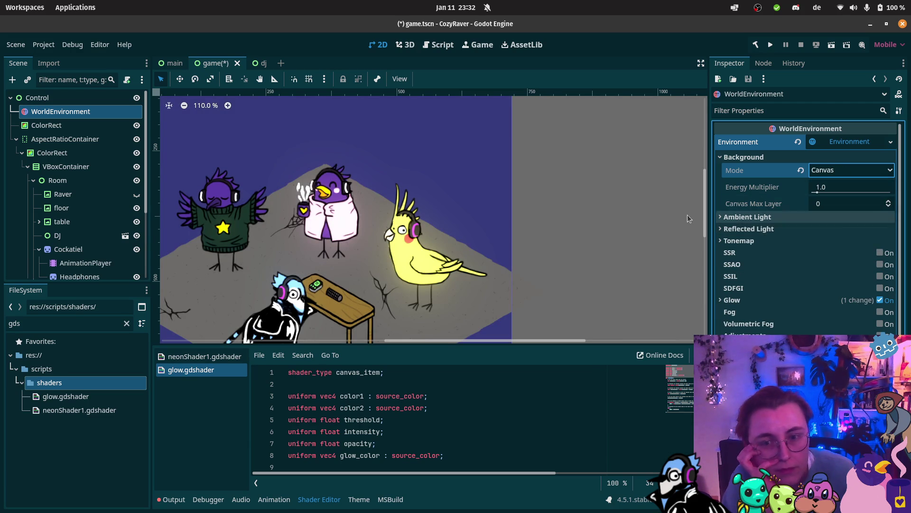
Expand Glow and revert Glow Strength from 1.14 to the default 1.0
{"action": "scroll", "coordinate": [381, 209], "scroll_direction": "down", "scroll_amount": 3}
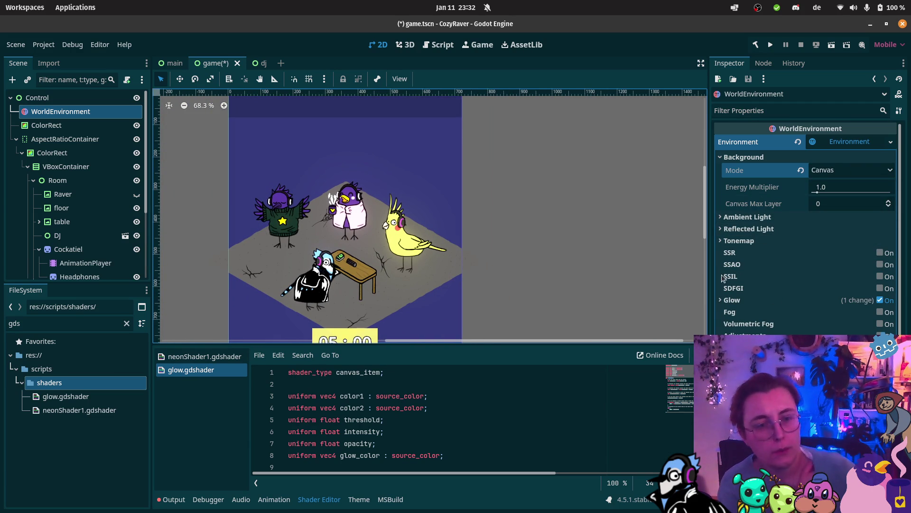
{"action": "left_click", "coordinate": [732, 300]}
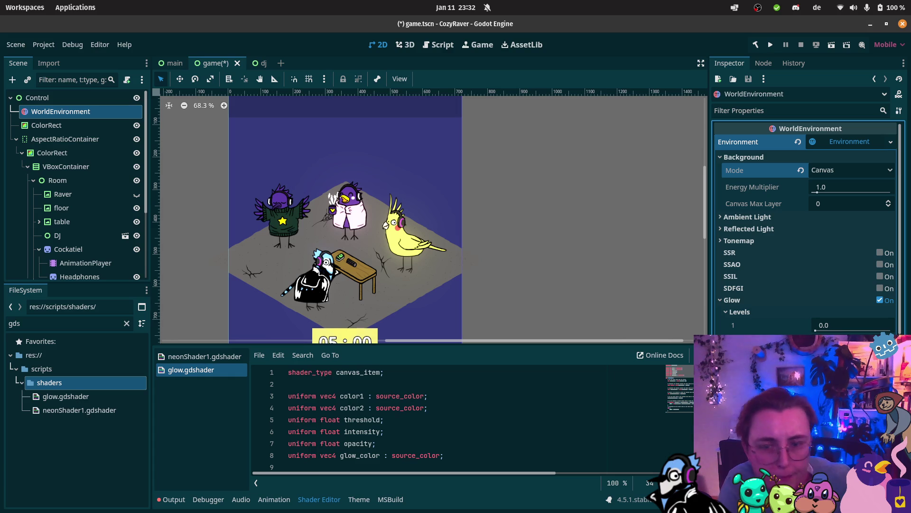
{"action": "scroll", "coordinate": [303, 233], "scroll_direction": "up", "scroll_amount": 2}
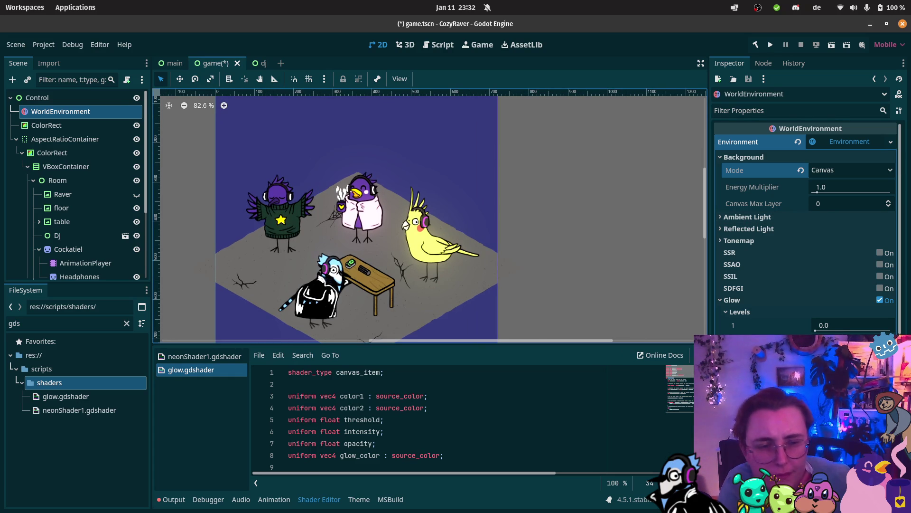
{"action": "scroll", "coordinate": [807, 228], "scroll_direction": "down", "scroll_amount": 5}
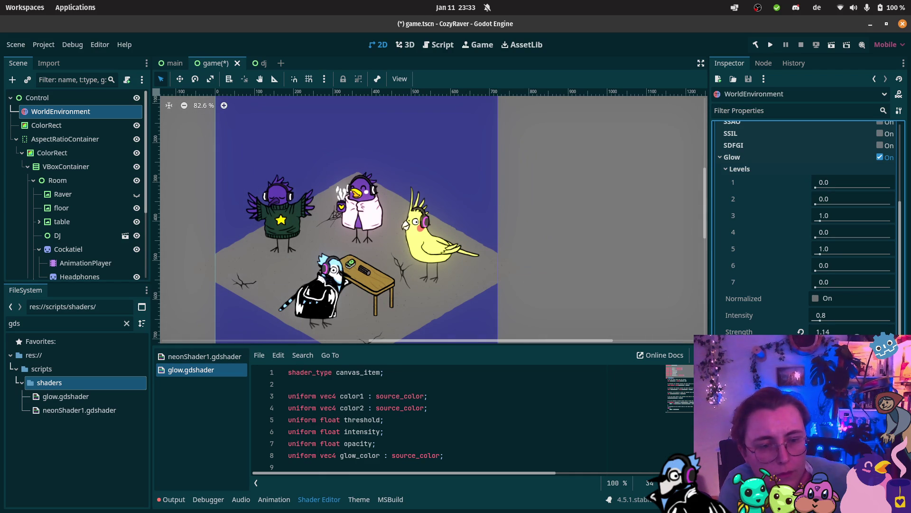
{"action": "left_click", "coordinate": [800, 331]}
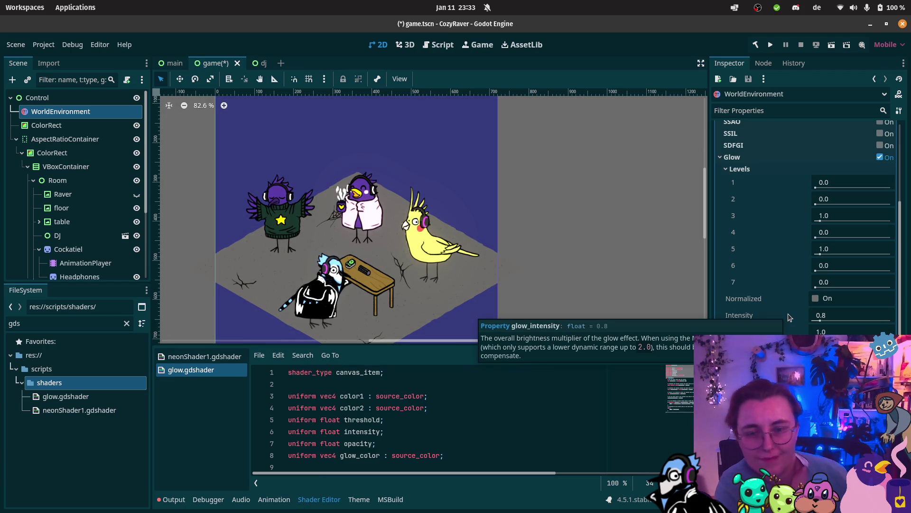
{"action": "scroll", "coordinate": [441, 124], "scroll_direction": "down", "scroll_amount": 3}
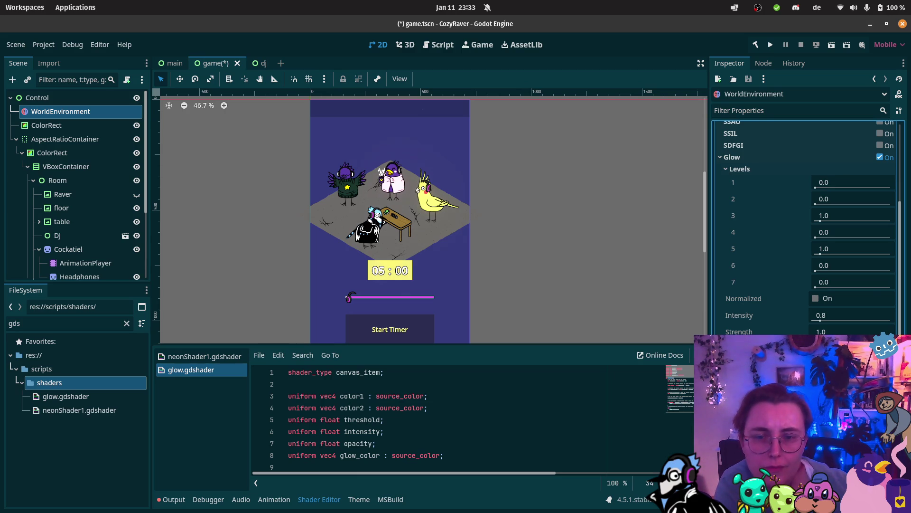
{"action": "scroll", "coordinate": [380, 192], "scroll_direction": "up", "scroll_amount": 5}
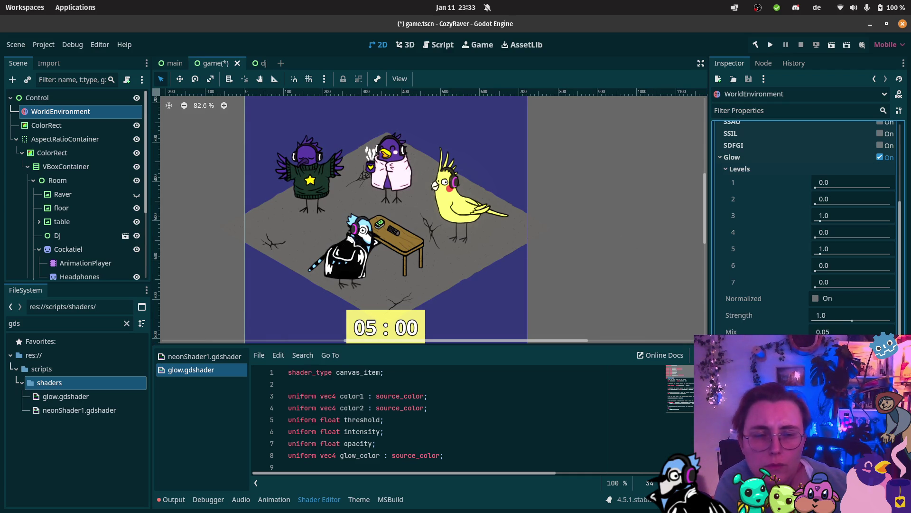
{"action": "scroll", "coordinate": [546, 207], "scroll_direction": "down", "scroll_amount": 1}
{"action": "scroll", "coordinate": [546, 205], "scroll_direction": "down", "scroll_amount": 2}
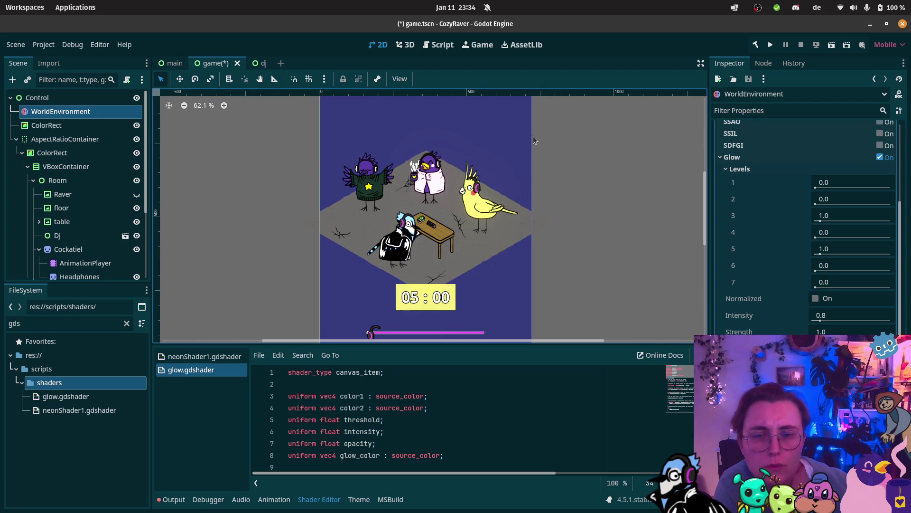
{"action": "scroll", "coordinate": [553, 164], "scroll_direction": "down", "scroll_amount": 2}
{"action": "left_click", "coordinate": [77, 151]}
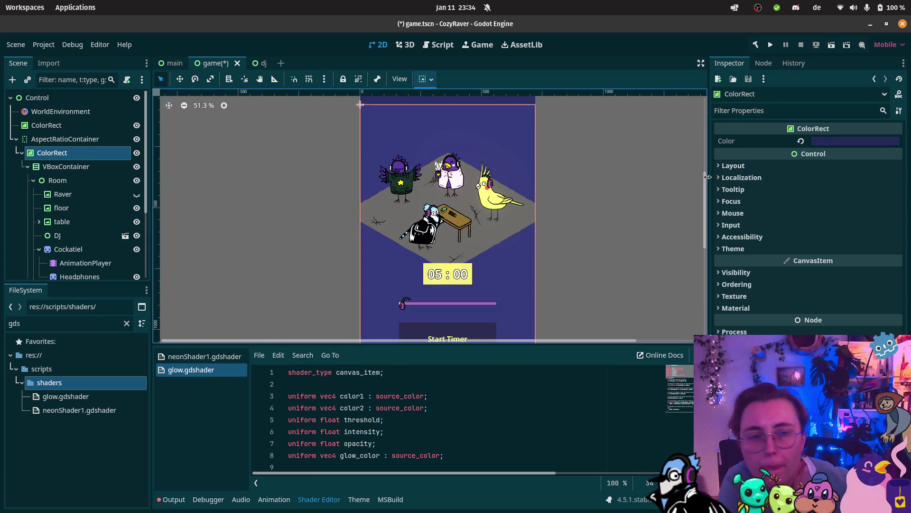
Darken the ColorRect background colour to a deeper navy blue
{"action": "left_click", "coordinate": [854, 141]}
{"action": "left_click_drag", "start_coordinate": [899, 251], "coordinate": [900, 261]}
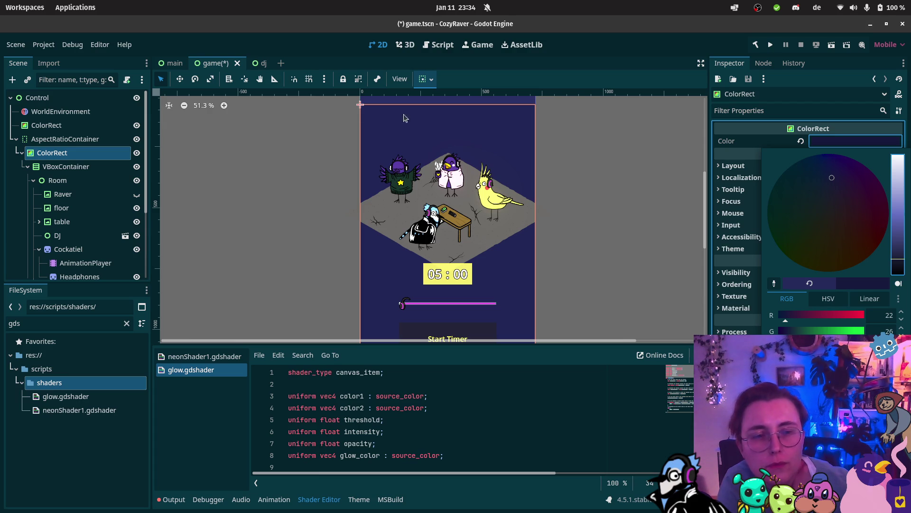
{"action": "left_click", "coordinate": [66, 139]}
{"action": "left_click", "coordinate": [70, 126]}
{"action": "left_click", "coordinate": [71, 153]}
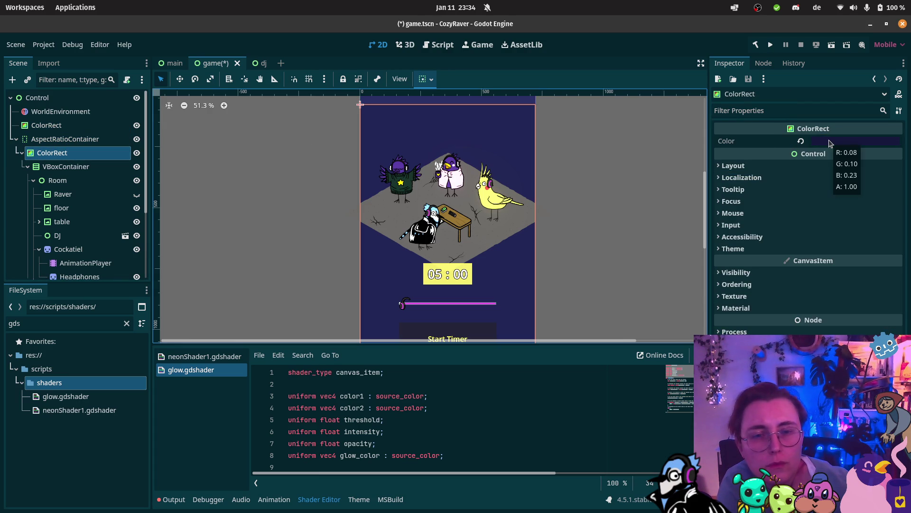
Select WorldEnvironment and switch its Glow off
{"action": "scroll", "coordinate": [498, 149], "scroll_direction": "up", "scroll_amount": 1}
{"action": "scroll", "coordinate": [496, 147], "scroll_direction": "up", "scroll_amount": 4}
{"action": "scroll", "coordinate": [482, 142], "scroll_direction": "up", "scroll_amount": 1}
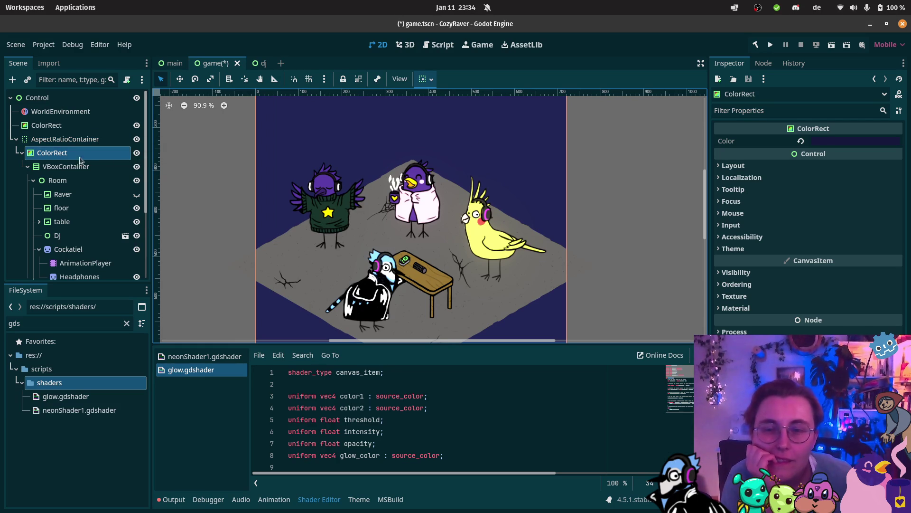
{"action": "left_click", "coordinate": [72, 111]}
{"action": "left_click", "coordinate": [880, 157]}
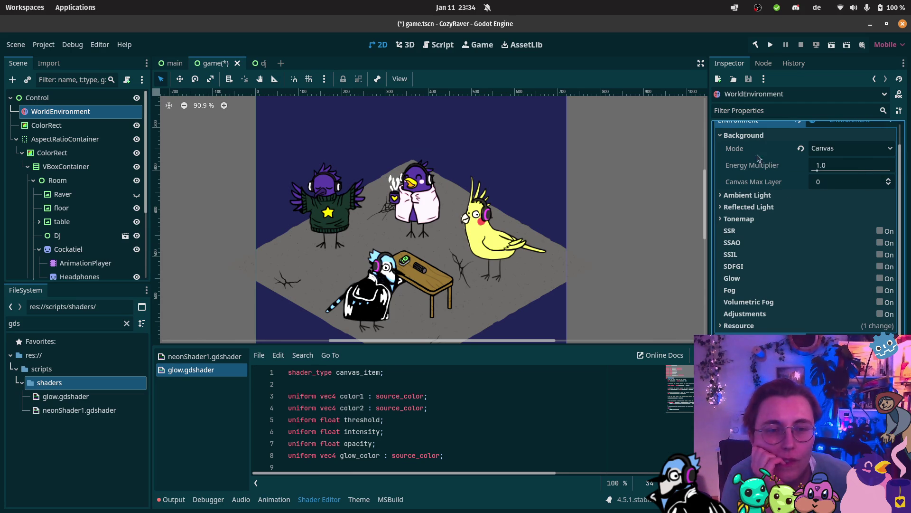
Toggle Glow on and off to compare, leaving it enabled
{"action": "left_click", "coordinate": [881, 280]}
{"action": "left_click", "coordinate": [881, 281]}
{"action": "left_click", "coordinate": [881, 280]}
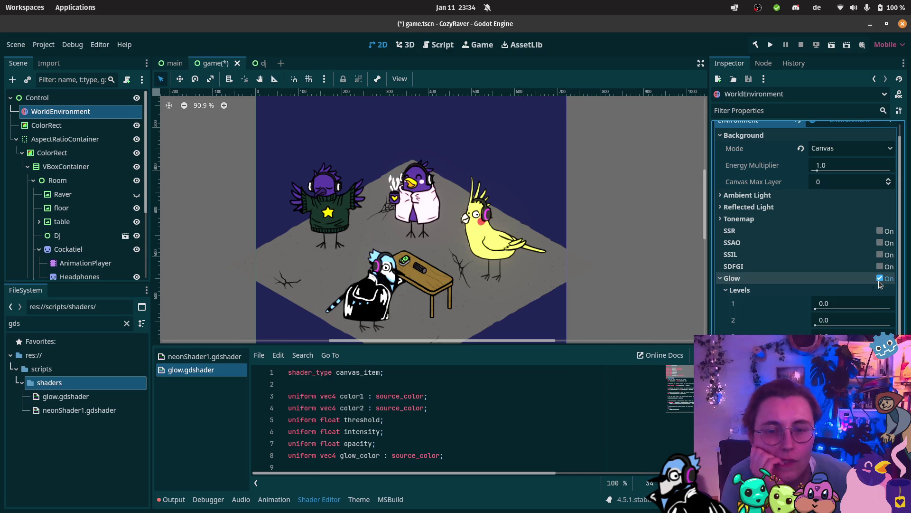
{"action": "left_click", "coordinate": [879, 281]}
{"action": "left_click", "coordinate": [879, 281]}
{"action": "left_click", "coordinate": [879, 281]}
{"action": "left_click", "coordinate": [880, 281]}
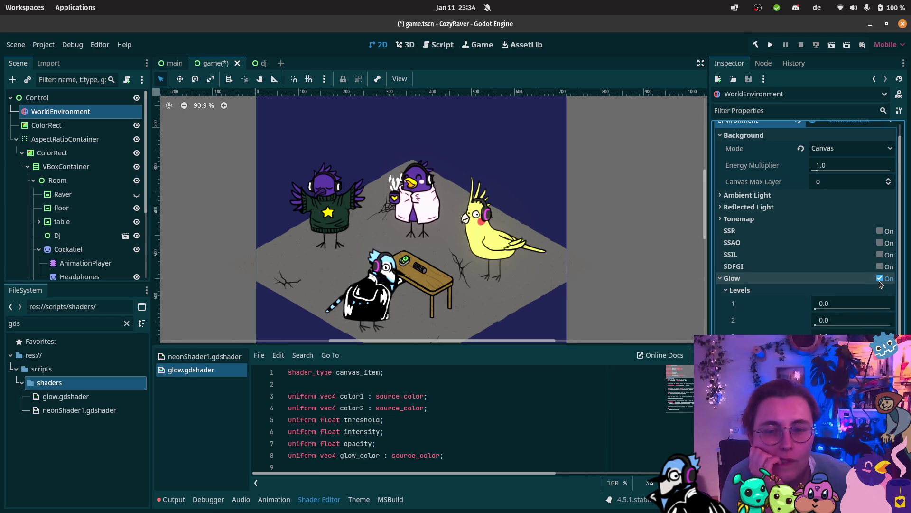
Adjust the first glow level, then switch over to Krita
{"action": "mouse_move", "coordinate": [816, 309]}
{"action": "left_mouse_down"}
{"action": "mouse_move", "coordinate": [864, 309]}
{"action": "mouse_move", "coordinate": [811, 304]}
{"action": "mouse_move", "coordinate": [868, 326]}
{"action": "mouse_move", "coordinate": [816, 326]}
{"action": "mouse_move", "coordinate": [869, 336]}
{"action": "mouse_move", "coordinate": [816, 336]}
{"action": "mouse_move", "coordinate": [869, 353]}
{"action": "mouse_move", "coordinate": [816, 352]}
{"action": "left_mouse_up"}
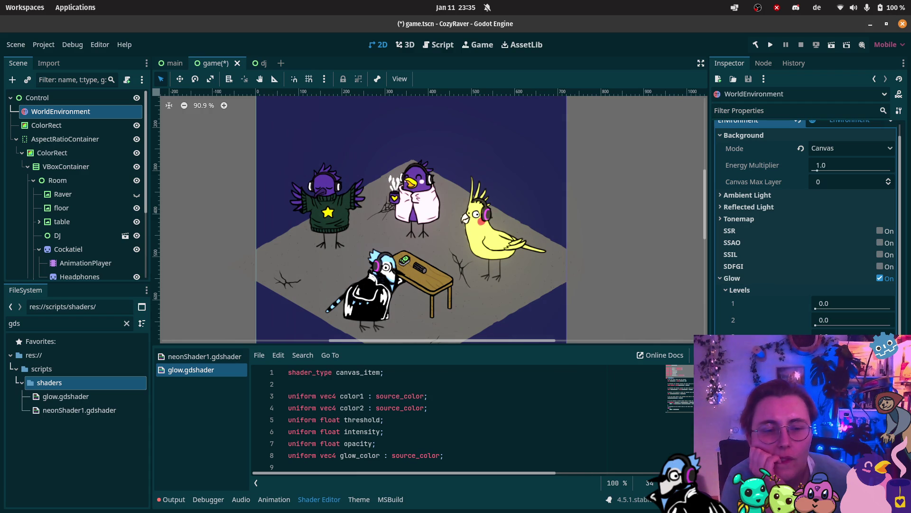
{"action": "scroll", "coordinate": [805, 228], "scroll_direction": "down", "scroll_amount": 2}
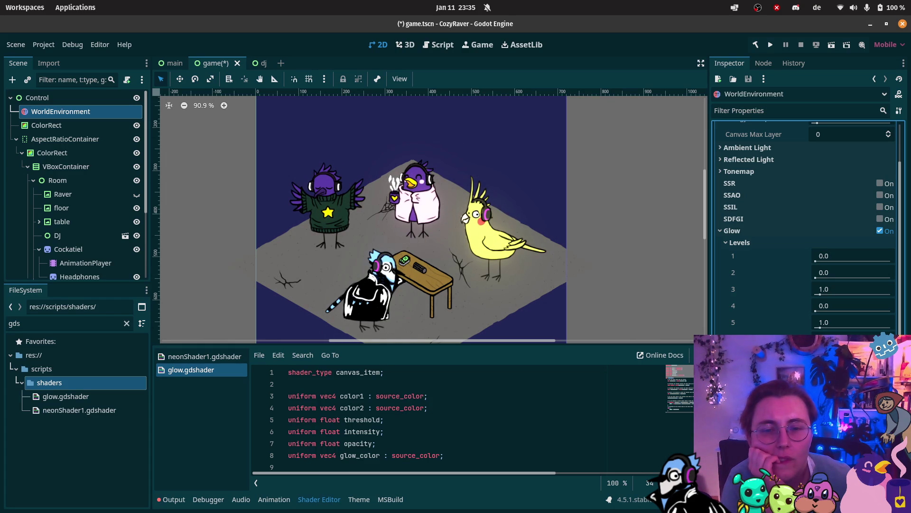
{"action": "scroll", "coordinate": [574, 279], "scroll_direction": "down", "scroll_amount": 3}
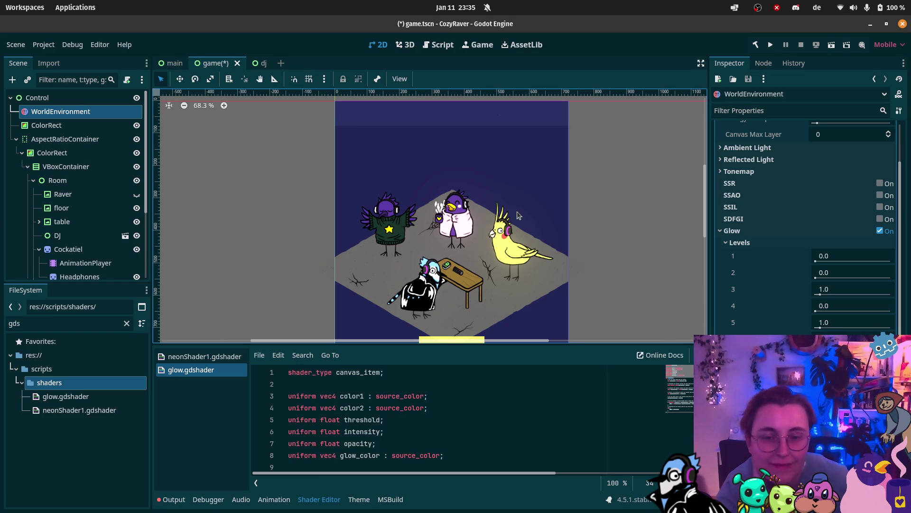
{"action": "left_click", "coordinate": [18, 442]}
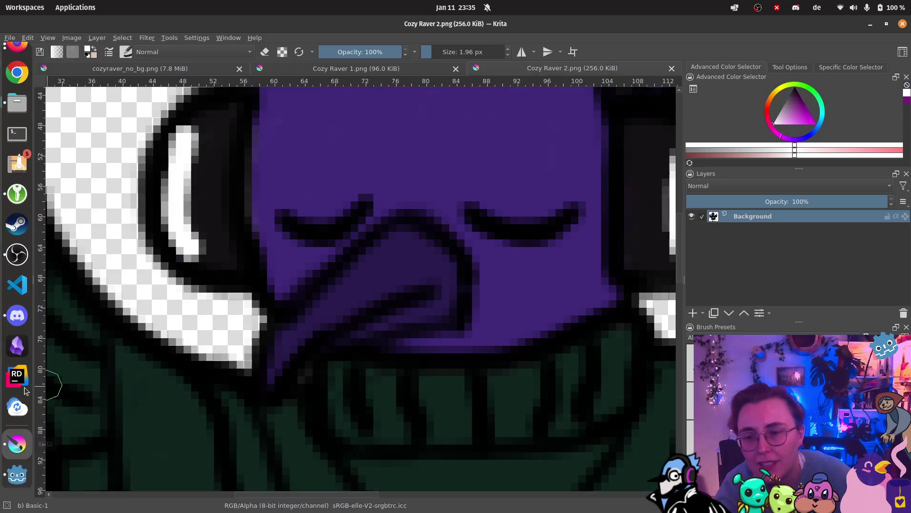
Start a new document from the File menu, after dismissing the open-image dialog
{"action": "left_click", "coordinate": [14, 39]}
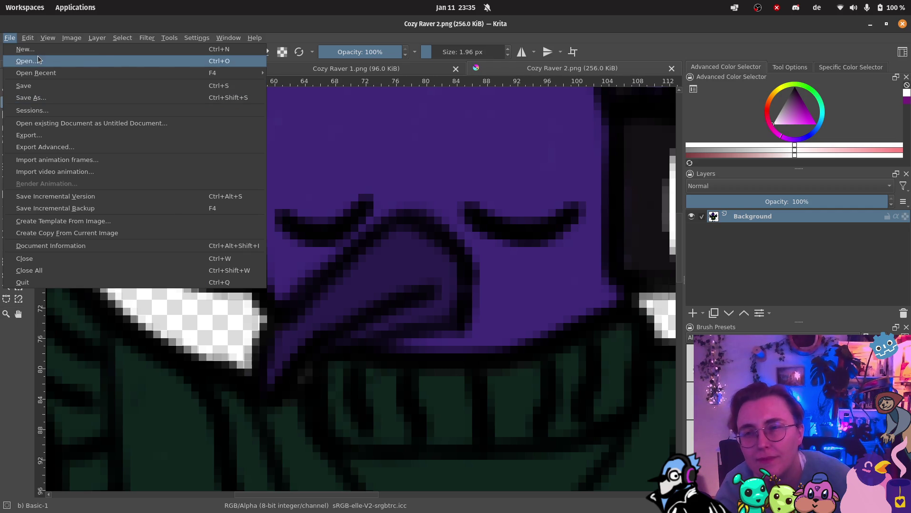
{"action": "left_click", "coordinate": [27, 60]}
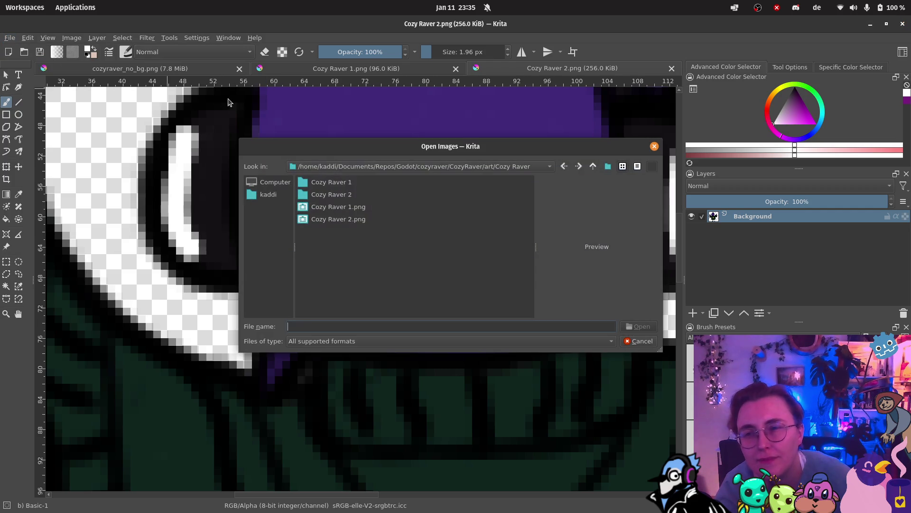
{"action": "left_click", "coordinate": [655, 147]}
{"action": "left_click", "coordinate": [9, 37]}
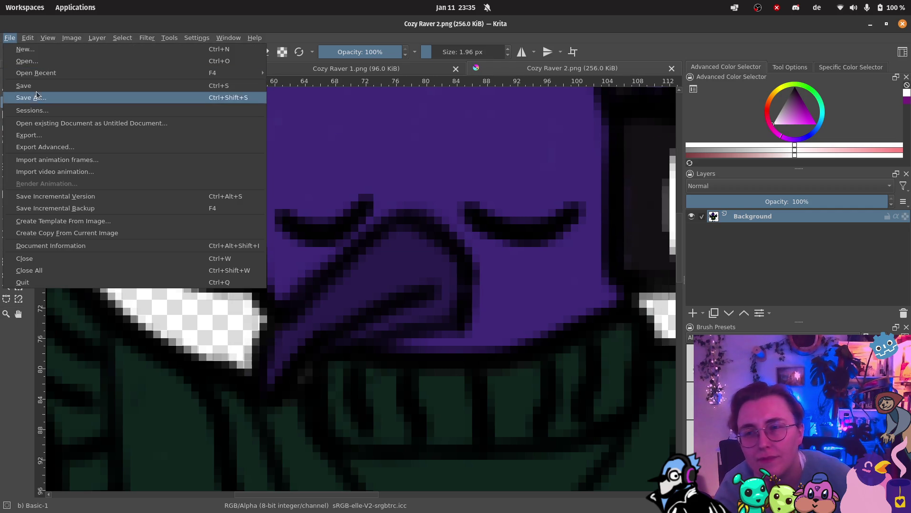
{"action": "left_click", "coordinate": [42, 49]}
Set width and height to 512 px and create the document
{"action": "left_click", "coordinate": [462, 178]}
{"action": "key", "text": "BackSpace"}
{"action": "key", "text": "BackSpace"}
{"action": "key", "text": "BackSpace"}
{"action": "type", "text": "512"}
{"action": "left_click", "coordinate": [491, 197]}
{"action": "key", "text": "BackSpace"}
{"action": "key", "text": "BackSpace"}
{"action": "key", "text": "BackSpace"}
{"action": "type", "text": "512"}
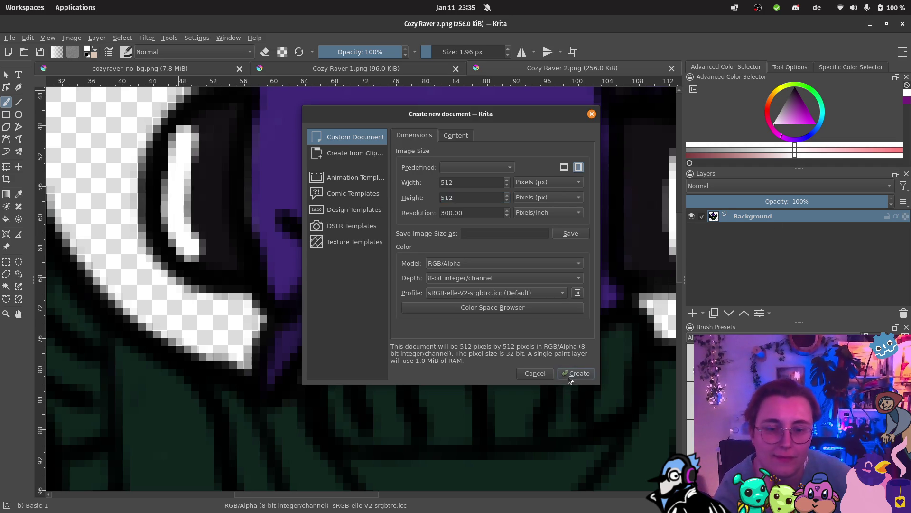
{"action": "left_click", "coordinate": [570, 374]}
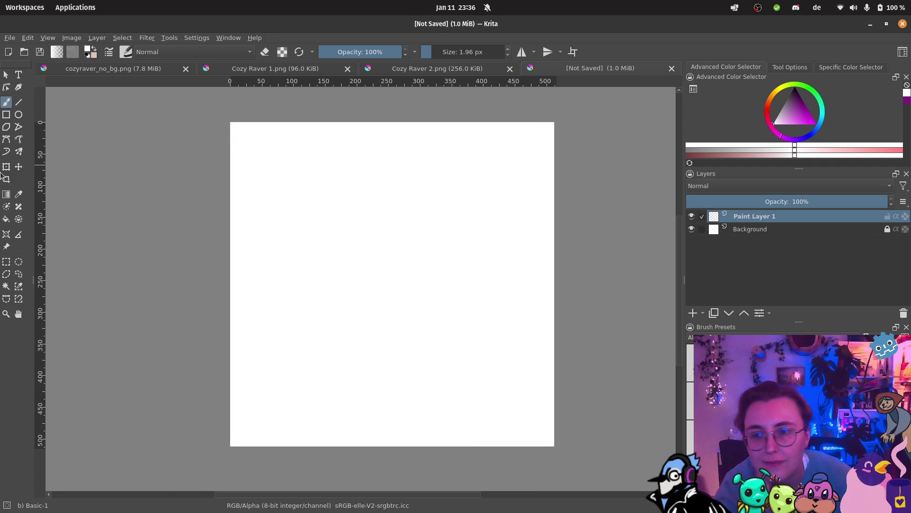
Fill Paint Layer 1 solid black with the Fill tool
{"action": "left_click", "coordinate": [6, 220]}
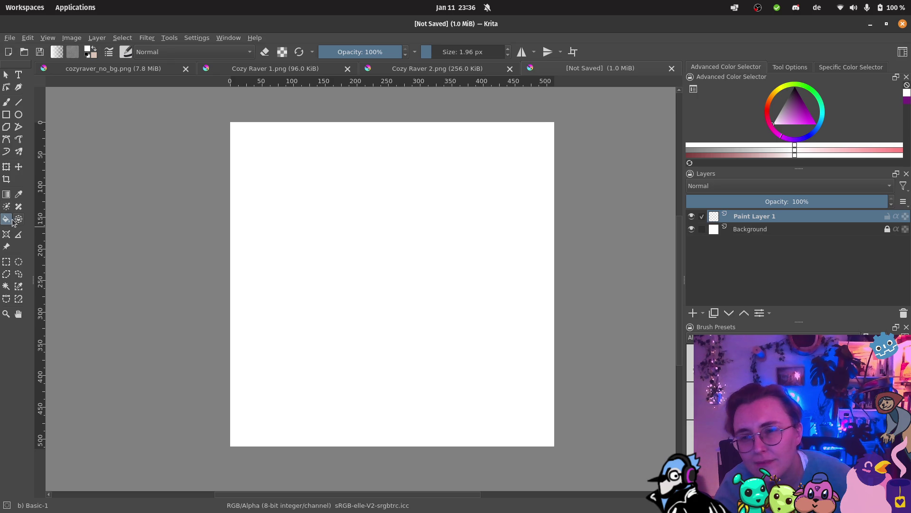
{"action": "left_click", "coordinate": [811, 120]}
{"action": "left_click", "coordinate": [408, 226]}
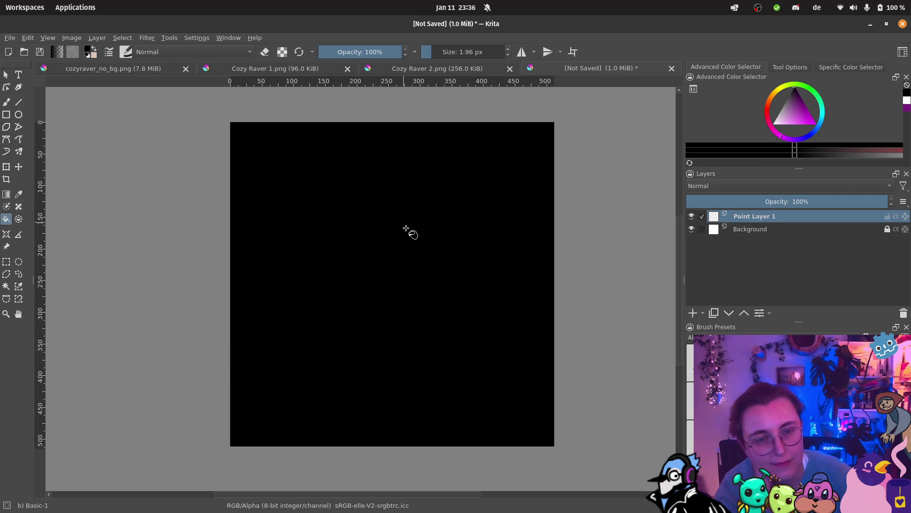
{"action": "left_click", "coordinate": [740, 230]}
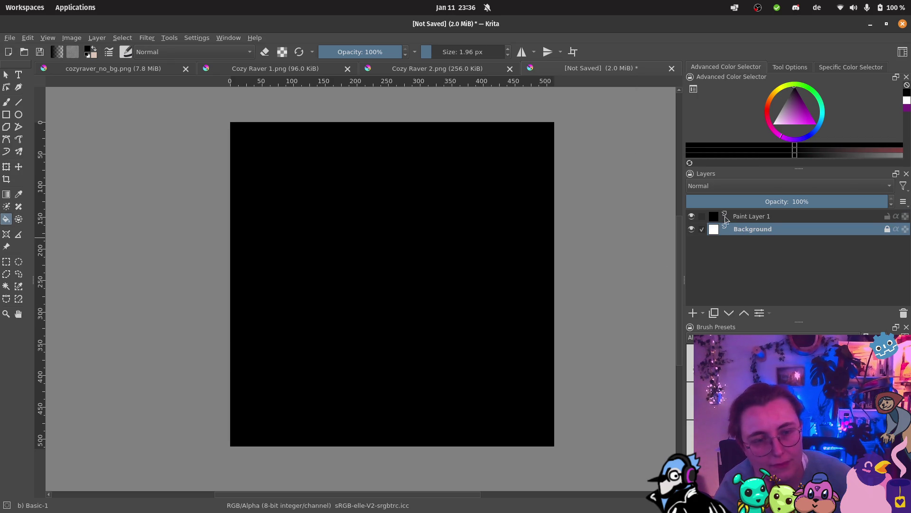
{"action": "left_click", "coordinate": [472, 238]}
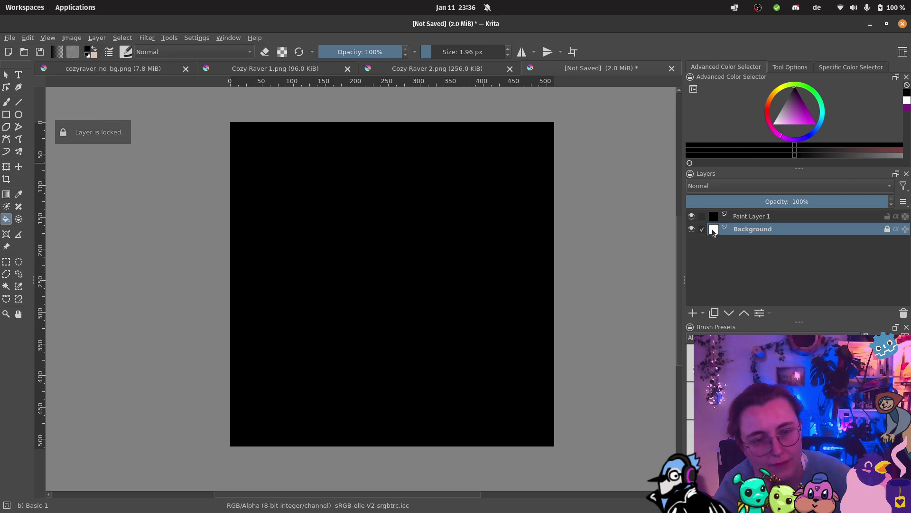
{"action": "double_click", "coordinate": [712, 229]}
{"action": "key", "text": "Escape"}
{"action": "right_click", "coordinate": [713, 231]}
{"action": "left_click", "coordinate": [699, 286]}
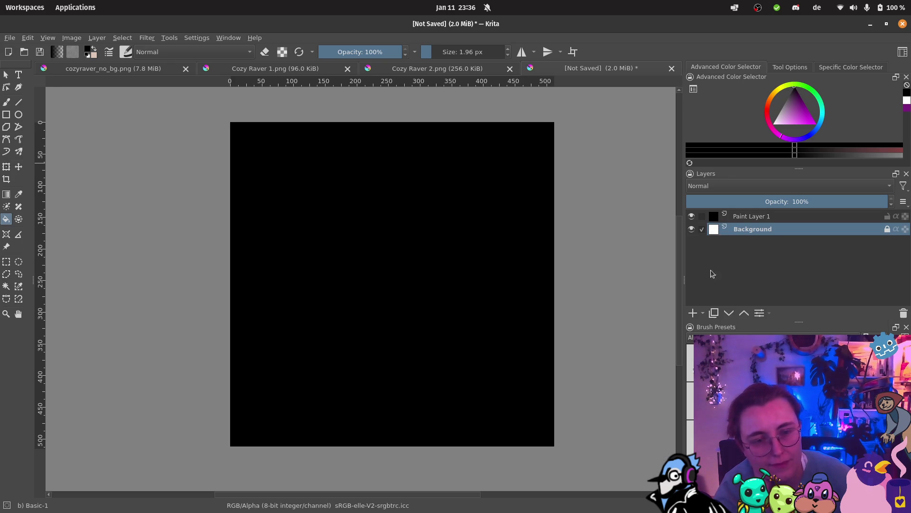
Add Paint Layer 2 on top and choose the Freehand Brush with Airbrush Soft
{"action": "left_click", "coordinate": [739, 221]}
{"action": "left_click", "coordinate": [693, 312]}
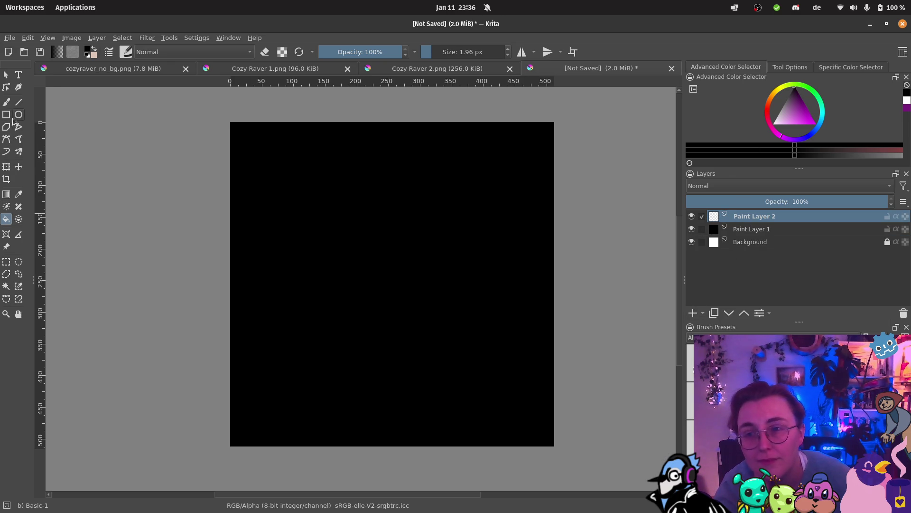
{"action": "left_click", "coordinate": [7, 102]}
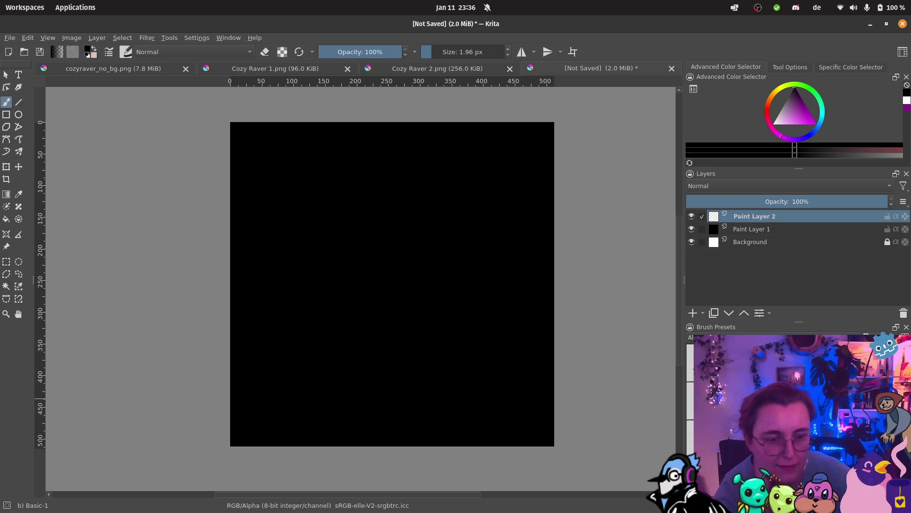
{"action": "key", "text": "slash"}
Switch to white, shrink the airbrush to a few pixels and draw four stars
{"action": "key", "text": "x"}
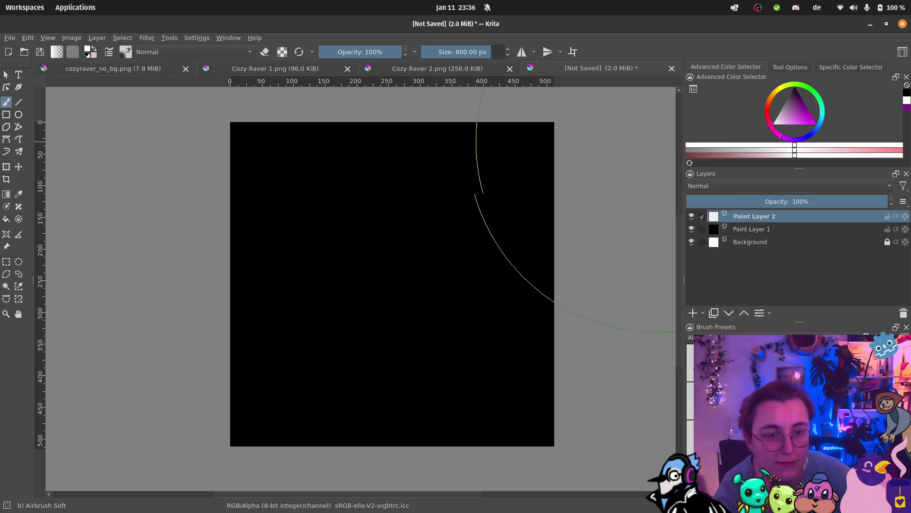
{"action": "left_click_drag", "start_coordinate": [460, 52], "coordinate": [440, 52]}
{"action": "mouse_move", "coordinate": [257, 181]}
{"action": "left_mouse_down"}
{"action": "mouse_move", "coordinate": [275, 151]}
{"action": "mouse_move", "coordinate": [270, 175]}
{"action": "mouse_move", "coordinate": [278, 159]}
{"action": "mouse_move", "coordinate": [254, 179]}
{"action": "left_mouse_up"}
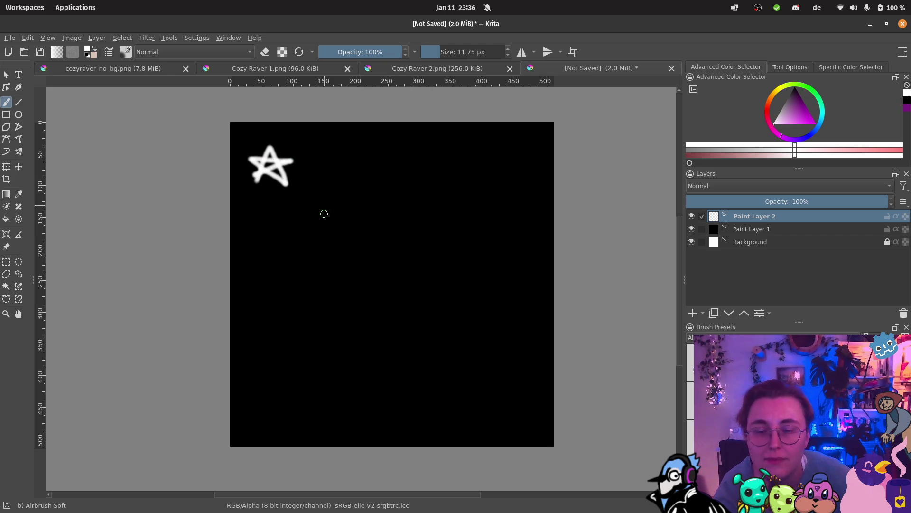
{"action": "mouse_move", "coordinate": [332, 250]}
{"action": "left_mouse_down"}
{"action": "mouse_move", "coordinate": [356, 199]}
{"action": "mouse_move", "coordinate": [317, 212]}
{"action": "mouse_move", "coordinate": [378, 217]}
{"action": "mouse_move", "coordinate": [348, 238]}
{"action": "left_mouse_up"}
{"action": "mouse_move", "coordinate": [471, 173]}
{"action": "left_mouse_down"}
{"action": "mouse_move", "coordinate": [486, 196]}
{"action": "mouse_move", "coordinate": [424, 186]}
{"action": "mouse_move", "coordinate": [498, 213]}
{"action": "mouse_move", "coordinate": [477, 188]}
{"action": "left_mouse_up"}
{"action": "mouse_move", "coordinate": [472, 290]}
{"action": "left_mouse_down"}
{"action": "mouse_move", "coordinate": [442, 321]}
{"action": "mouse_move", "coordinate": [487, 321]}
{"action": "mouse_move", "coordinate": [459, 290]}
{"action": "mouse_move", "coordinate": [459, 306]}
{"action": "mouse_move", "coordinate": [474, 310]}
{"action": "mouse_move", "coordinate": [479, 290]}
{"action": "left_mouse_up"}
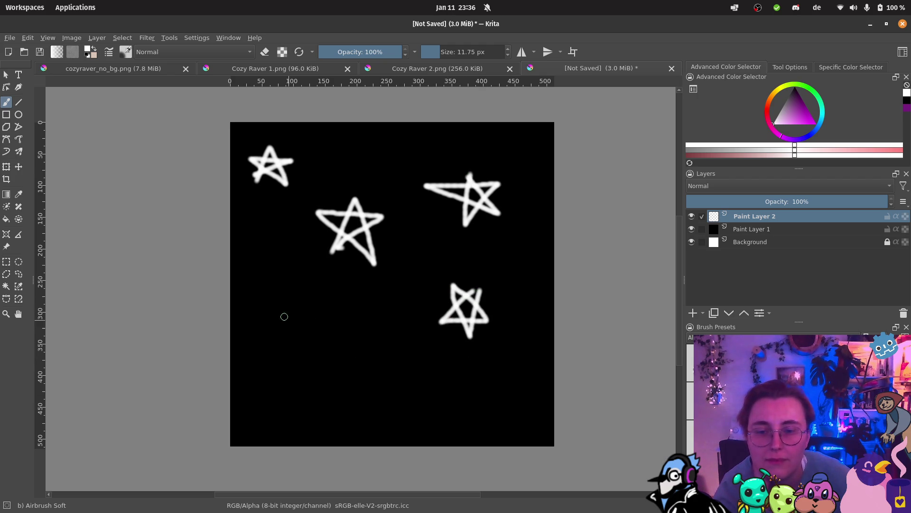
Undo a misshapen stroke, draw three more stars, and hide the black background layers
{"action": "mouse_move", "coordinate": [259, 306]}
{"action": "left_mouse_down"}
{"action": "mouse_move", "coordinate": [318, 308]}
{"action": "mouse_move", "coordinate": [301, 288]}
{"action": "mouse_move", "coordinate": [268, 326]}
{"action": "mouse_move", "coordinate": [326, 325]}
{"action": "mouse_move", "coordinate": [265, 290]}
{"action": "left_mouse_up"}
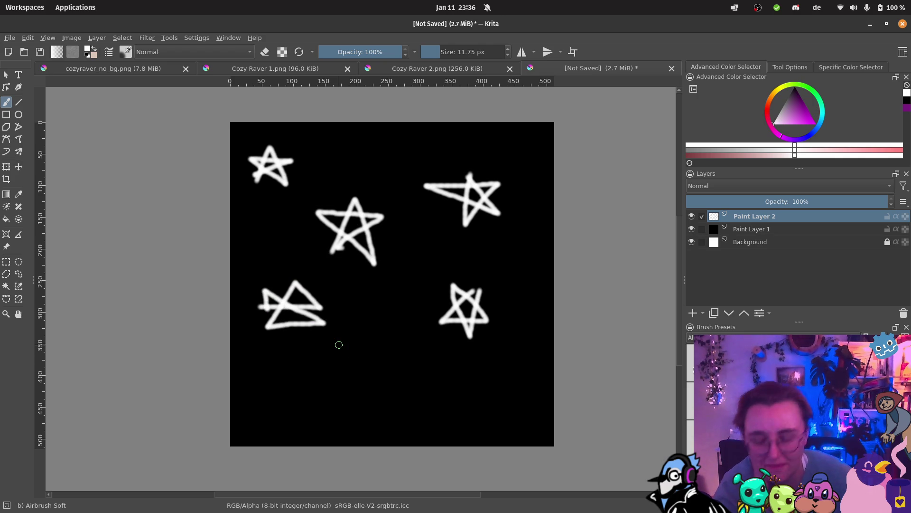
{"action": "key", "text": "ctrl+z"}
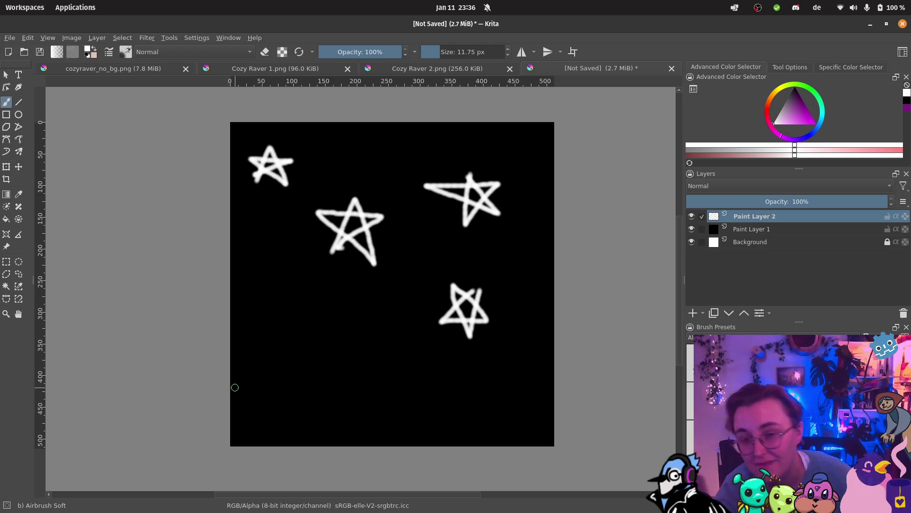
{"action": "mouse_move", "coordinate": [269, 288]}
{"action": "left_mouse_down"}
{"action": "mouse_move", "coordinate": [264, 326]}
{"action": "mouse_move", "coordinate": [319, 306]}
{"action": "mouse_move", "coordinate": [250, 301]}
{"action": "mouse_move", "coordinate": [291, 334]}
{"action": "mouse_move", "coordinate": [283, 304]}
{"action": "left_mouse_up"}
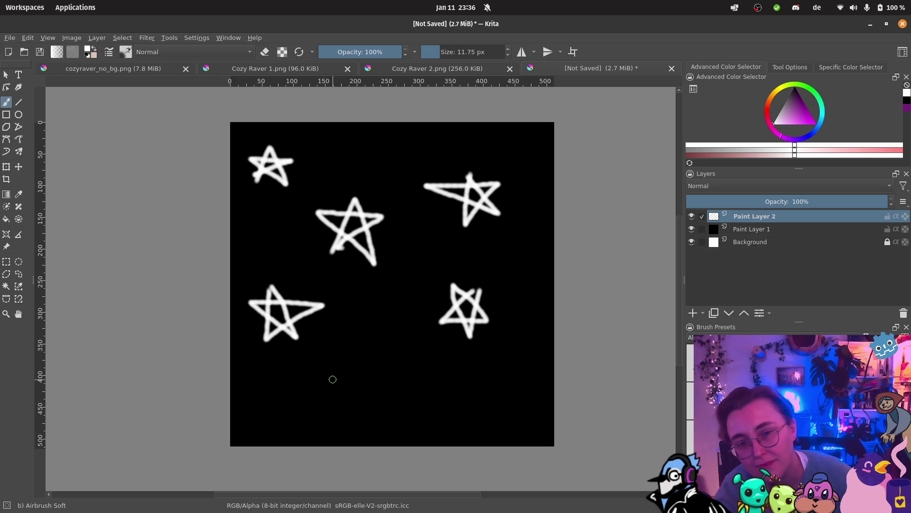
{"action": "mouse_move", "coordinate": [334, 399]}
{"action": "left_mouse_down"}
{"action": "mouse_move", "coordinate": [370, 390]}
{"action": "mouse_move", "coordinate": [315, 355]}
{"action": "mouse_move", "coordinate": [373, 355]}
{"action": "mouse_move", "coordinate": [333, 393]}
{"action": "left_mouse_up"}
{"action": "mouse_move", "coordinate": [431, 410]}
{"action": "left_mouse_down"}
{"action": "mouse_move", "coordinate": [456, 402]}
{"action": "mouse_move", "coordinate": [409, 387]}
{"action": "mouse_move", "coordinate": [448, 376]}
{"action": "mouse_move", "coordinate": [427, 409]}
{"action": "left_mouse_up"}
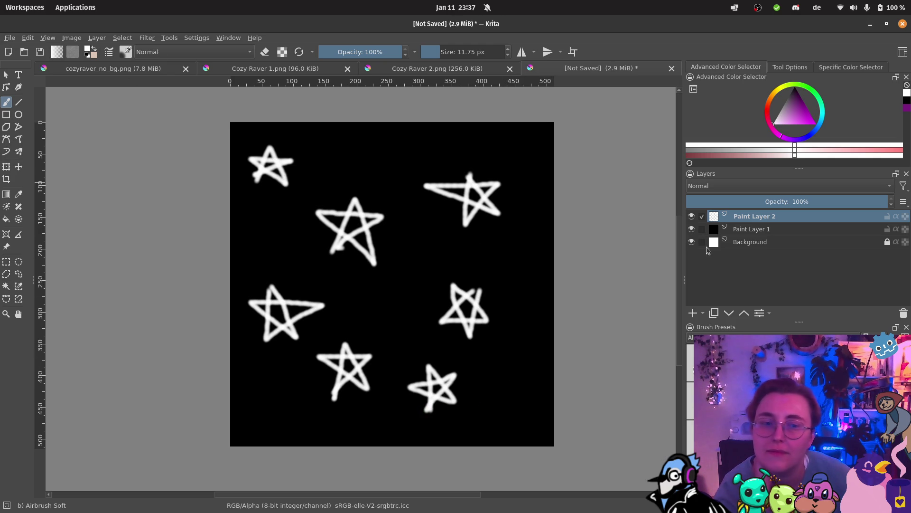
{"action": "left_click_drag", "start_coordinate": [694, 229], "coordinate": [693, 244]}
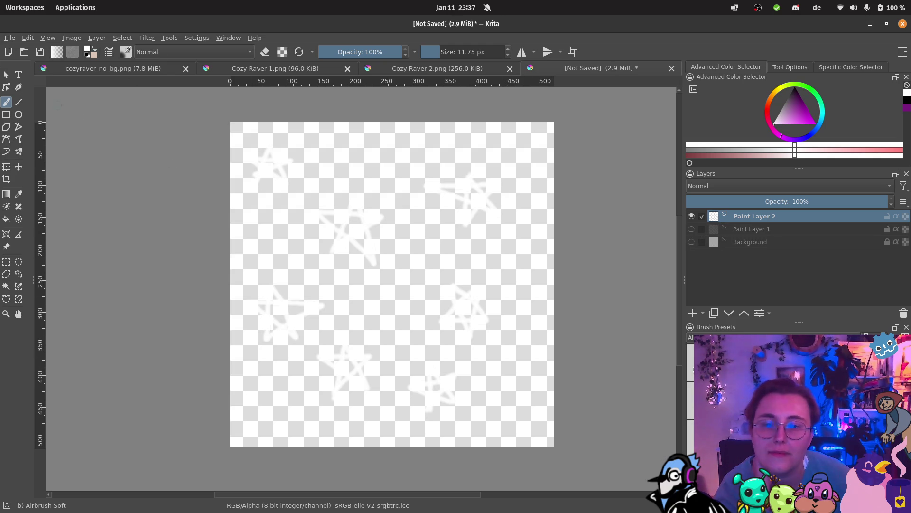
Start Save As and browse to Documents/Repos/Godot/cozyraver/CozyRaver/art/Decor
{"action": "left_click", "coordinate": [9, 38]}
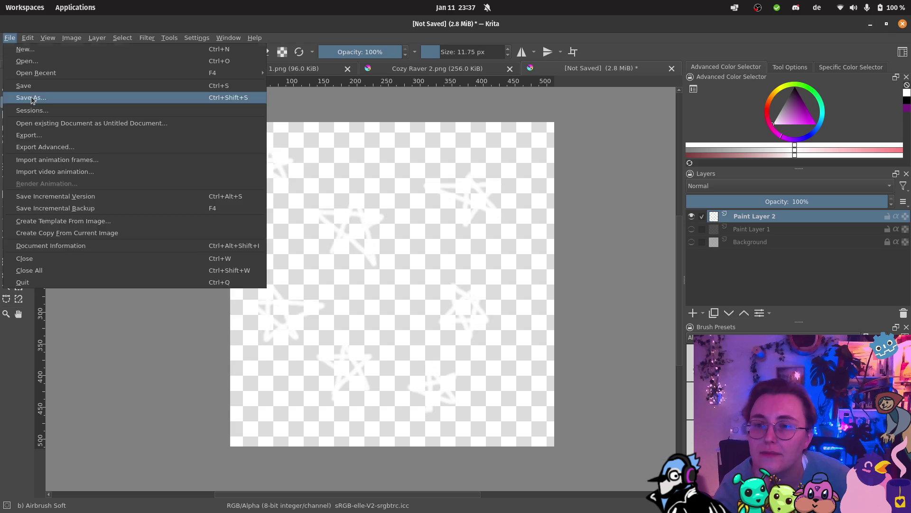
{"action": "left_click", "coordinate": [32, 99]}
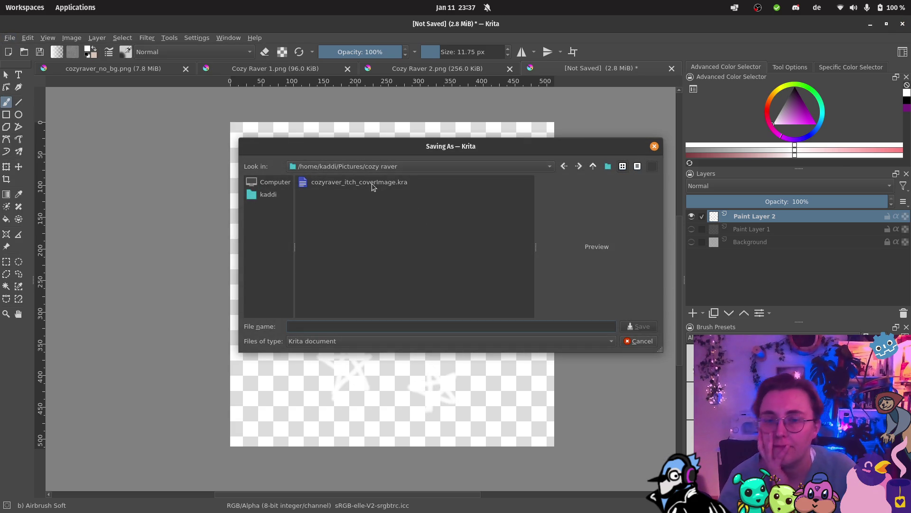
{"action": "left_click", "coordinate": [265, 200]}
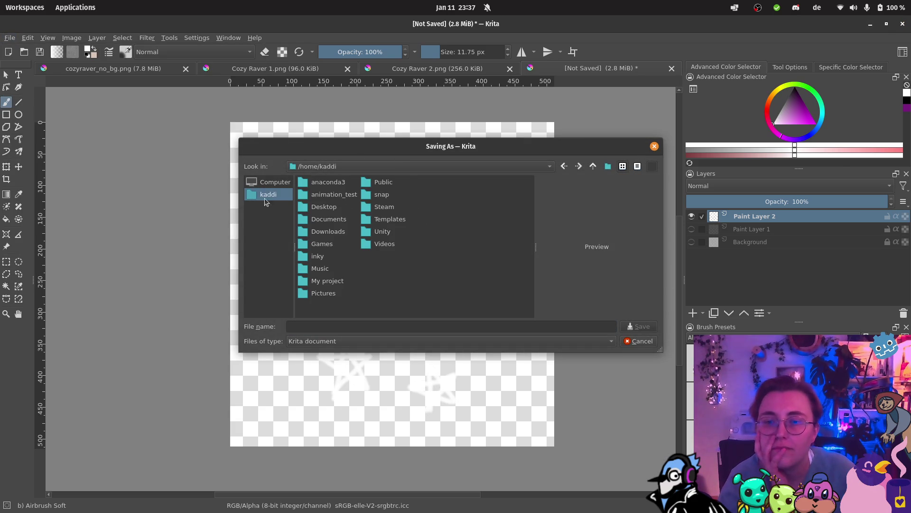
{"action": "double_click", "coordinate": [322, 221]}
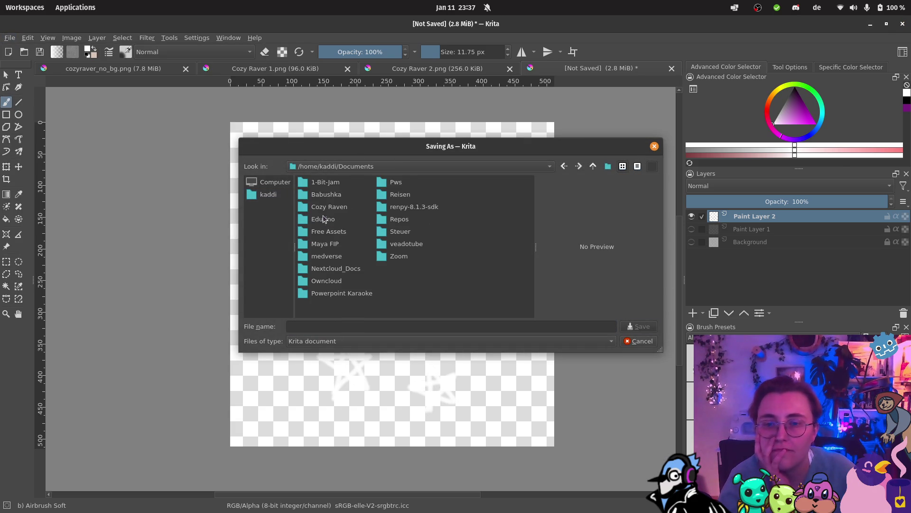
{"action": "double_click", "coordinate": [401, 220]}
{"action": "double_click", "coordinate": [326, 184]}
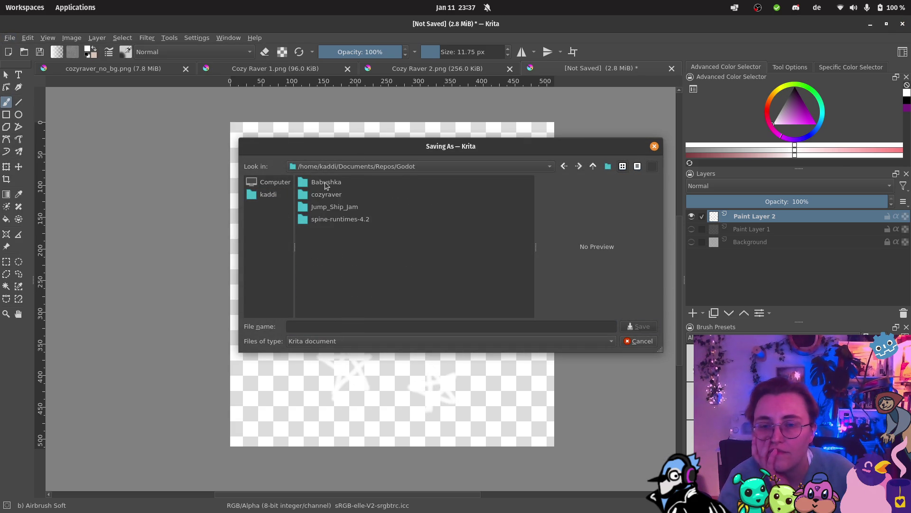
{"action": "double_click", "coordinate": [327, 194]}
{"action": "double_click", "coordinate": [327, 195]}
{"action": "double_click", "coordinate": [316, 184]}
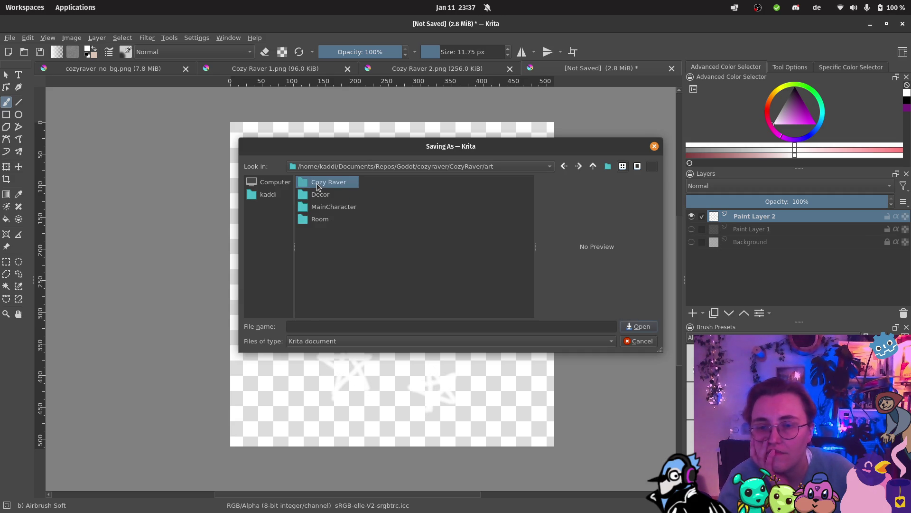
{"action": "double_click", "coordinate": [324, 194]}
Save the drawing as stars.png in PNG format and return to Godot
{"action": "left_click", "coordinate": [345, 323]}
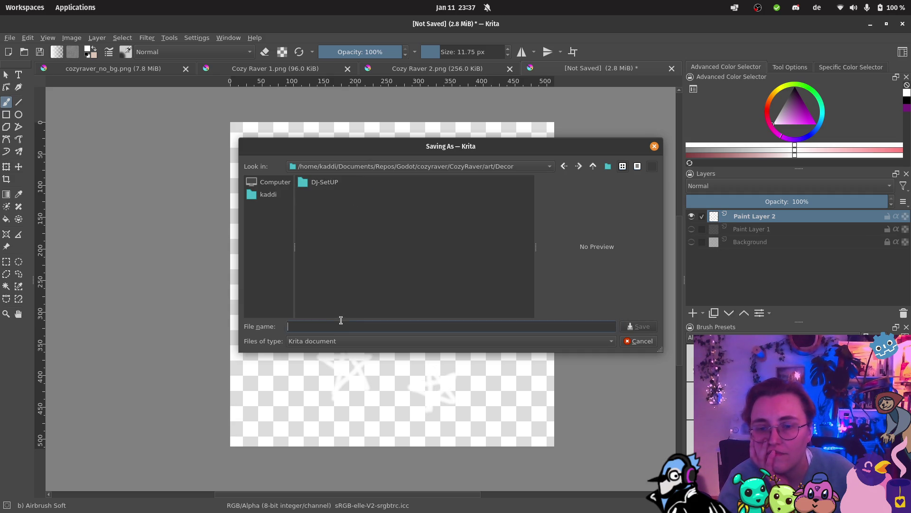
{"action": "type", "text": "stars"}
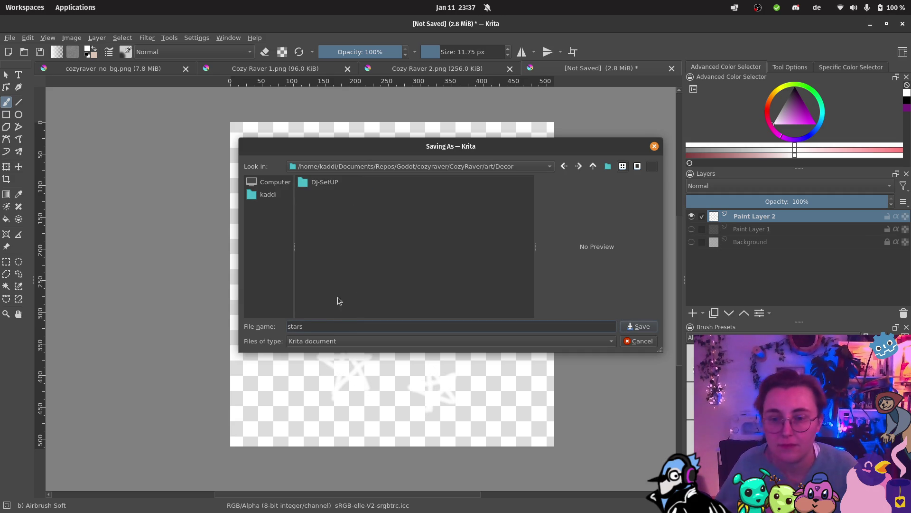
{"action": "left_click", "coordinate": [337, 340]}
{"action": "left_click", "coordinate": [320, 342]}
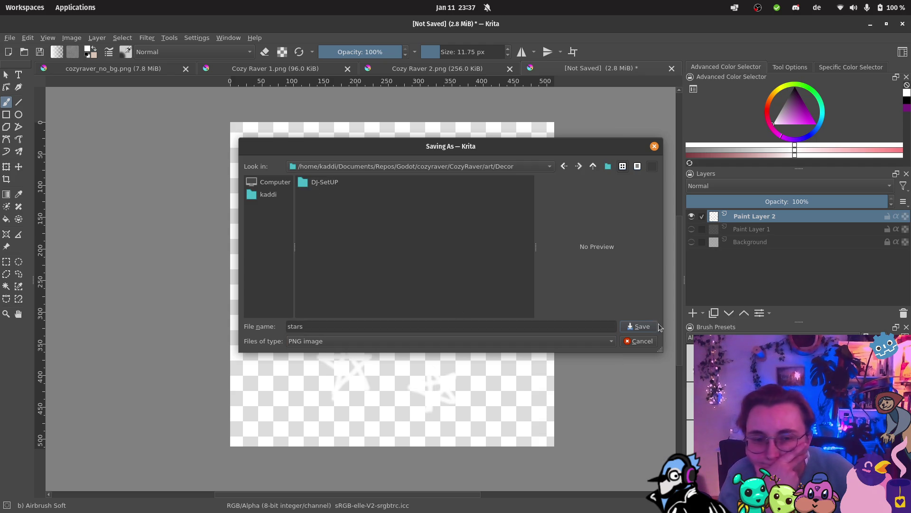
{"action": "left_click", "coordinate": [637, 327]}
{"action": "left_click", "coordinate": [562, 349]}
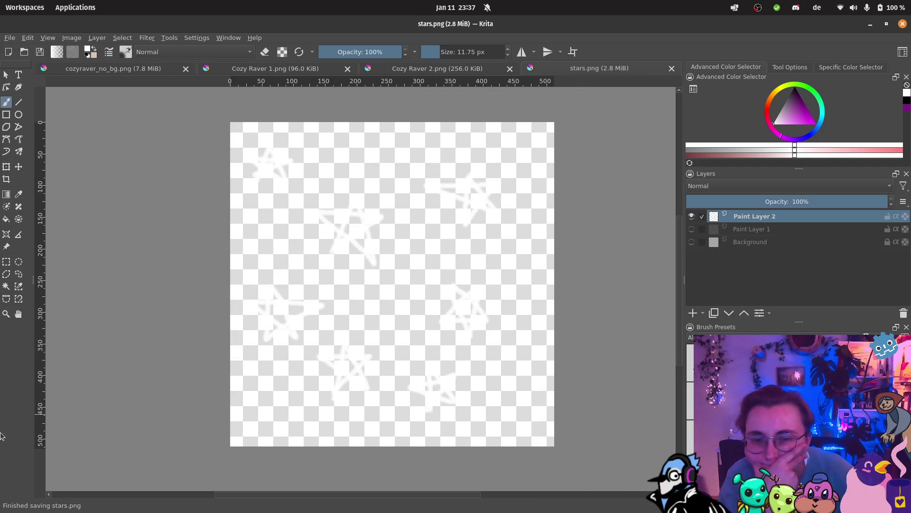
{"action": "left_click", "coordinate": [17, 475]}
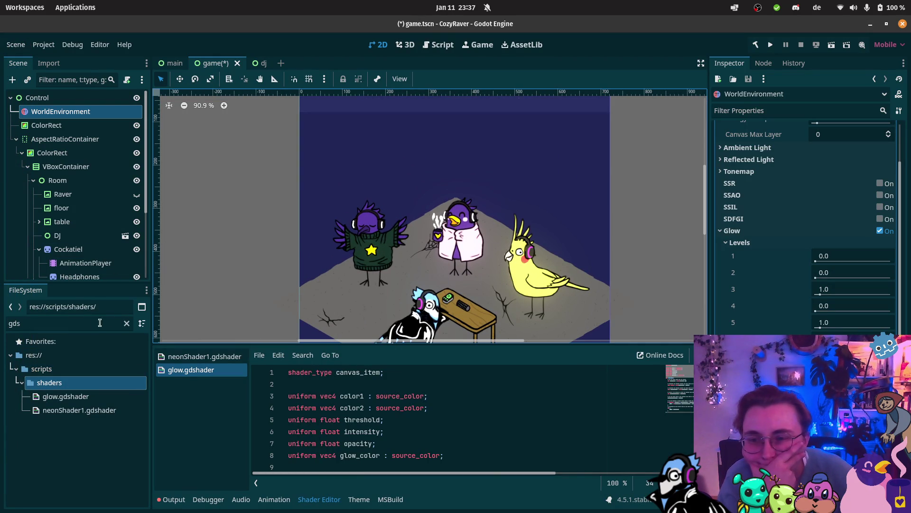
Clear the FileSystem filter, find art/Decor/stars.png and drag it into the scene as a sprite
{"action": "left_click", "coordinate": [127, 323]}
{"action": "scroll", "coordinate": [47, 403], "scroll_direction": "up", "scroll_amount": 3}
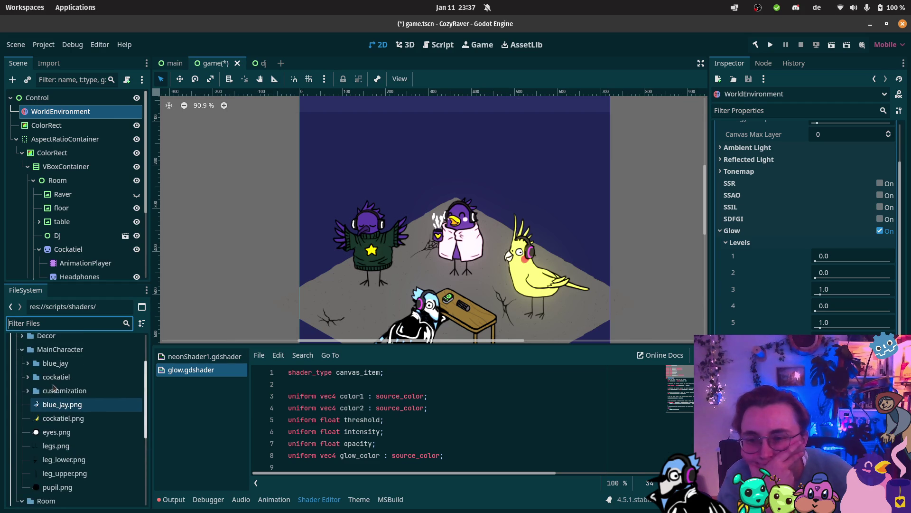
{"action": "scroll", "coordinate": [48, 372], "scroll_direction": "up", "scroll_amount": 1}
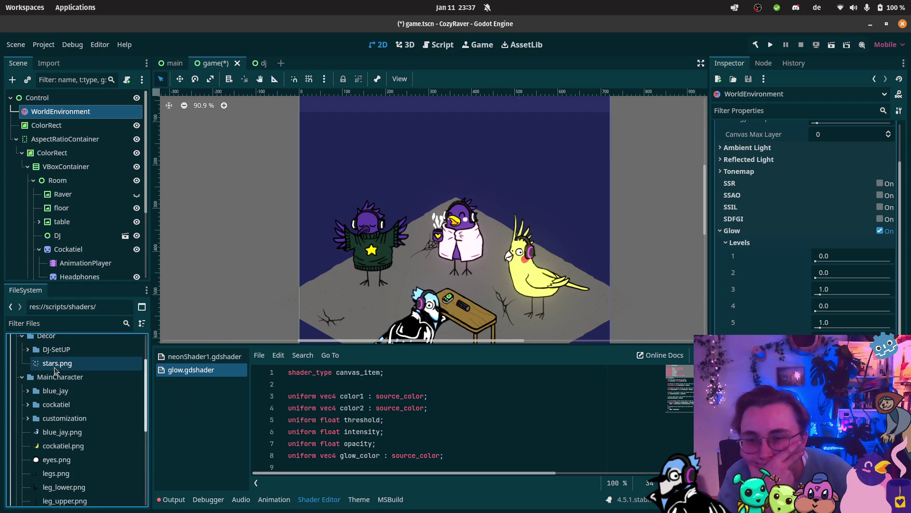
{"action": "mouse_move", "coordinate": [55, 371]}
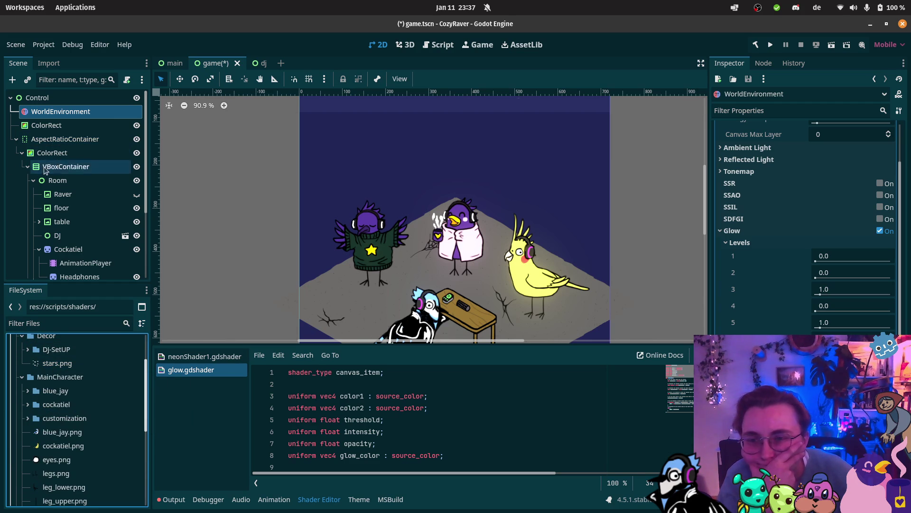
{"action": "mouse_move", "coordinate": [52, 366]}
{"action": "left_mouse_down"}
{"action": "mouse_move", "coordinate": [81, 223]}
{"action": "mouse_move", "coordinate": [75, 172]}
{"action": "mouse_move", "coordinate": [90, 174]}
{"action": "mouse_move", "coordinate": [126, 277]}
{"action": "mouse_move", "coordinate": [71, 281]}
{"action": "mouse_move", "coordinate": [36, 157]}
{"action": "mouse_move", "coordinate": [61, 142]}
{"action": "mouse_move", "coordinate": [105, 145]}
{"action": "left_mouse_up"}
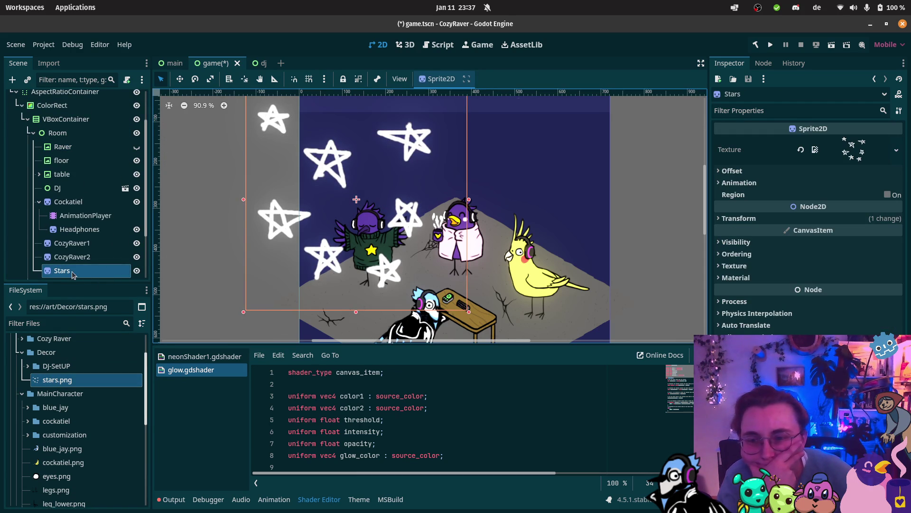
Nudge the floor slightly right and shrink the Stars sprite
{"action": "mouse_move", "coordinate": [411, 233]}
{"action": "left_mouse_down"}
{"action": "mouse_move", "coordinate": [426, 234]}
{"action": "mouse_move", "coordinate": [407, 236]}
{"action": "left_mouse_up"}
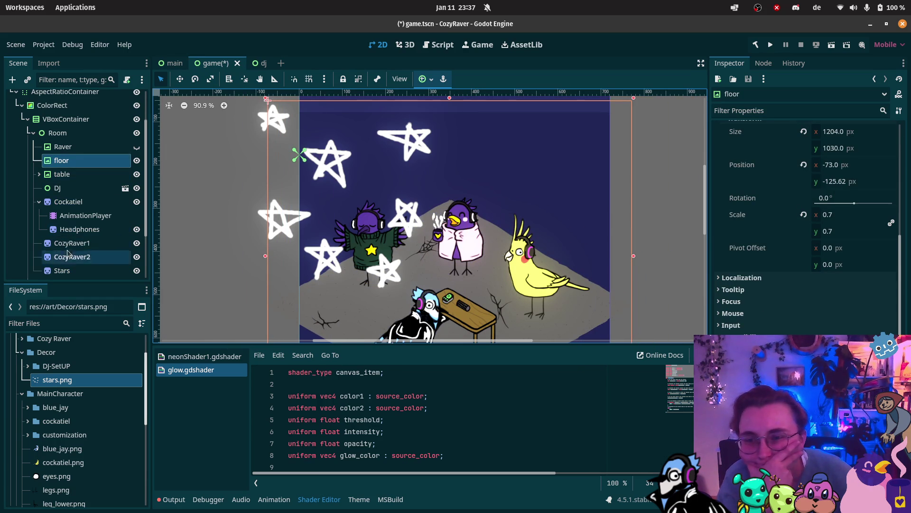
{"action": "left_click", "coordinate": [75, 268]}
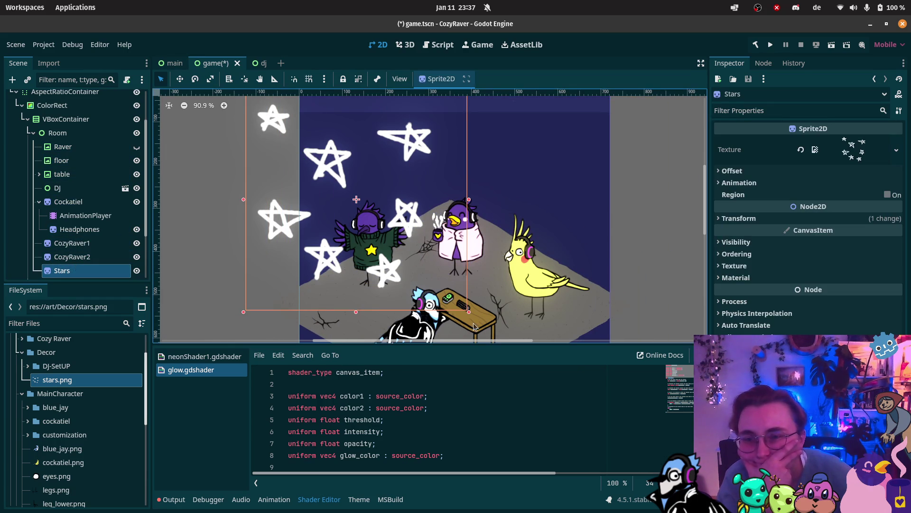
{"action": "left_click_drag", "start_coordinate": [469, 311], "coordinate": [336, 164]}
{"action": "left_click", "coordinate": [374, 167]}
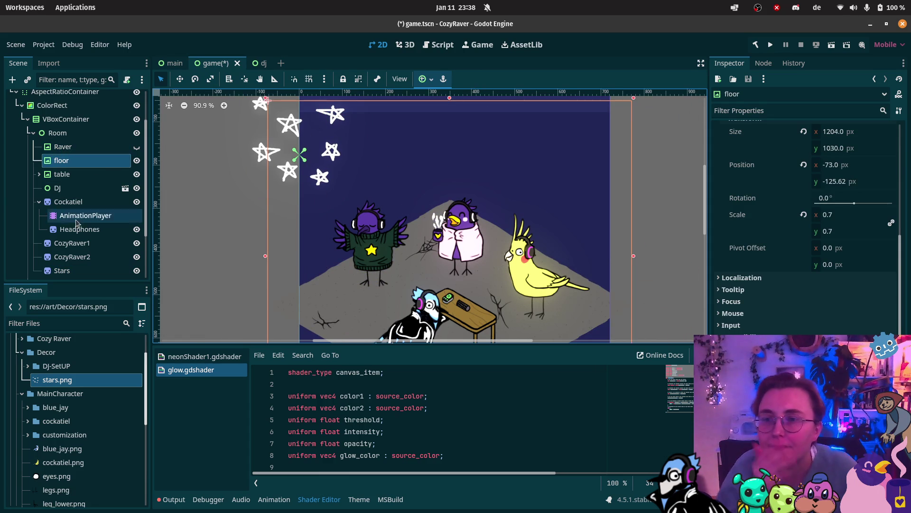
Tilt the Stars sprite by about -15 degrees with the Rotate tool
{"action": "left_click", "coordinate": [61, 270]}
{"action": "left_click", "coordinate": [311, 151]}
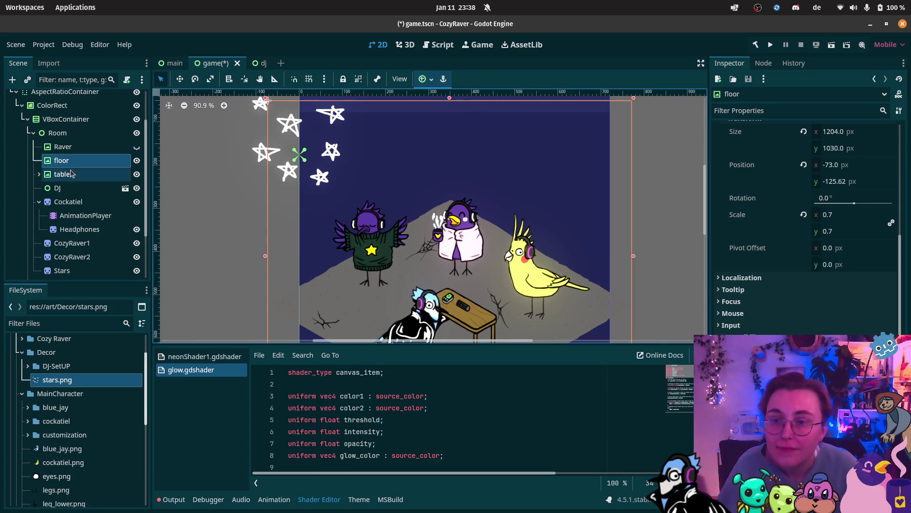
{"action": "scroll", "coordinate": [72, 173], "scroll_direction": "down", "scroll_amount": 1}
{"action": "left_click", "coordinate": [61, 247]}
{"action": "mouse_move", "coordinate": [269, 159]}
{"action": "left_mouse_down"}
{"action": "mouse_move", "coordinate": [274, 167]}
{"action": "mouse_move", "coordinate": [304, 159]}
{"action": "mouse_move", "coordinate": [348, 181]}
{"action": "left_mouse_up"}
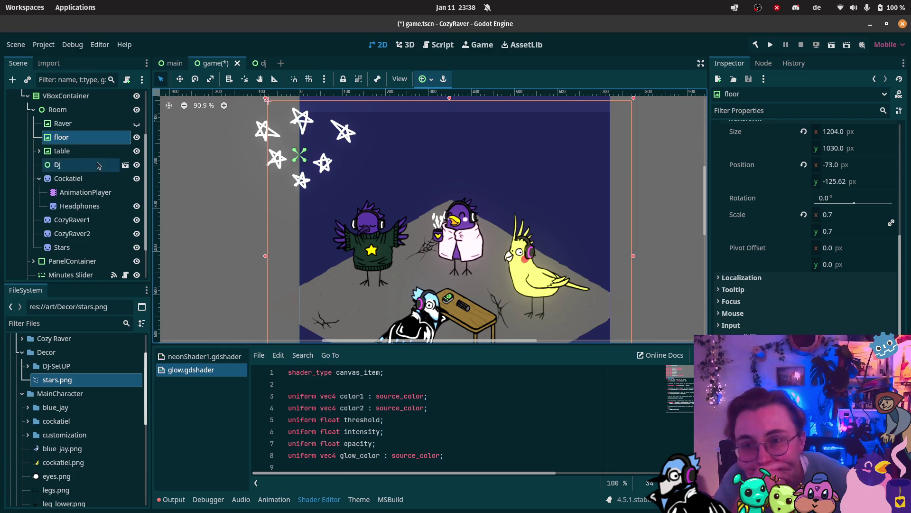
{"action": "left_click", "coordinate": [259, 79]}
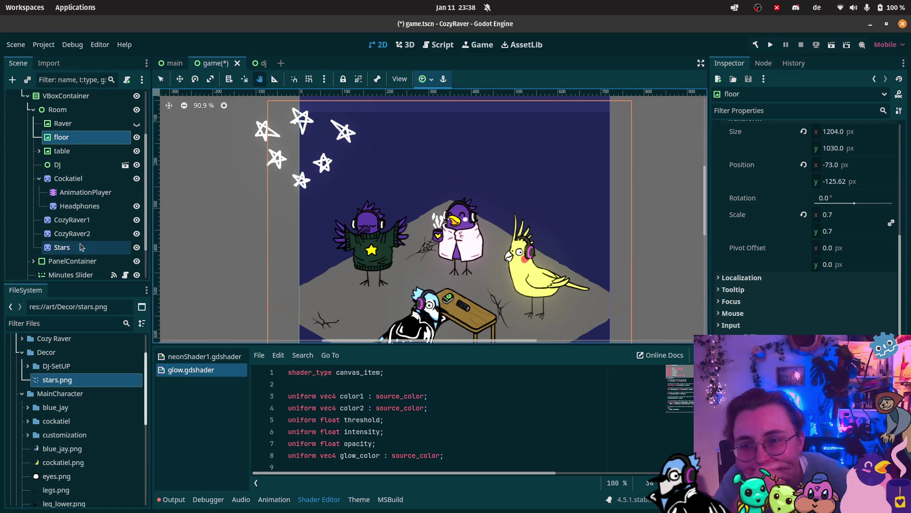
Move the Stars sprite down and right into the sky
{"action": "left_click", "coordinate": [62, 247]}
{"action": "mouse_move", "coordinate": [290, 160]}
{"action": "left_mouse_down"}
{"action": "mouse_move", "coordinate": [358, 180]}
{"action": "mouse_move", "coordinate": [332, 174]}
{"action": "left_mouse_up"}
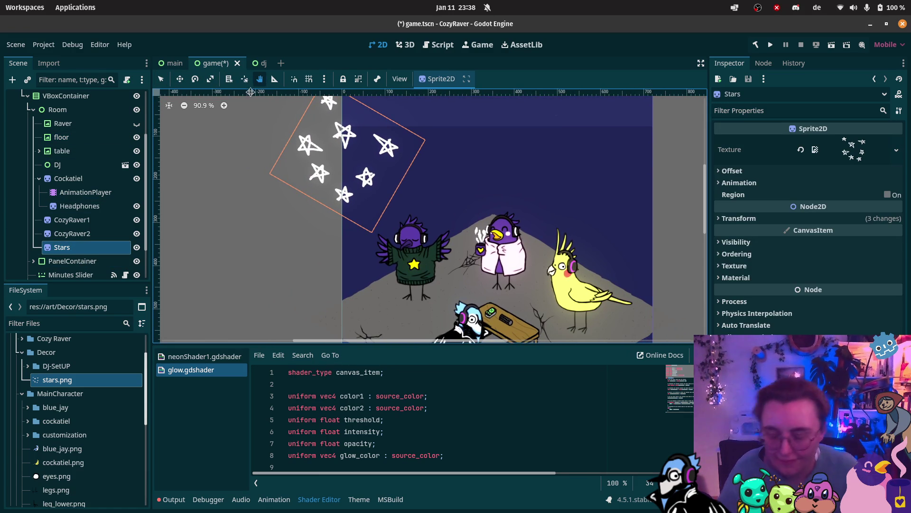
{"action": "left_click", "coordinate": [180, 80]}
{"action": "left_click_drag", "start_coordinate": [382, 169], "coordinate": [461, 186]}
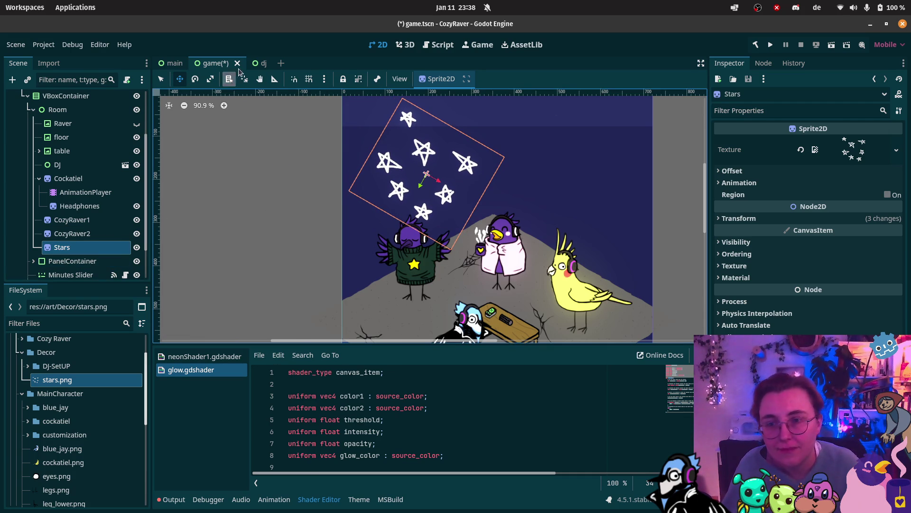
Resize the Stars sprite, duplicate it as Stars2, and shift the floor slightly
{"action": "key", "text": "q"}
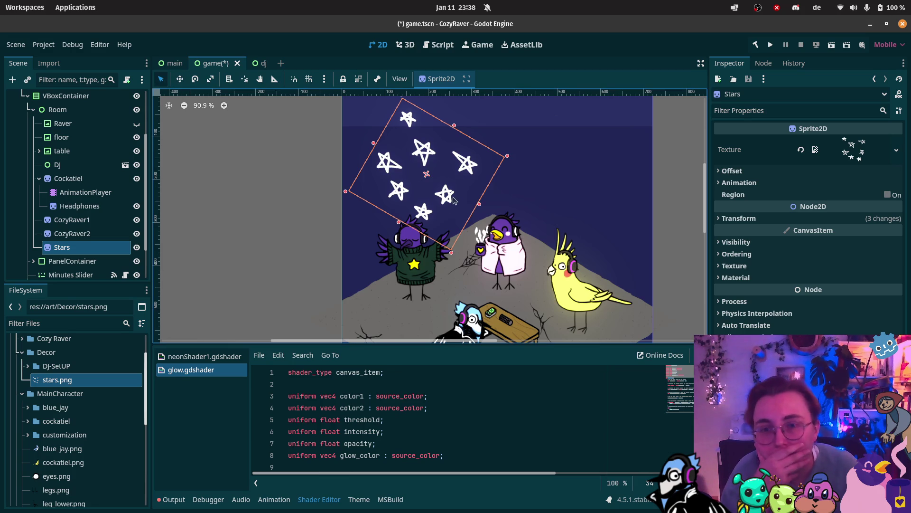
{"action": "mouse_move", "coordinate": [451, 250]}
{"action": "left_mouse_down"}
{"action": "mouse_move", "coordinate": [436, 207]}
{"action": "mouse_move", "coordinate": [439, 217]}
{"action": "left_mouse_up"}
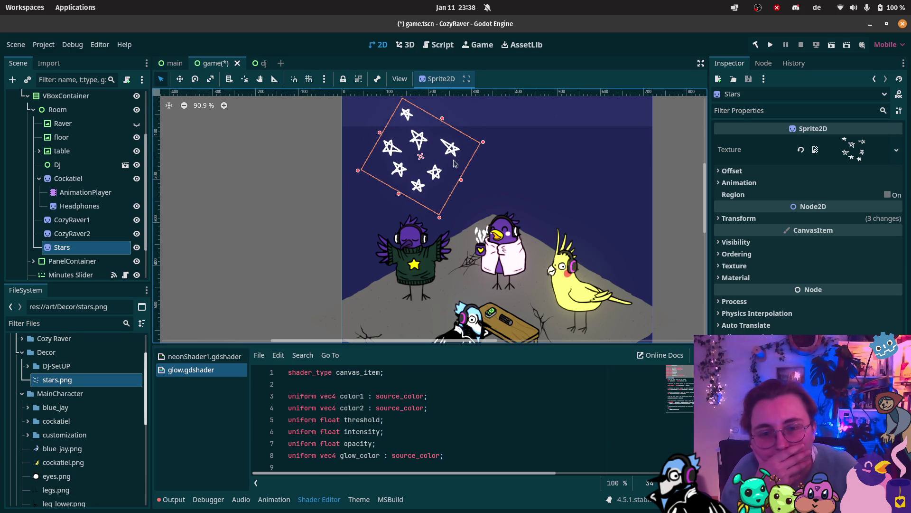
{"action": "left_click_drag", "start_coordinate": [480, 144], "coordinate": [492, 136]}
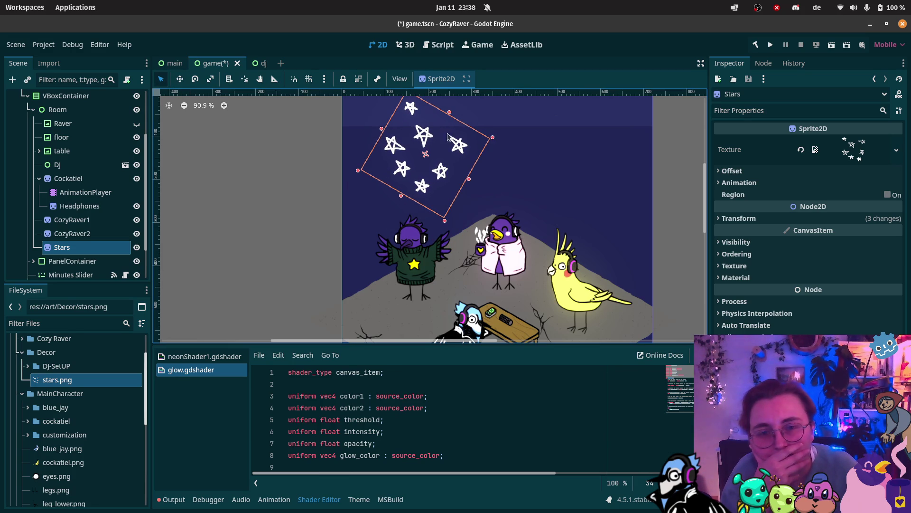
{"action": "key", "text": "ctrl+d"}
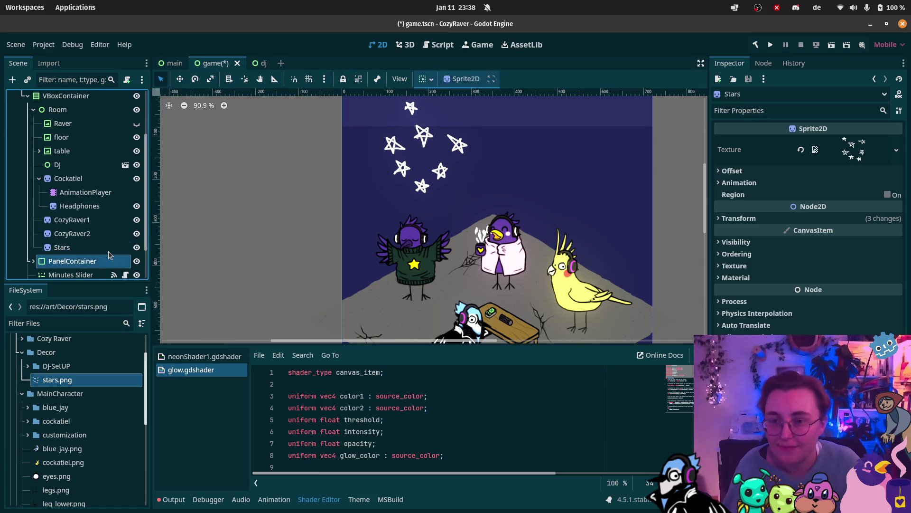
{"action": "mouse_move", "coordinate": [458, 159]}
{"action": "left_mouse_down"}
{"action": "mouse_move", "coordinate": [493, 150]}
{"action": "mouse_move", "coordinate": [482, 139]}
{"action": "mouse_move", "coordinate": [634, 156]}
{"action": "left_mouse_up"}
Resize and tilt the Stars2 cluster in the upper-right sky
{"action": "left_click", "coordinate": [82, 261]}
{"action": "left_click", "coordinate": [82, 261]}
{"action": "mouse_move", "coordinate": [528, 191]}
{"action": "left_mouse_down"}
{"action": "mouse_move", "coordinate": [500, 182]}
{"action": "mouse_move", "coordinate": [519, 187]}
{"action": "left_mouse_up"}
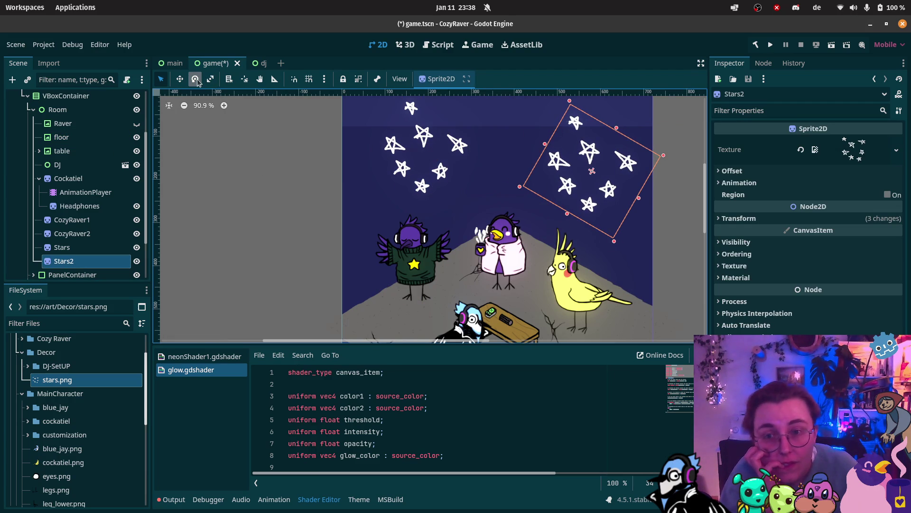
{"action": "mouse_move", "coordinate": [592, 183]}
{"action": "left_mouse_down"}
{"action": "mouse_move", "coordinate": [567, 188]}
{"action": "mouse_move", "coordinate": [546, 173]}
{"action": "mouse_move", "coordinate": [555, 157]}
{"action": "mouse_move", "coordinate": [574, 152]}
{"action": "mouse_move", "coordinate": [616, 158]}
{"action": "mouse_move", "coordinate": [603, 140]}
{"action": "mouse_move", "coordinate": [552, 153]}
{"action": "left_mouse_up"}
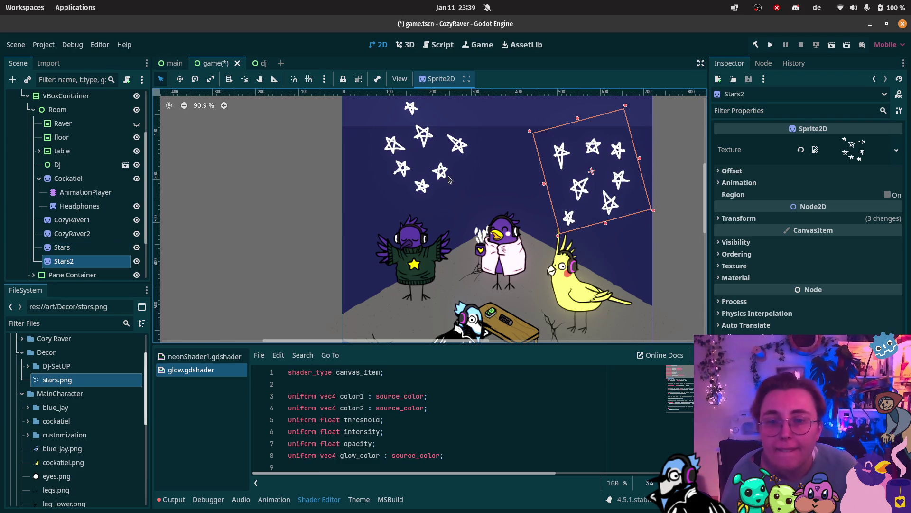
Lower the original Stars cluster slightly and move both star nodes above Raver under Room
{"action": "left_click", "coordinate": [686, 218]}
{"action": "scroll", "coordinate": [655, 203], "scroll_direction": "down", "scroll_amount": 2}
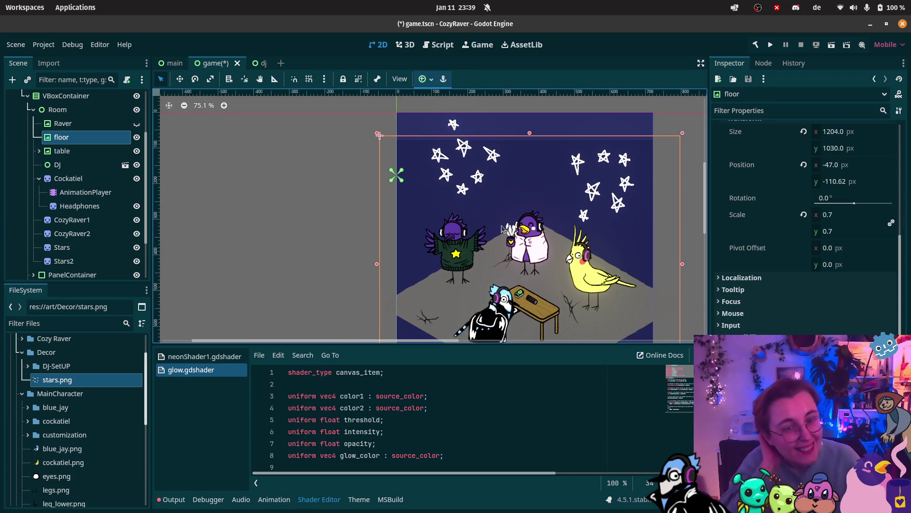
{"action": "left_click", "coordinate": [475, 174]}
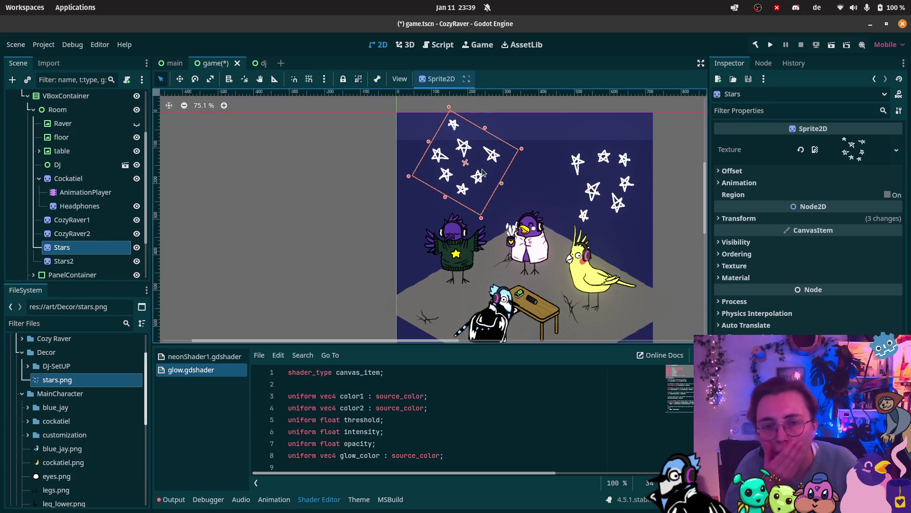
{"action": "left_click", "coordinate": [468, 175]}
{"action": "left_click", "coordinate": [71, 247]}
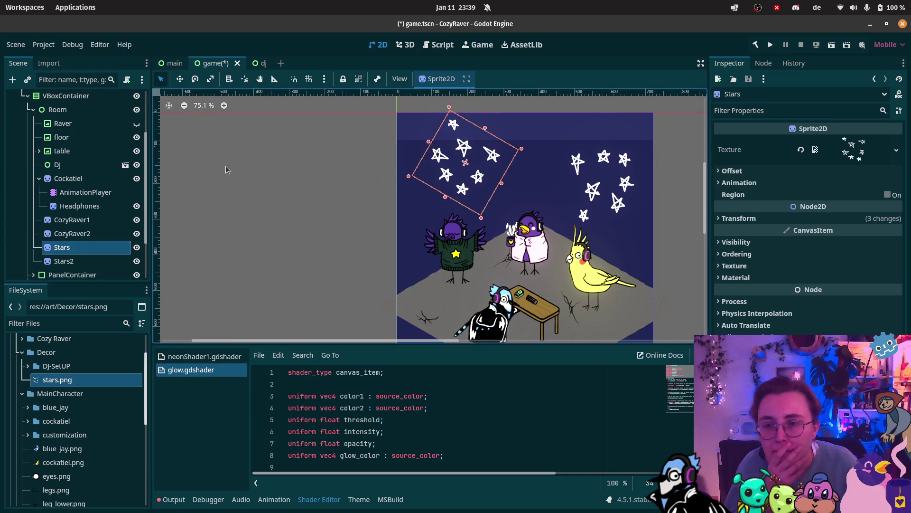
{"action": "left_click", "coordinate": [180, 79]}
{"action": "left_click_drag", "start_coordinate": [485, 170], "coordinate": [489, 184]}
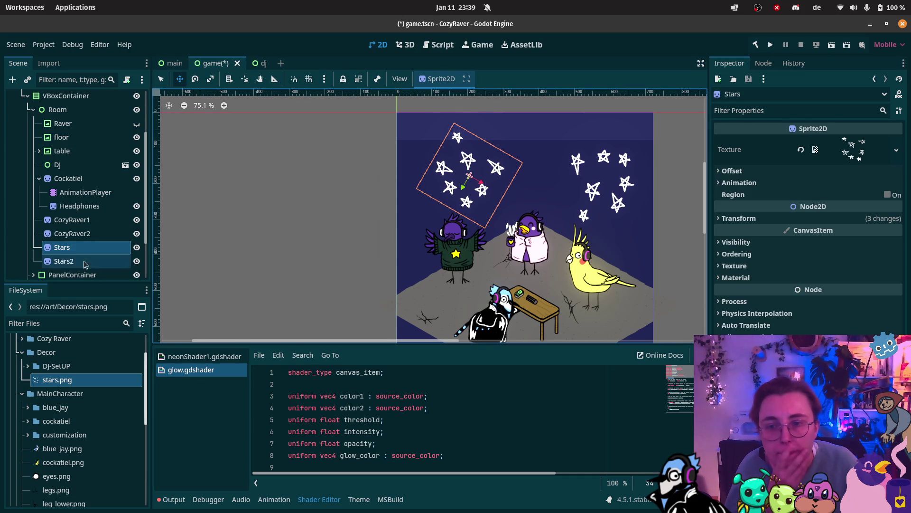
{"action": "left_click", "coordinate": [75, 263], "text": "shift"}
{"action": "left_click_drag", "start_coordinate": [75, 263], "coordinate": [78, 120]}
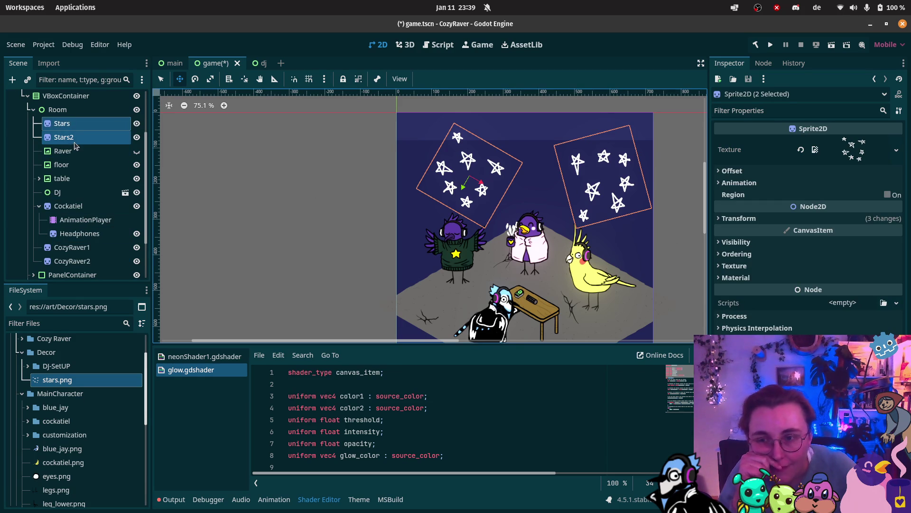
Enlarge the left Stars cluster with the Scale tool
{"action": "left_click", "coordinate": [81, 123]}
{"action": "key", "text": "q"}
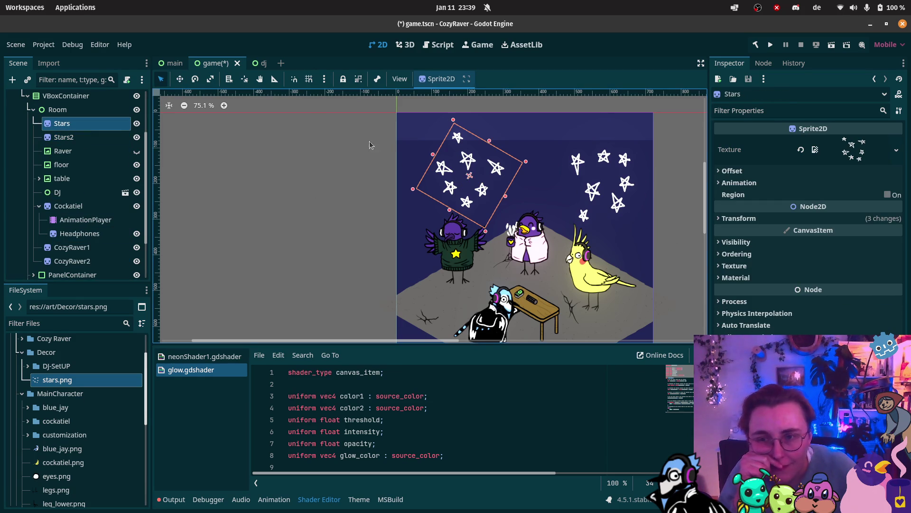
{"action": "mouse_move", "coordinate": [416, 196]}
{"action": "left_mouse_down"}
{"action": "mouse_move", "coordinate": [395, 197]}
{"action": "mouse_move", "coordinate": [411, 191]}
{"action": "left_mouse_up"}
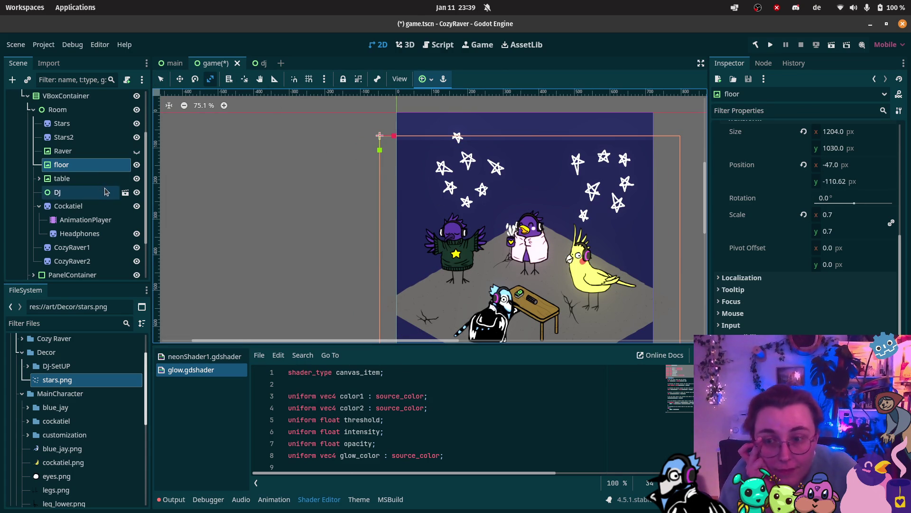
{"action": "left_click", "coordinate": [95, 136]}
{"action": "left_click", "coordinate": [95, 130]}
{"action": "mouse_move", "coordinate": [463, 192]}
{"action": "left_mouse_down"}
{"action": "mouse_move", "coordinate": [485, 189]}
{"action": "mouse_move", "coordinate": [451, 213]}
{"action": "mouse_move", "coordinate": [461, 190]}
{"action": "mouse_move", "coordinate": [468, 213]}
{"action": "left_mouse_up"}
Shift the Stars2 cluster down and left, then select both star nodes
{"action": "key", "text": "w"}
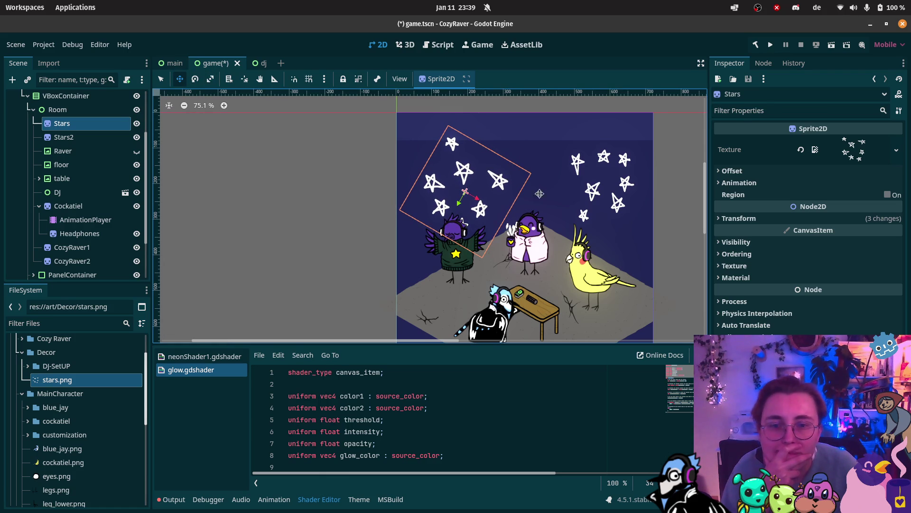
{"action": "left_click", "coordinate": [64, 136]}
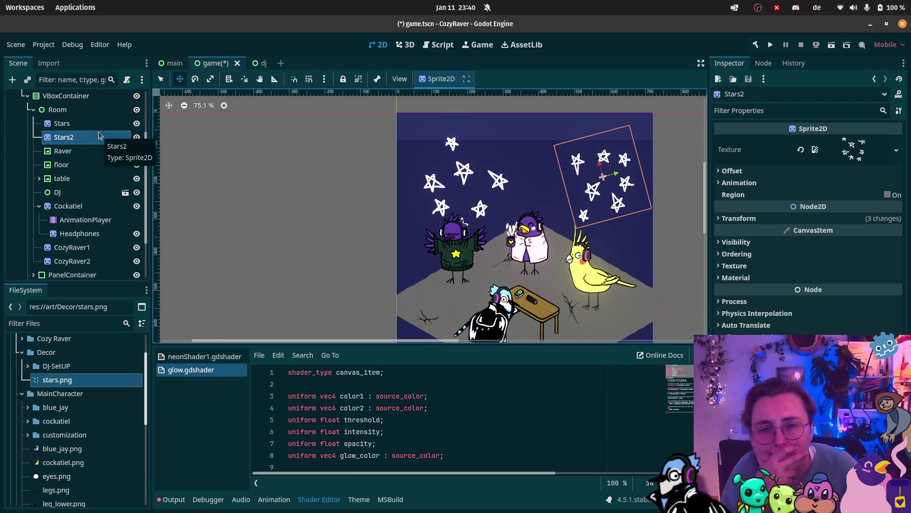
{"action": "left_click_drag", "start_coordinate": [609, 196], "coordinate": [601, 205]}
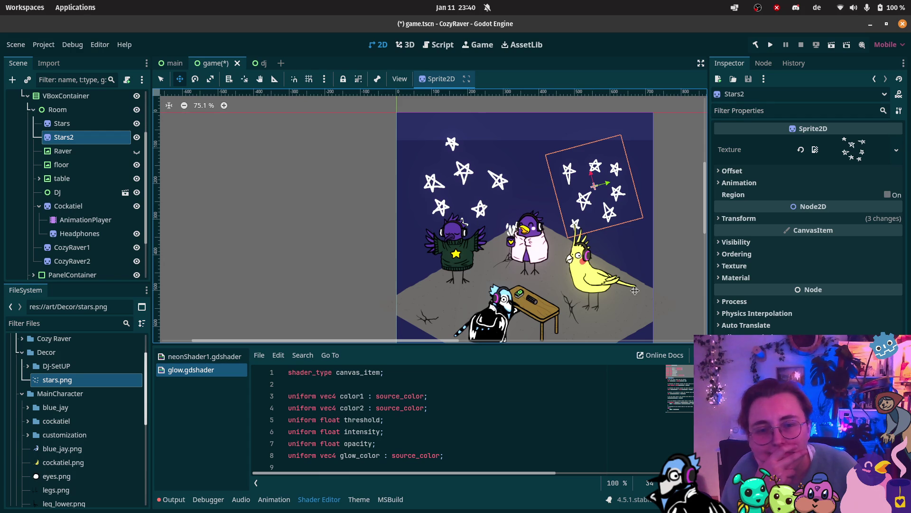
{"action": "left_click", "coordinate": [62, 123], "text": "ctrl"}
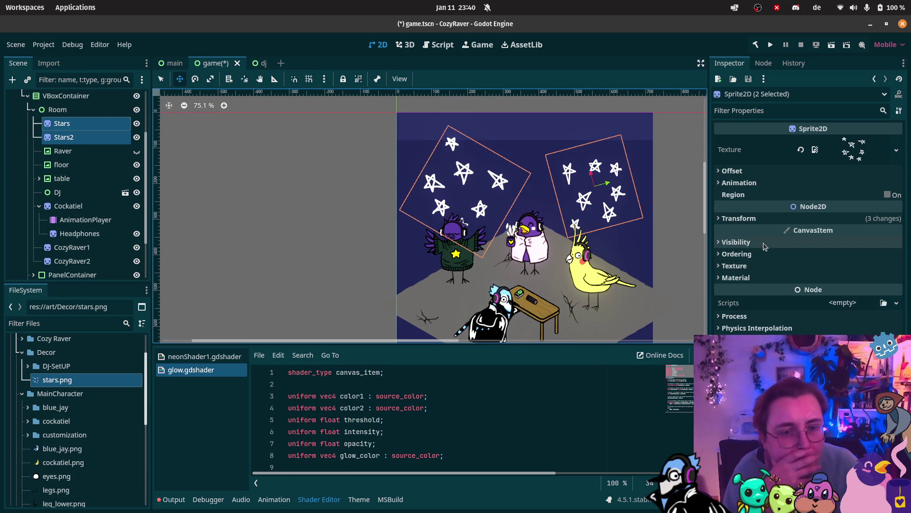
Lower the Visibility Modulate alpha of Stars and Stars2 to about 108
{"action": "left_click", "coordinate": [735, 242]}
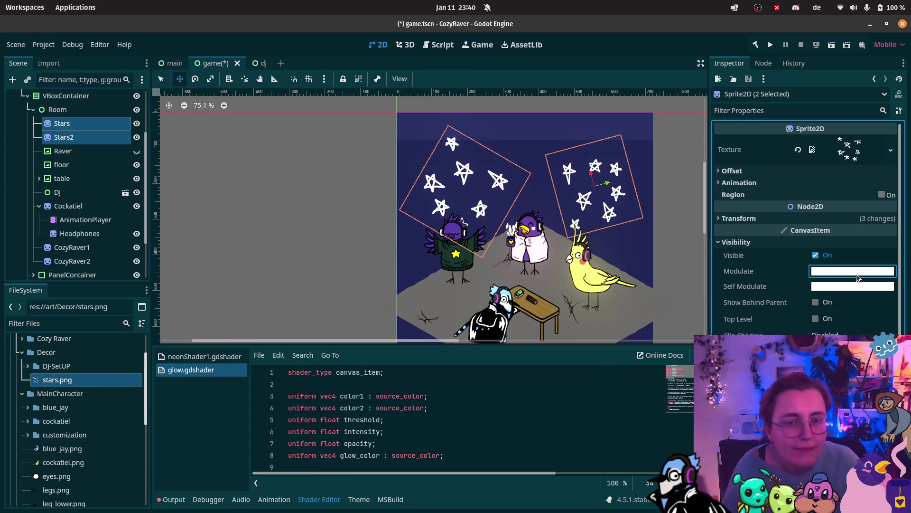
{"action": "left_click", "coordinate": [857, 274]}
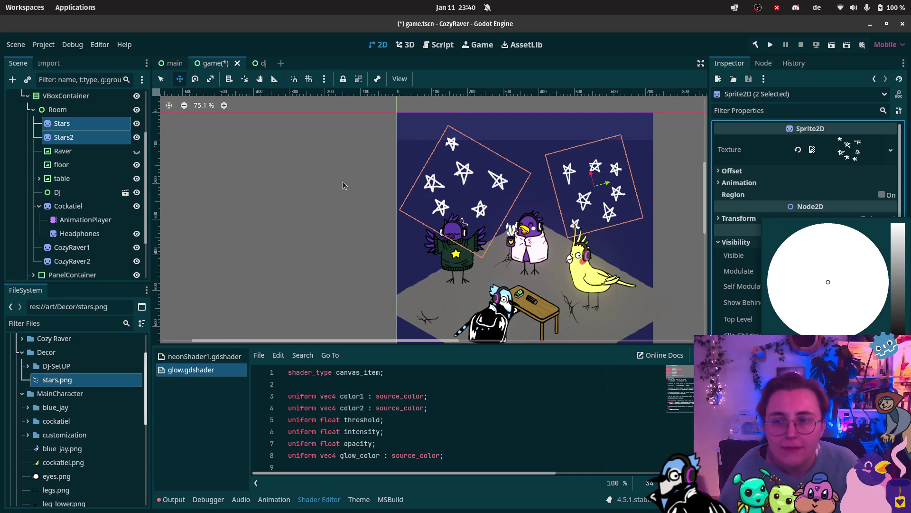
{"action": "left_click", "coordinate": [742, 275]}
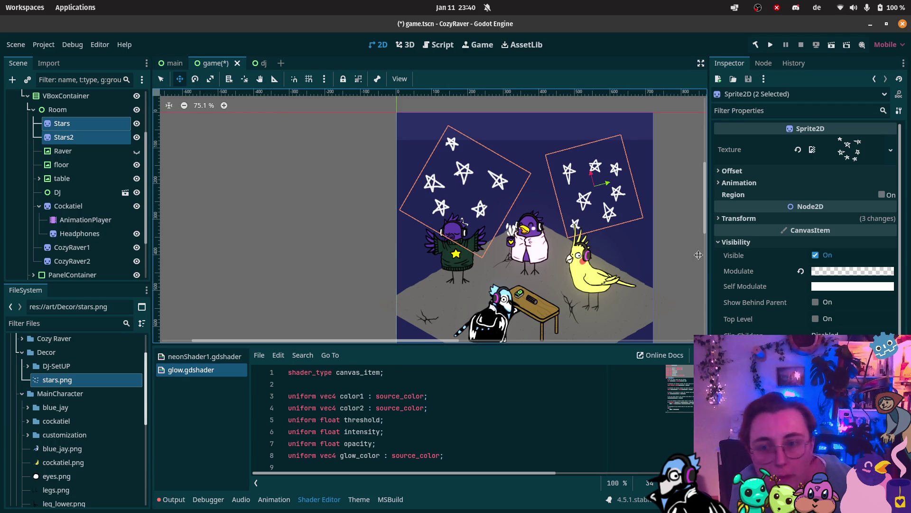
{"action": "left_click", "coordinate": [843, 274]}
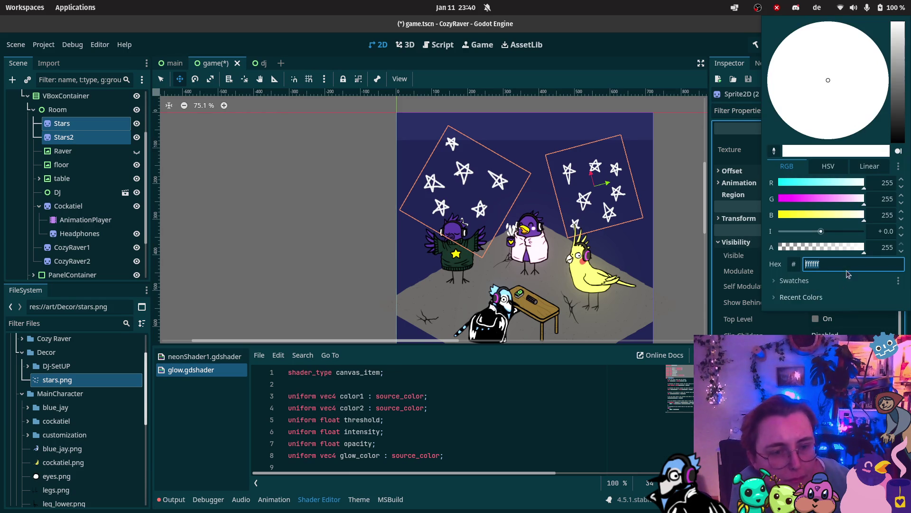
{"action": "left_click", "coordinate": [830, 248]}
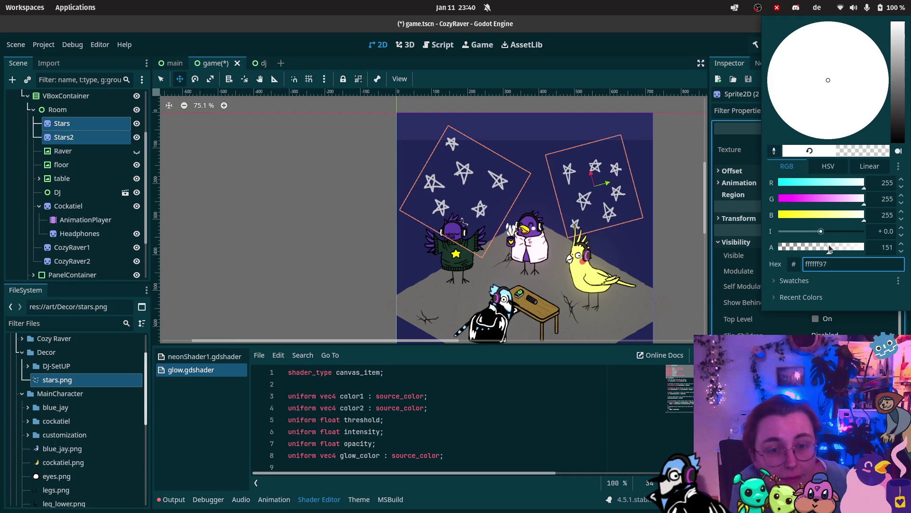
{"action": "left_click_drag", "start_coordinate": [824, 244], "coordinate": [813, 245]}
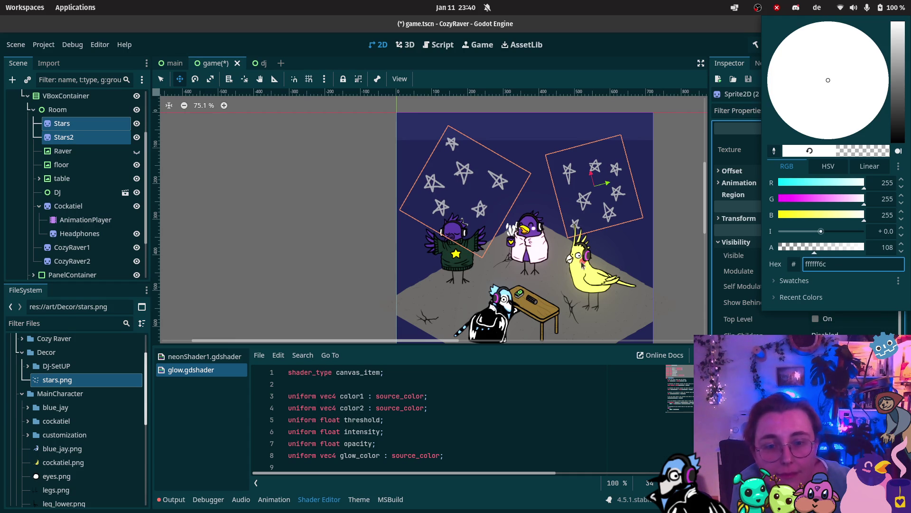
{"action": "left_click", "coordinate": [64, 247]}
{"action": "scroll", "coordinate": [71, 266], "scroll_direction": "down", "scroll_amount": 3}
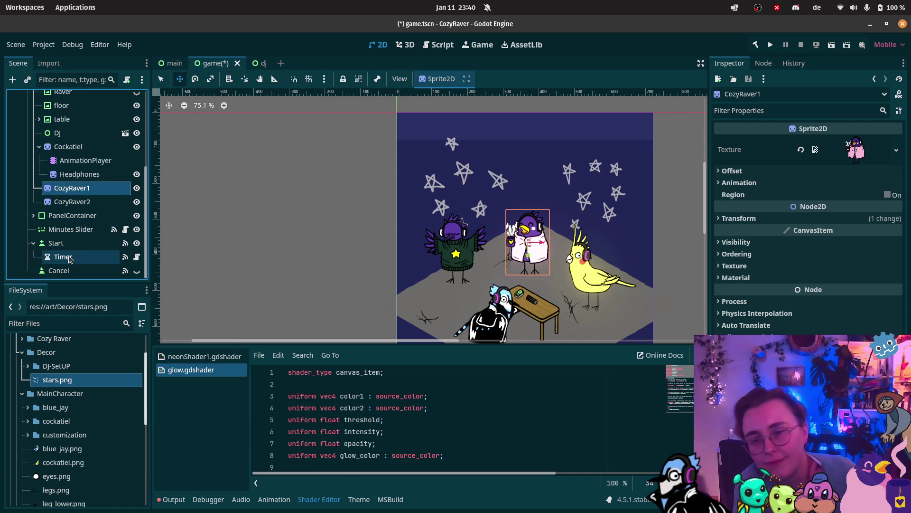
Review WorldEnvironment glow: levels 3 and 5 at 1.0, the rest at 0.0
{"action": "scroll", "coordinate": [80, 178], "scroll_direction": "up", "scroll_amount": 5}
{"action": "left_click", "coordinate": [60, 112]}
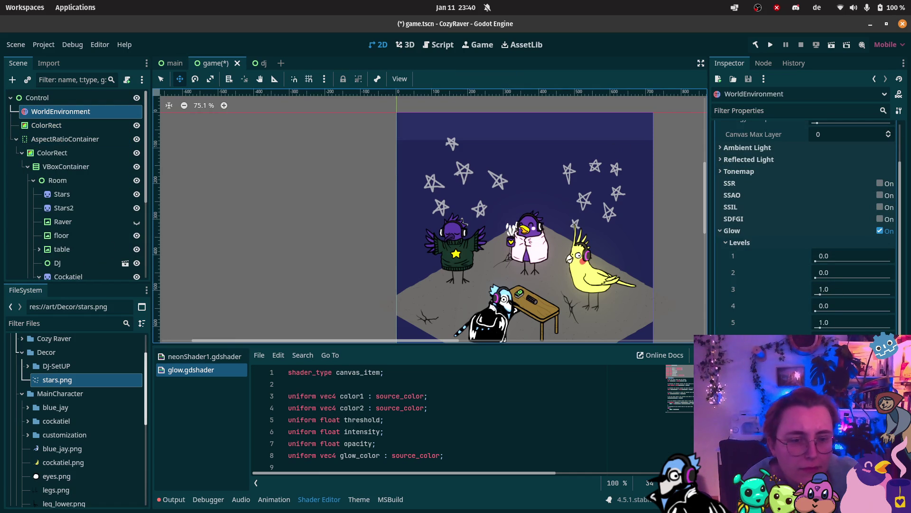
{"action": "scroll", "coordinate": [804, 228], "scroll_direction": "down", "scroll_amount": 2}
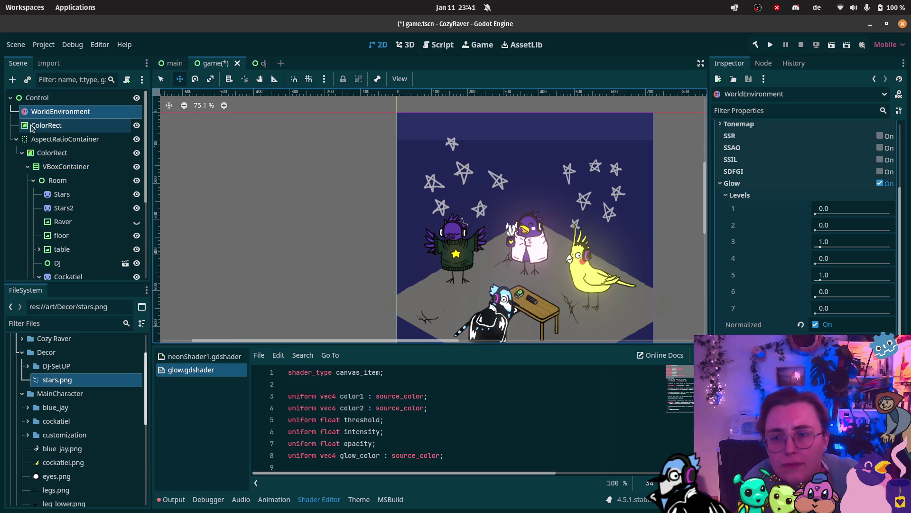
Revert the Stars sprite's Modulate to default opaque white
{"action": "left_click", "coordinate": [61, 194]}
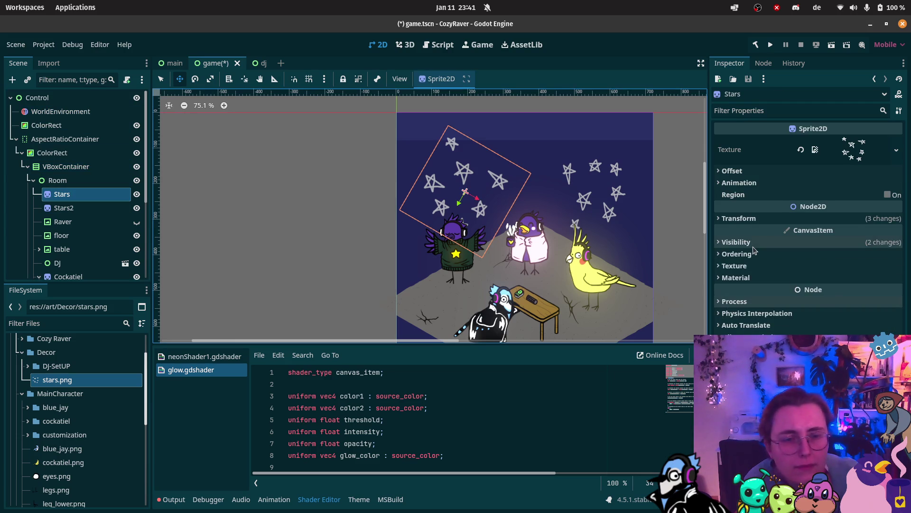
{"action": "left_click", "coordinate": [807, 242]}
{"action": "left_click", "coordinate": [801, 271]}
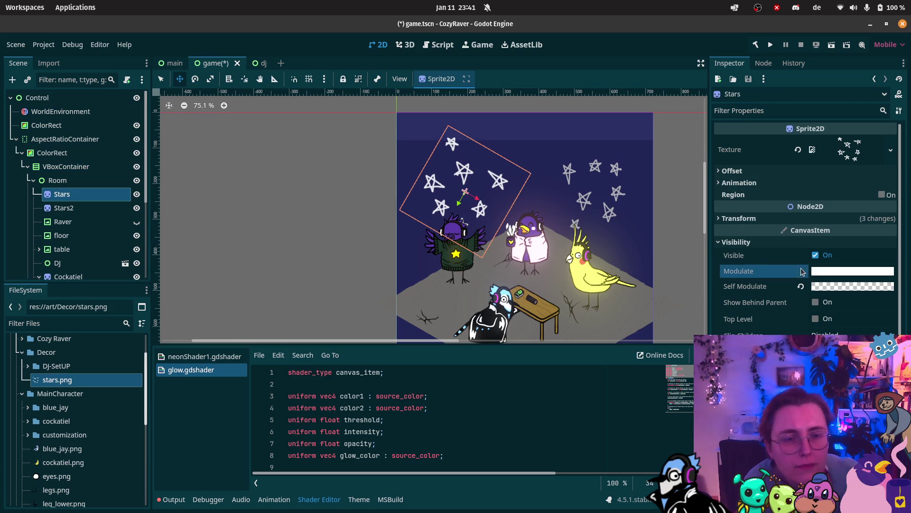
Revert Stars' Self Modulate, tint its Modulate pale yellow, and set Self Modulate alpha to 226
{"action": "left_click", "coordinate": [801, 286]}
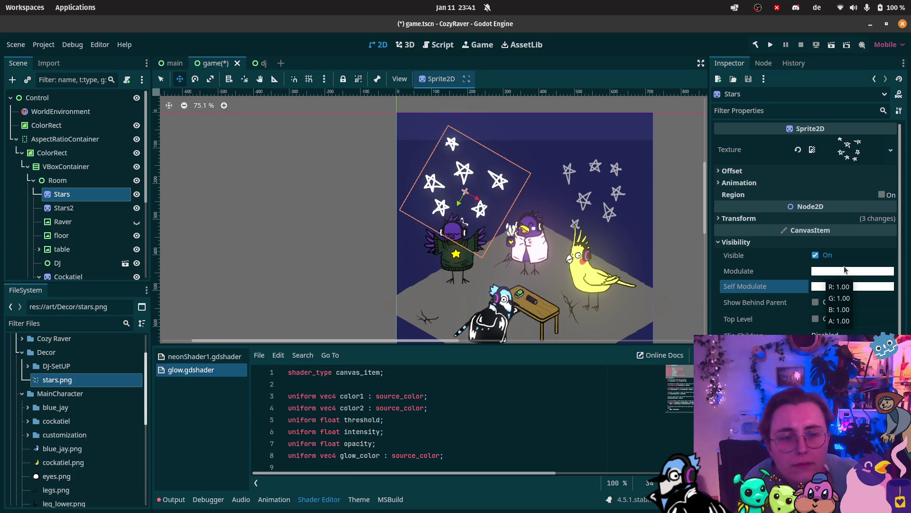
{"action": "left_click", "coordinate": [845, 271]}
{"action": "left_click", "coordinate": [830, 338]}
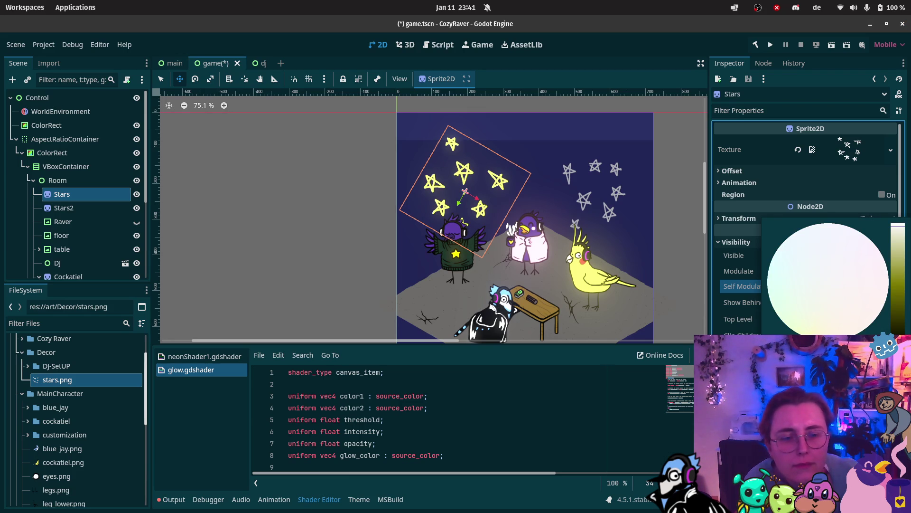
{"action": "left_click", "coordinate": [599, 296]}
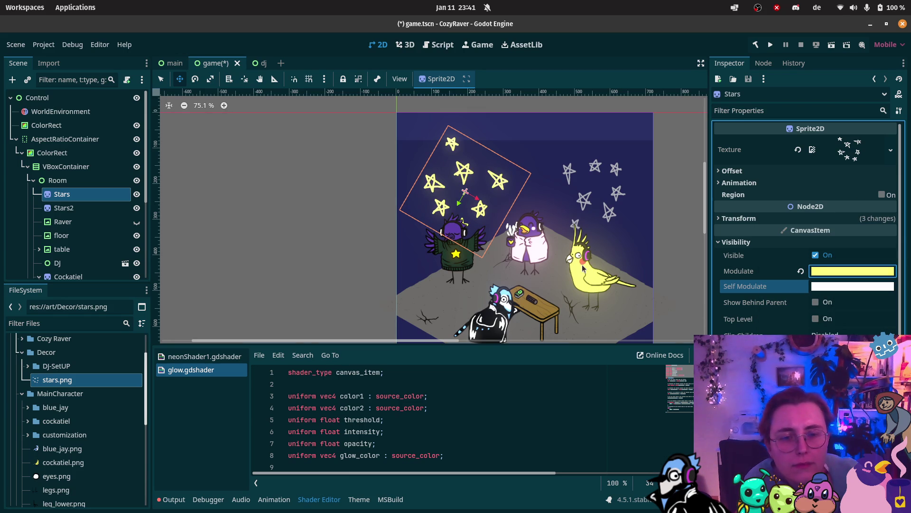
{"action": "left_click", "coordinate": [833, 287]}
{"action": "left_click_drag", "start_coordinate": [844, 248], "coordinate": [867, 252]}
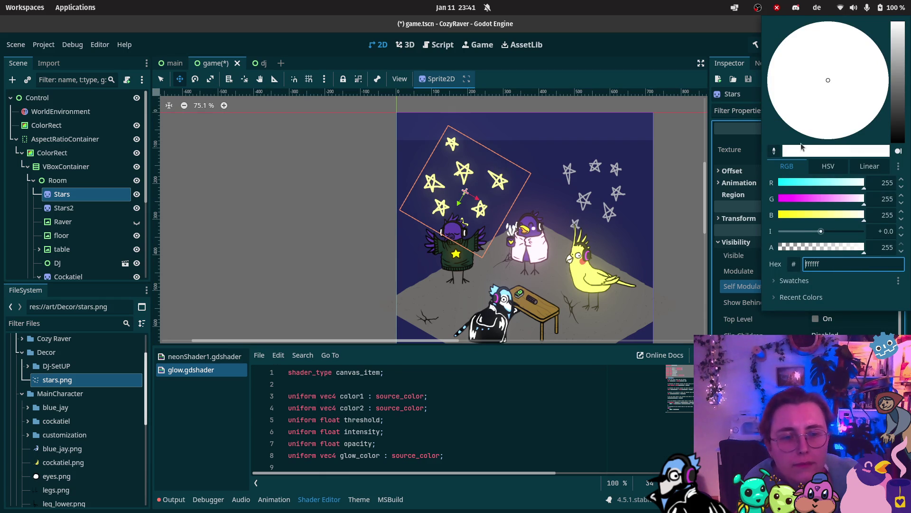
{"action": "left_click", "coordinate": [90, 209]}
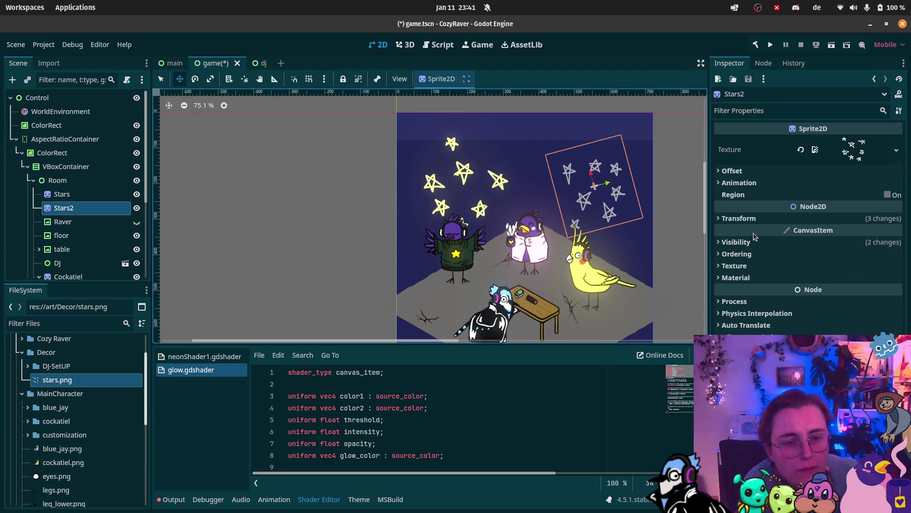
Tint Stars2's Modulate pink and reset its Self Modulate to plain white
{"action": "left_click", "coordinate": [759, 242]}
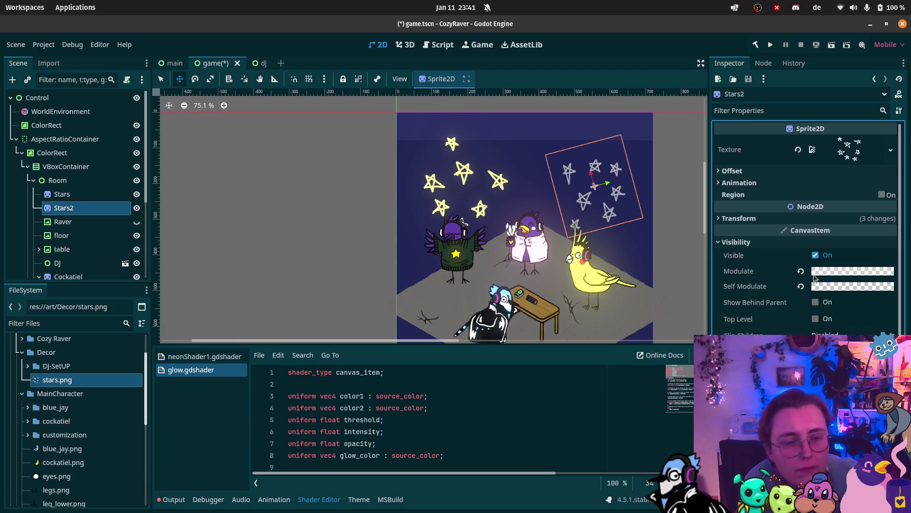
{"action": "left_click", "coordinate": [844, 271]}
{"action": "left_click_drag", "start_coordinate": [829, 282], "coordinate": [879, 249]}
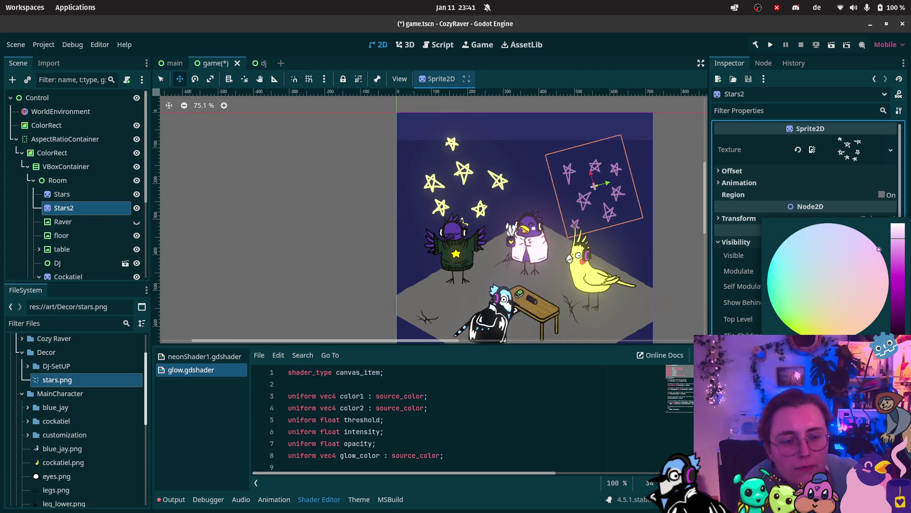
{"action": "left_click", "coordinate": [745, 329]}
{"action": "left_click", "coordinate": [802, 286]}
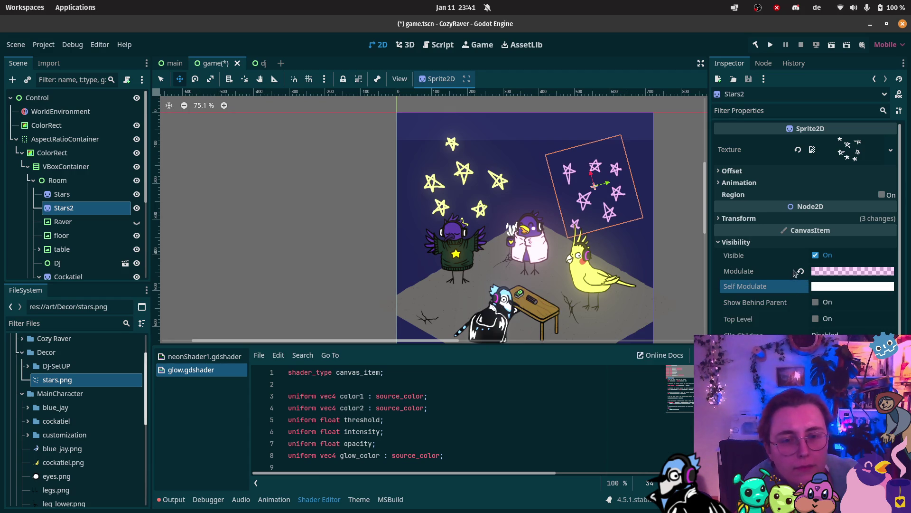
{"action": "scroll", "coordinate": [526, 163], "scroll_direction": "up", "scroll_amount": 1}
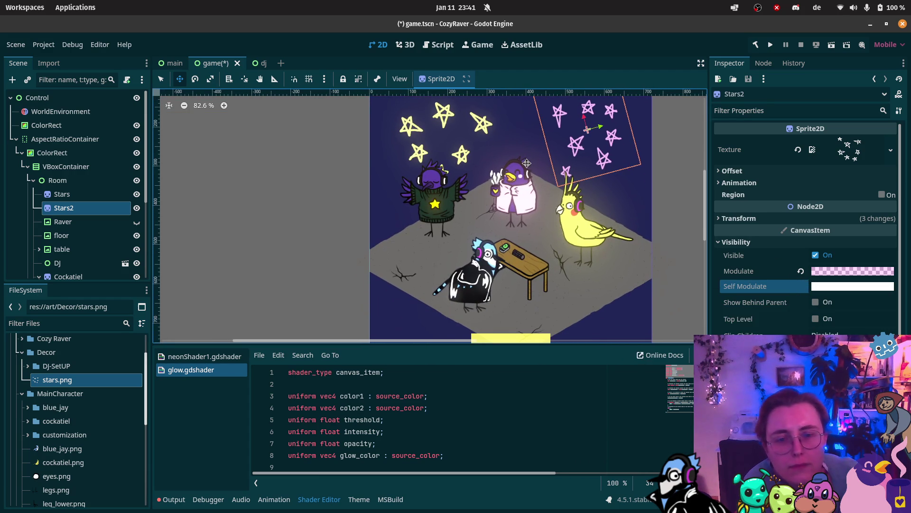
{"action": "scroll", "coordinate": [518, 175], "scroll_direction": "down", "scroll_amount": 1}
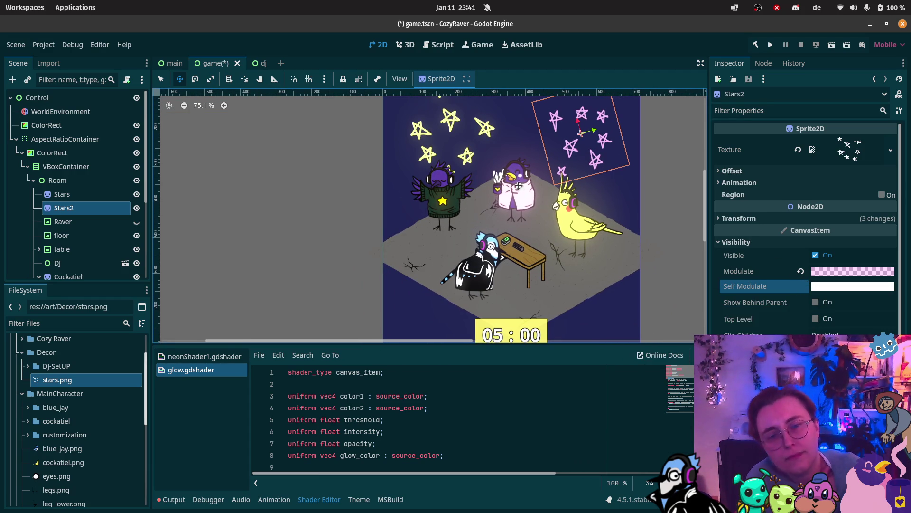
Change the Stars2 Modulate tint from pink to cyan
{"action": "left_click", "coordinate": [841, 283]}
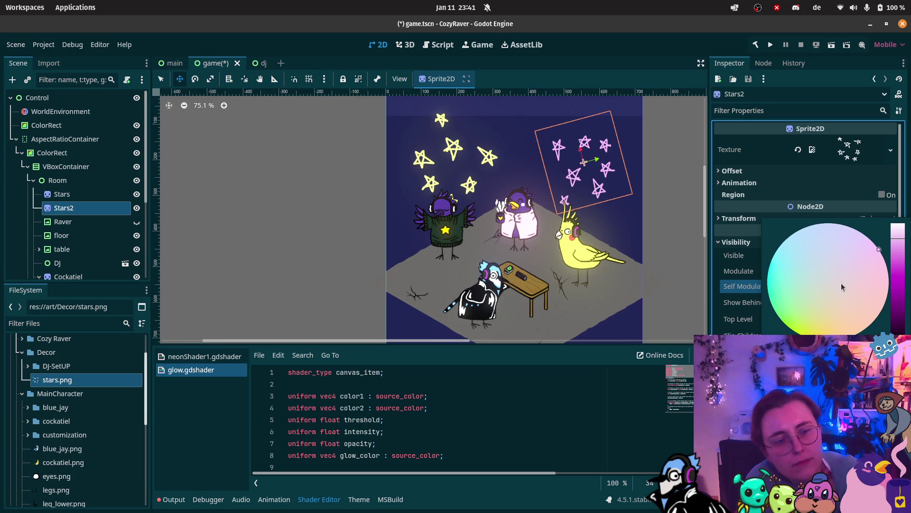
{"action": "left_click_drag", "start_coordinate": [776, 258], "coordinate": [769, 269]}
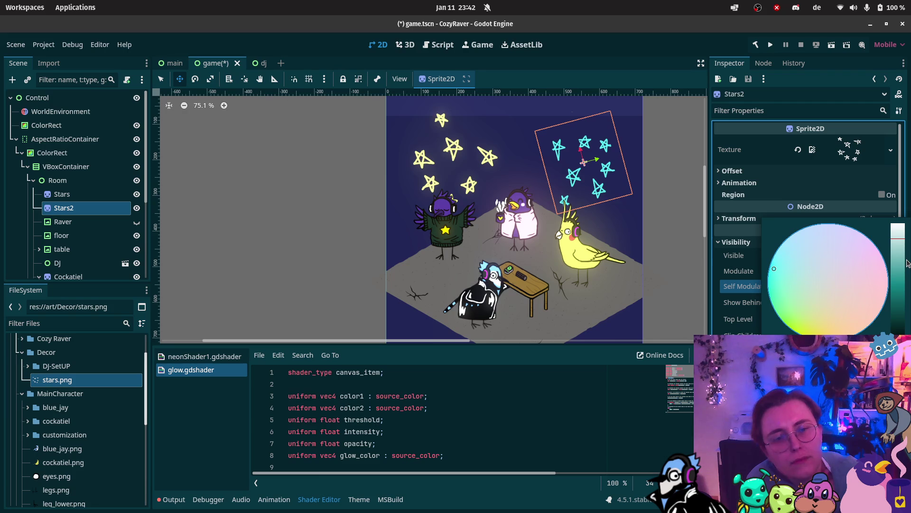
{"action": "left_click_drag", "start_coordinate": [900, 252], "coordinate": [897, 254]}
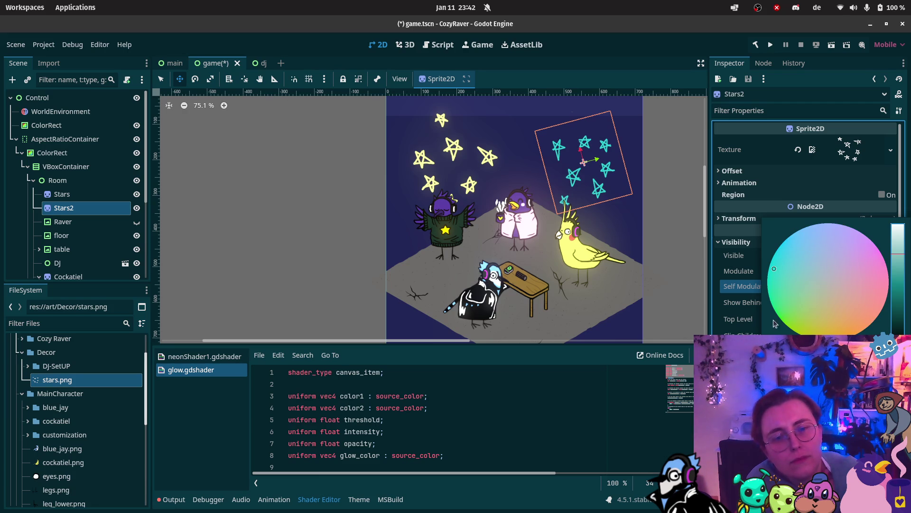
{"action": "left_click", "coordinate": [475, 294]}
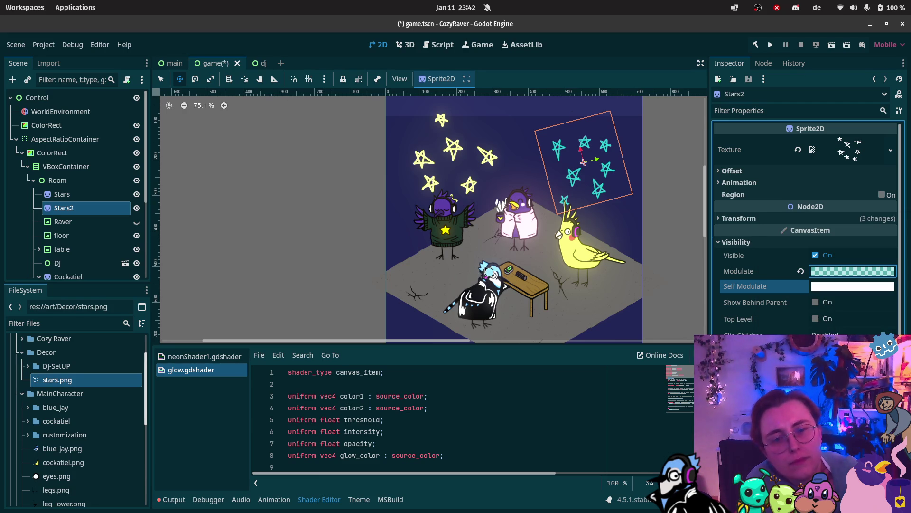
{"action": "key", "text": "ctrl+z"}
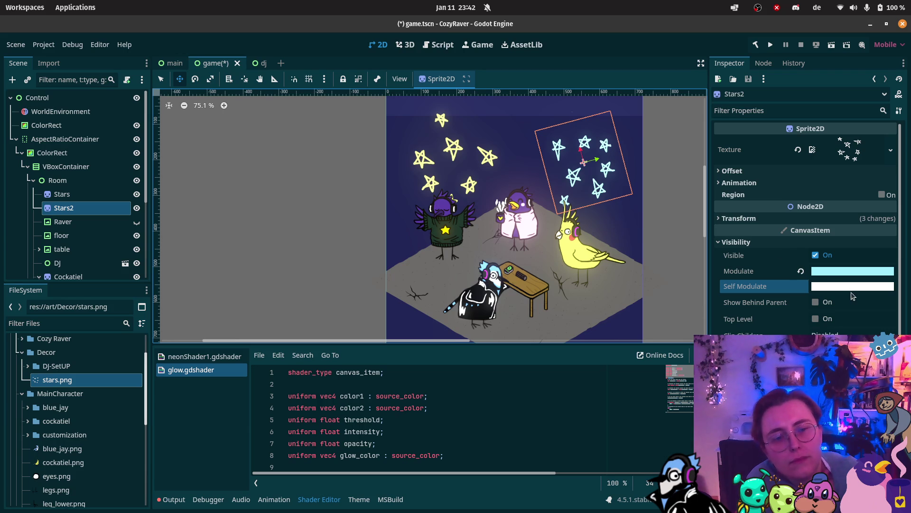
Darken the Stars2 cyan Modulate tint slightly
{"action": "left_click", "coordinate": [834, 273]}
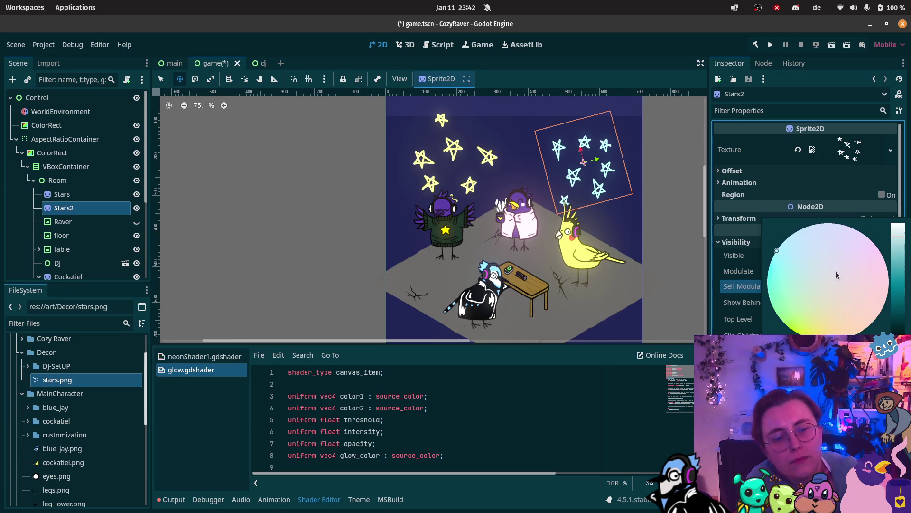
{"action": "left_click", "coordinate": [902, 248]}
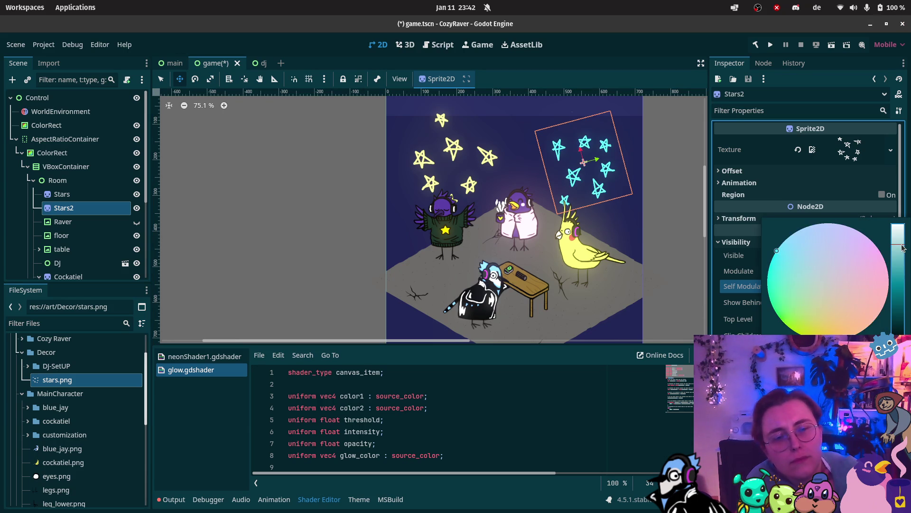
{"action": "left_click", "coordinate": [291, 226]}
{"action": "scroll", "coordinate": [494, 266], "scroll_direction": "down", "scroll_amount": 3}
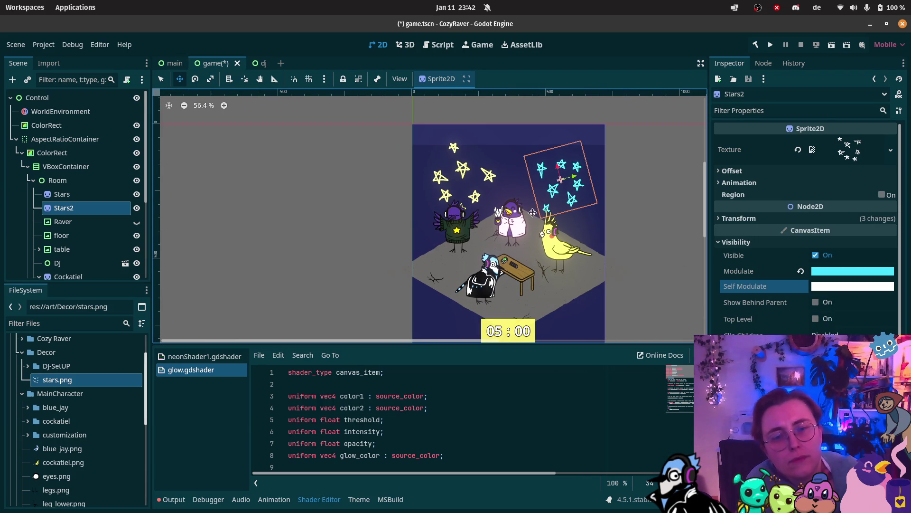
{"action": "scroll", "coordinate": [333, 199], "scroll_direction": "down", "scroll_amount": 2}
{"action": "scroll", "coordinate": [63, 142], "scroll_direction": "down", "scroll_amount": 2}
{"action": "scroll", "coordinate": [63, 141], "scroll_direction": "up", "scroll_amount": 2}
{"action": "left_click", "coordinate": [61, 111]}
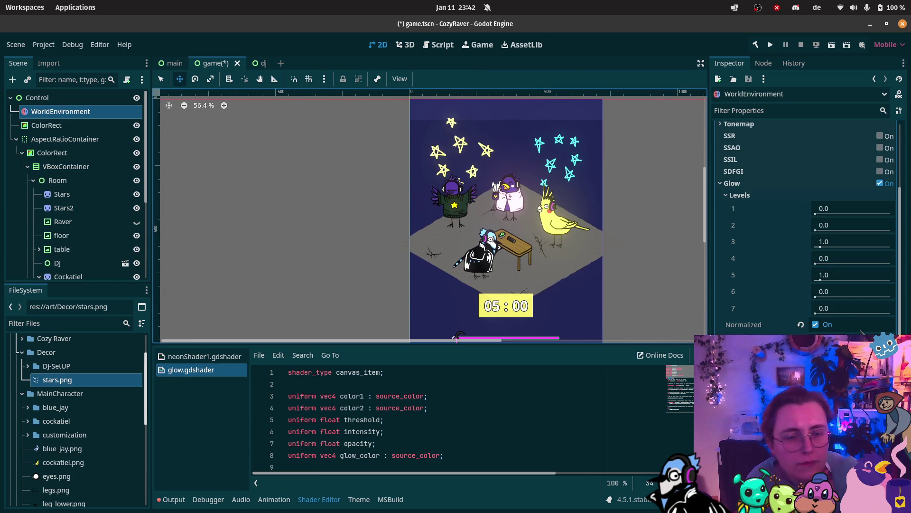
{"action": "left_click", "coordinate": [820, 326]}
{"action": "left_click", "coordinate": [820, 327]}
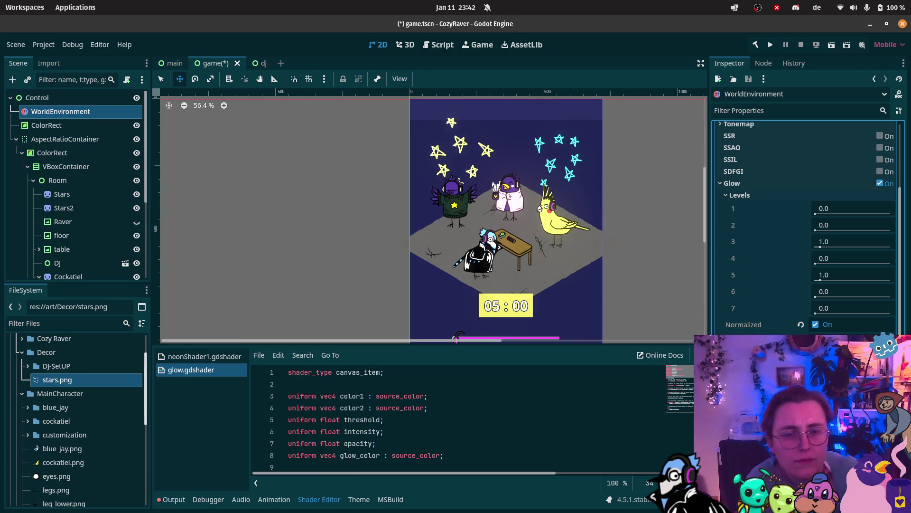
{"action": "scroll", "coordinate": [480, 155], "scroll_direction": "up", "scroll_amount": 4}
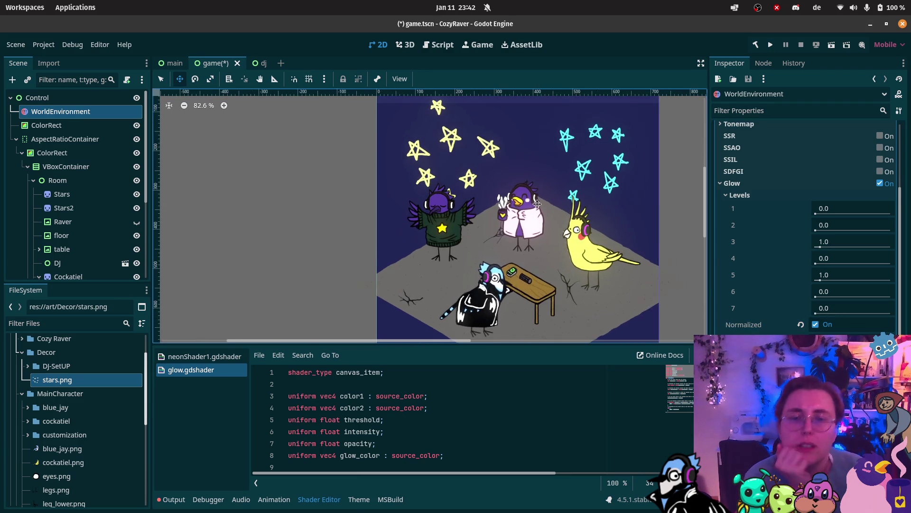
{"action": "scroll", "coordinate": [540, 205], "scroll_direction": "up", "scroll_amount": 4}
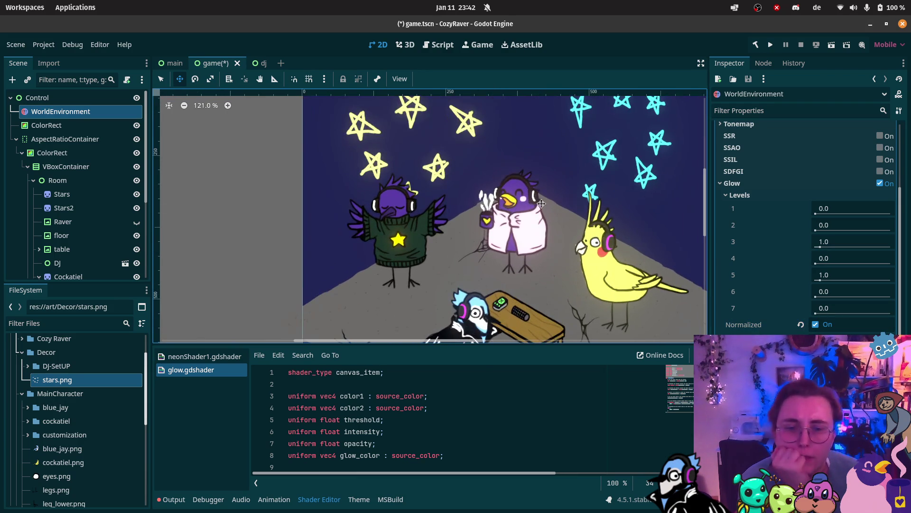
{"action": "left_click", "coordinate": [64, 222]}
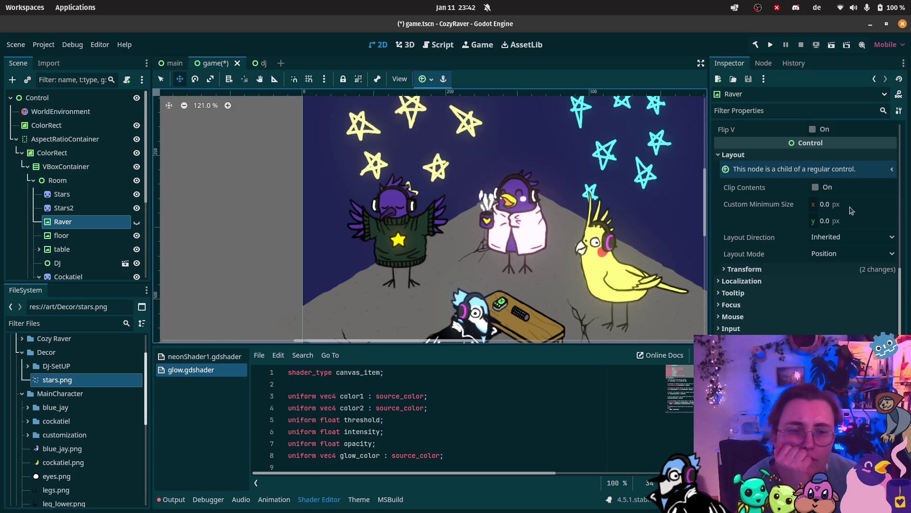
{"action": "left_click", "coordinate": [63, 208]}
{"action": "left_click", "coordinate": [74, 223]}
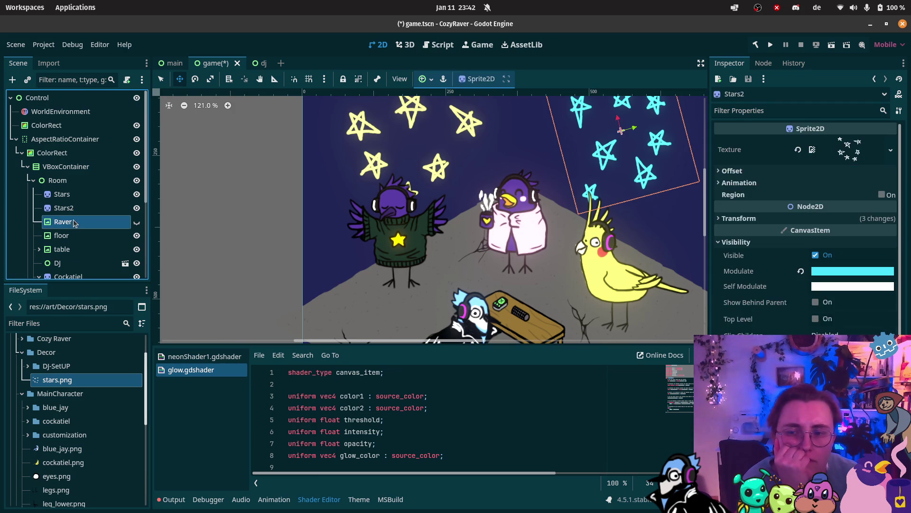
{"action": "left_click", "coordinate": [64, 235]}
{"action": "left_click", "coordinate": [66, 234]}
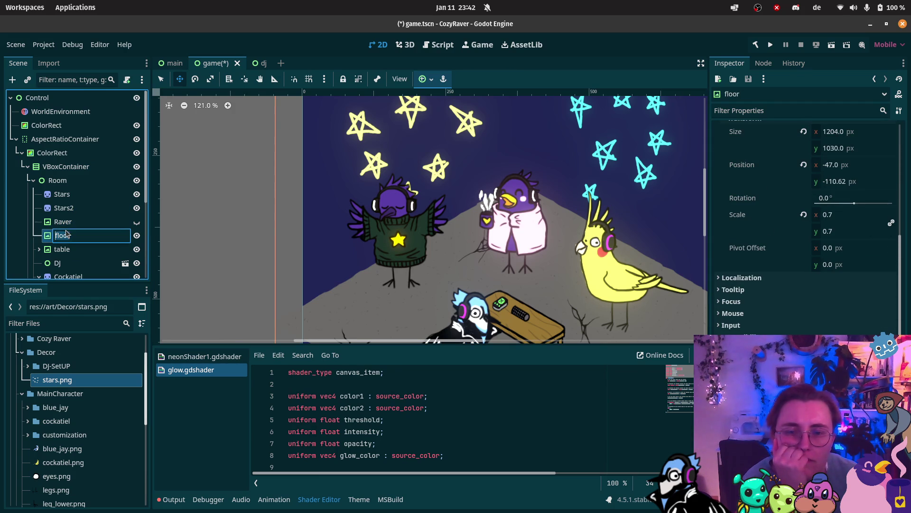
{"action": "left_click", "coordinate": [64, 223]}
{"action": "scroll", "coordinate": [65, 228], "scroll_direction": "down", "scroll_amount": 2}
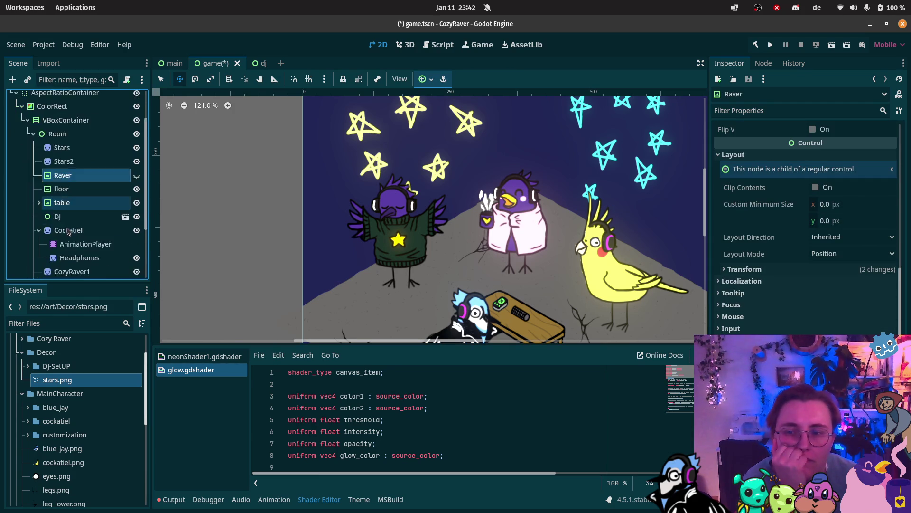
{"action": "scroll", "coordinate": [68, 231], "scroll_direction": "down", "scroll_amount": 1}
{"action": "left_click", "coordinate": [67, 208]}
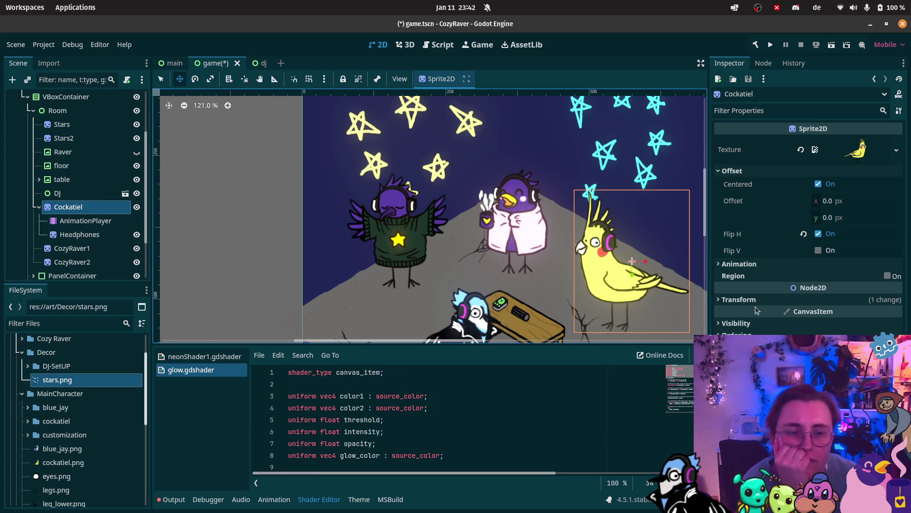
Set the Cockatiel's Modulate to grey b2b2b2 at full opacity
{"action": "left_click", "coordinate": [736, 322]}
{"action": "left_click", "coordinate": [854, 353]}
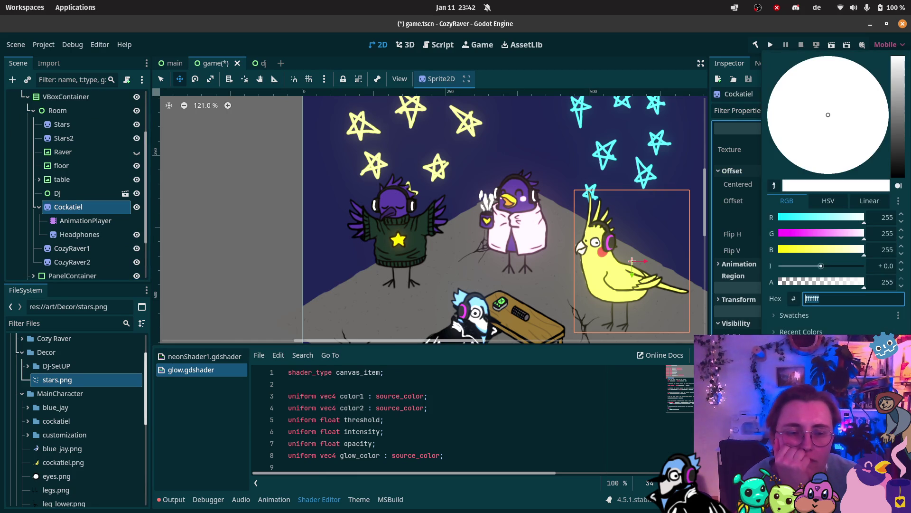
{"action": "mouse_move", "coordinate": [862, 283]}
{"action": "left_mouse_down"}
{"action": "mouse_move", "coordinate": [837, 291]}
{"action": "mouse_move", "coordinate": [858, 290]}
{"action": "left_mouse_up"}
{"action": "left_click_drag", "start_coordinate": [899, 99], "coordinate": [898, 92]}
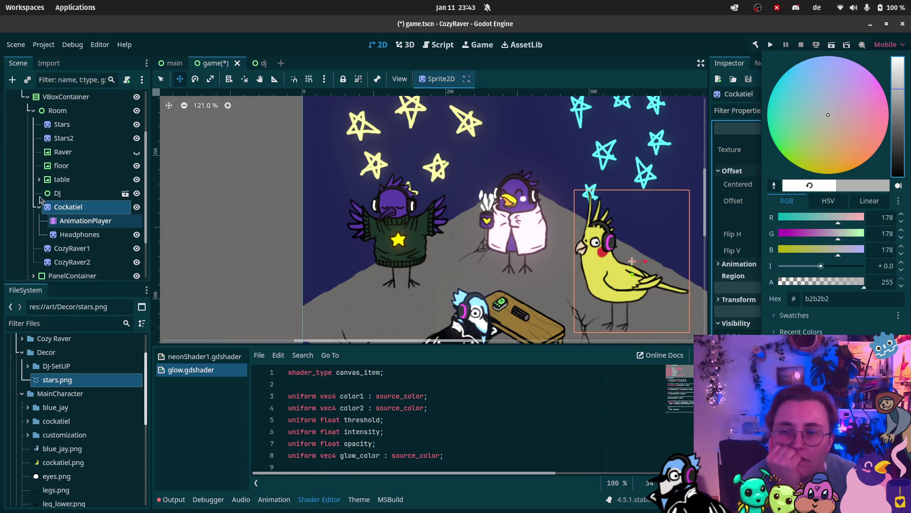
{"action": "left_click", "coordinate": [71, 197]}
Give CozyRaver1's Modulate a pink tint and adjust its brightness
{"action": "left_click", "coordinate": [71, 197]}
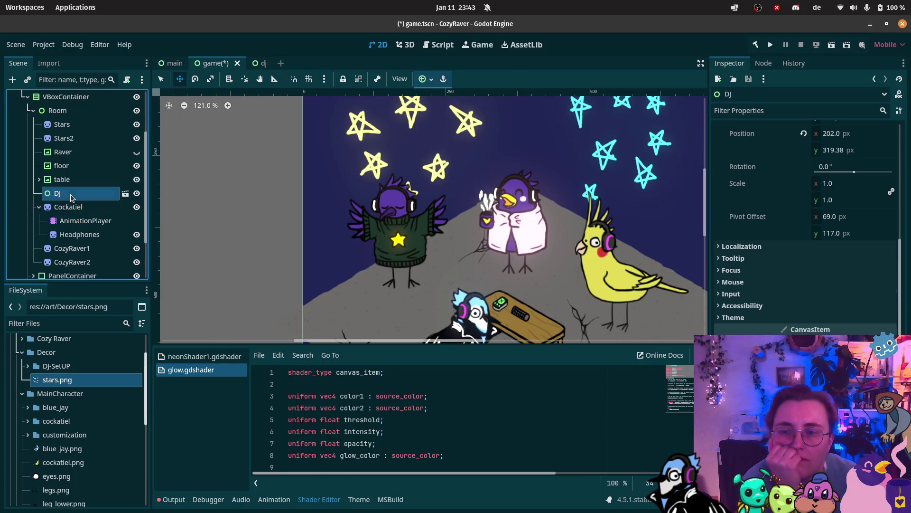
{"action": "left_click", "coordinate": [72, 248]}
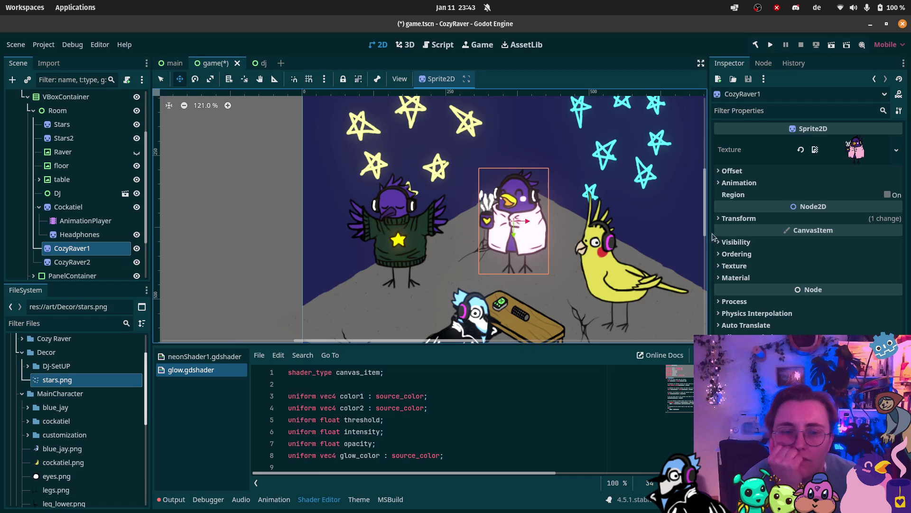
{"action": "left_click", "coordinate": [736, 242]}
{"action": "left_click", "coordinate": [844, 276]}
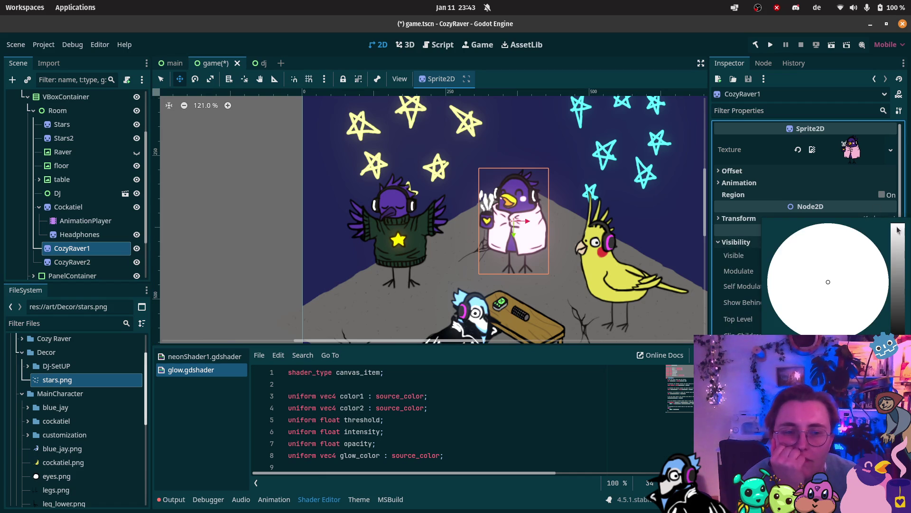
{"action": "left_click", "coordinate": [899, 261]}
{"action": "left_click_drag", "start_coordinate": [899, 261], "coordinate": [895, 250]}
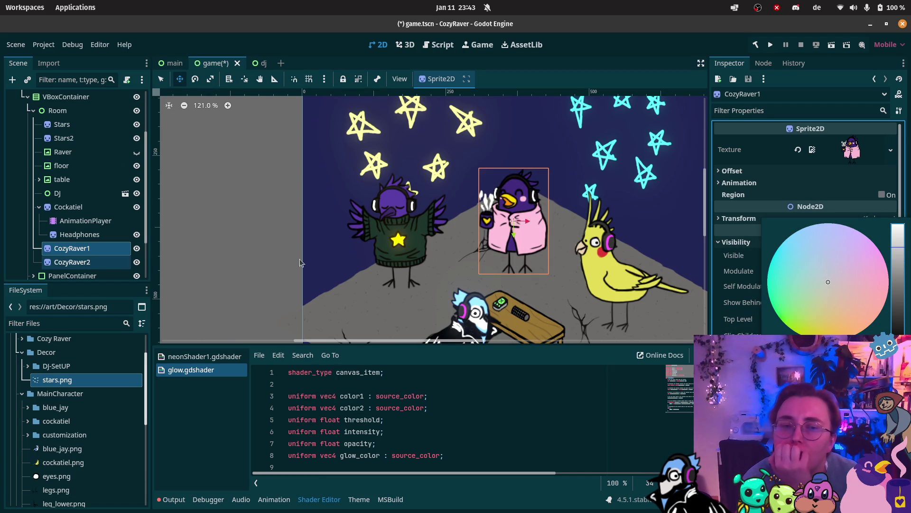
{"action": "left_click", "coordinate": [733, 318]}
Lower CozyRaver1's Self Modulate alpha slightly
{"action": "left_click", "coordinate": [827, 286]}
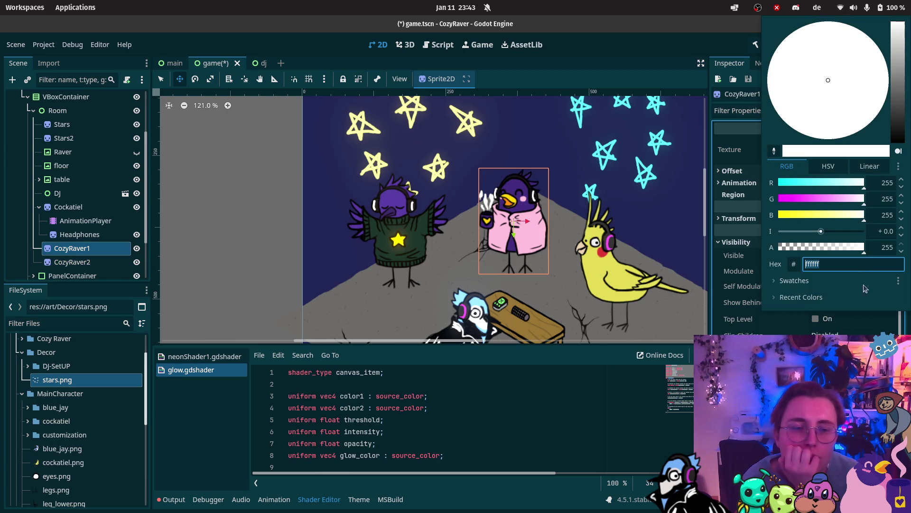
{"action": "left_click", "coordinate": [861, 251]}
{"action": "left_click", "coordinate": [547, 253]}
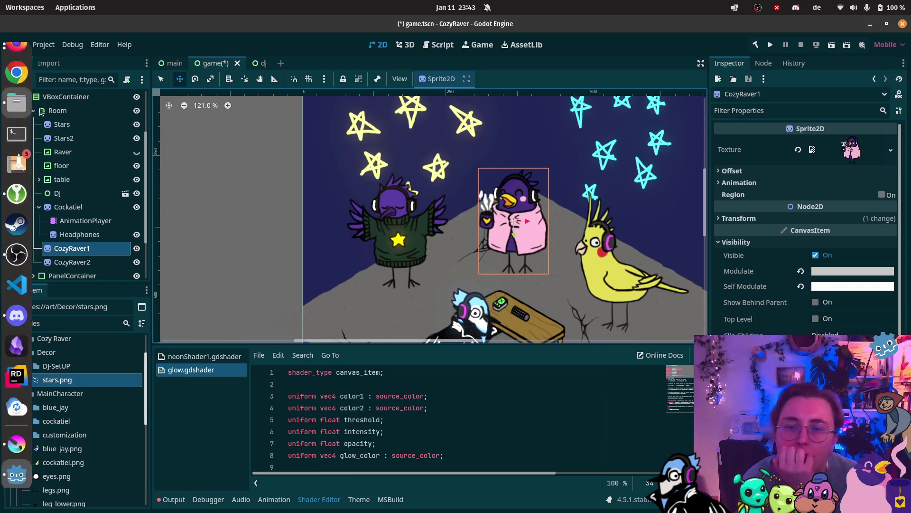
{"action": "scroll", "coordinate": [71, 190], "scroll_direction": "up", "scroll_amount": 3}
{"action": "left_click", "coordinate": [61, 111]}
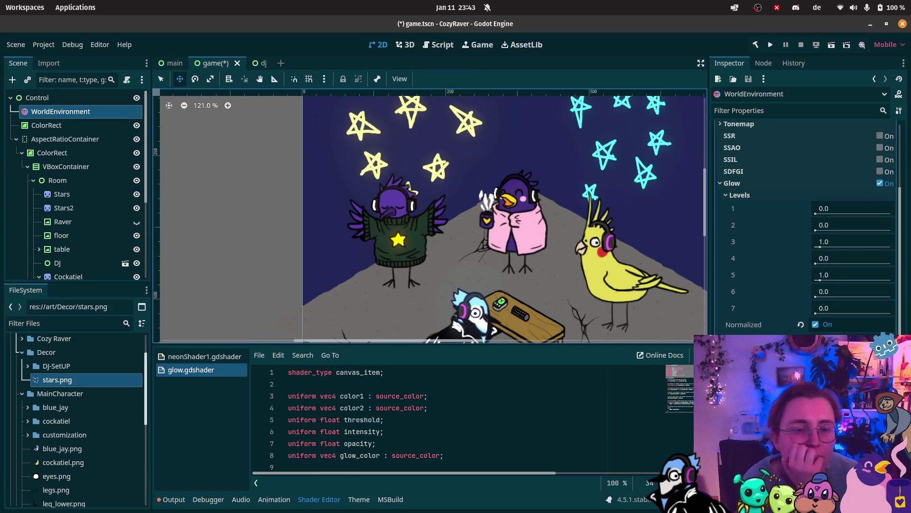
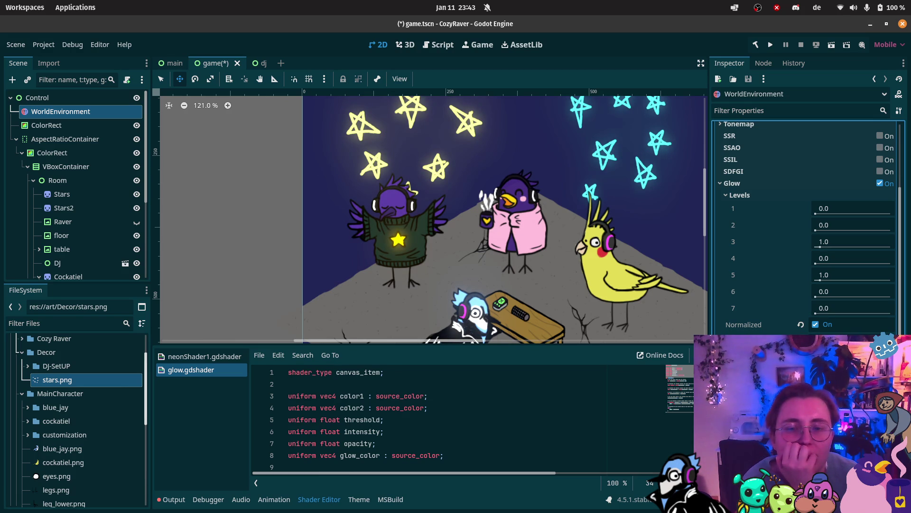
In the dj scene, tint the JacketBlj sprite's Modulate light grey (bcbcbc)
{"action": "scroll", "coordinate": [498, 216], "scroll_direction": "down", "scroll_amount": 3}
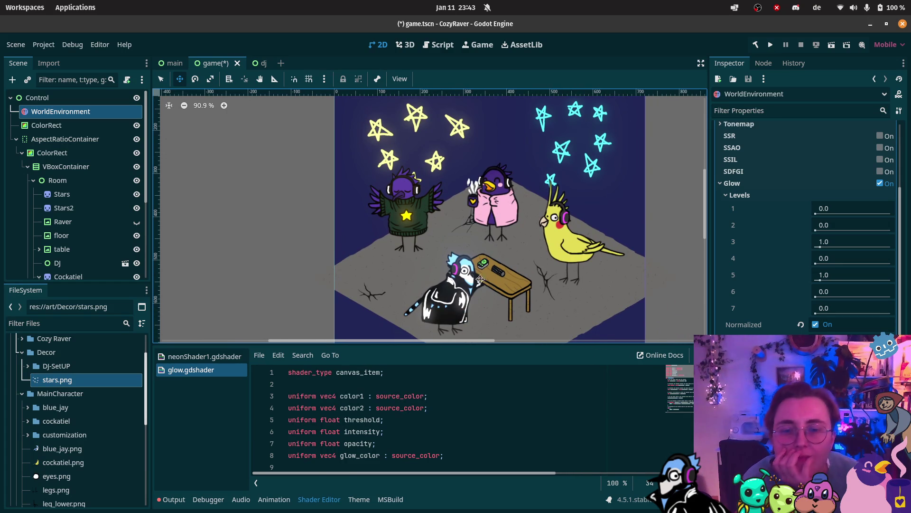
{"action": "scroll", "coordinate": [477, 235], "scroll_direction": "up", "scroll_amount": 1}
{"action": "left_click", "coordinate": [261, 63]}
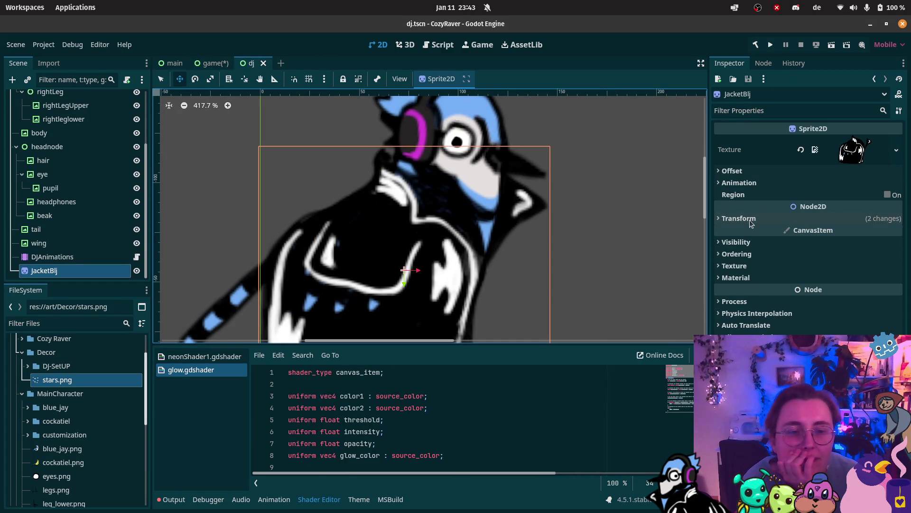
{"action": "left_click", "coordinate": [736, 242]}
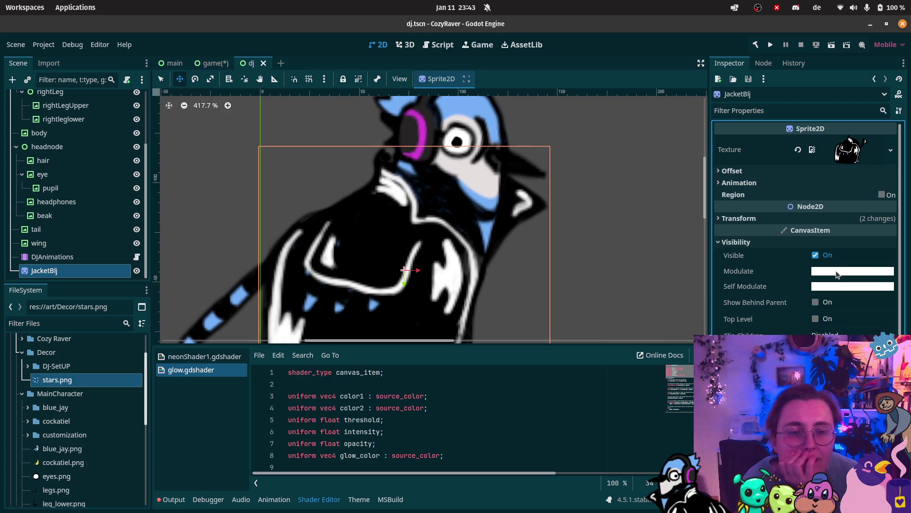
{"action": "left_click", "coordinate": [859, 275]}
{"action": "left_click_drag", "start_coordinate": [899, 237], "coordinate": [902, 253]}
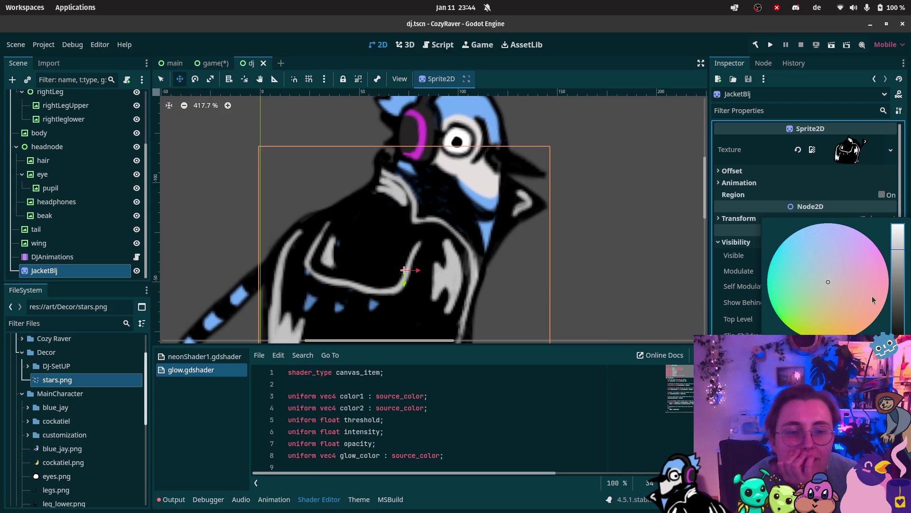
{"action": "left_click", "coordinate": [739, 182]}
Give the hair and eye sprites a shared light grey Modulate tint (bcbcbc)
{"action": "scroll", "coordinate": [55, 142], "scroll_direction": "up", "scroll_amount": 3}
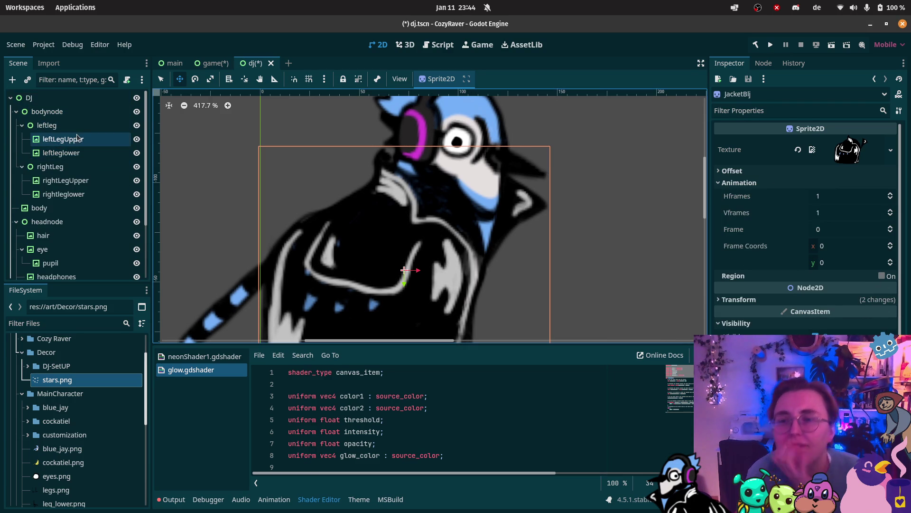
{"action": "scroll", "coordinate": [64, 157], "scroll_direction": "down", "scroll_amount": 3}
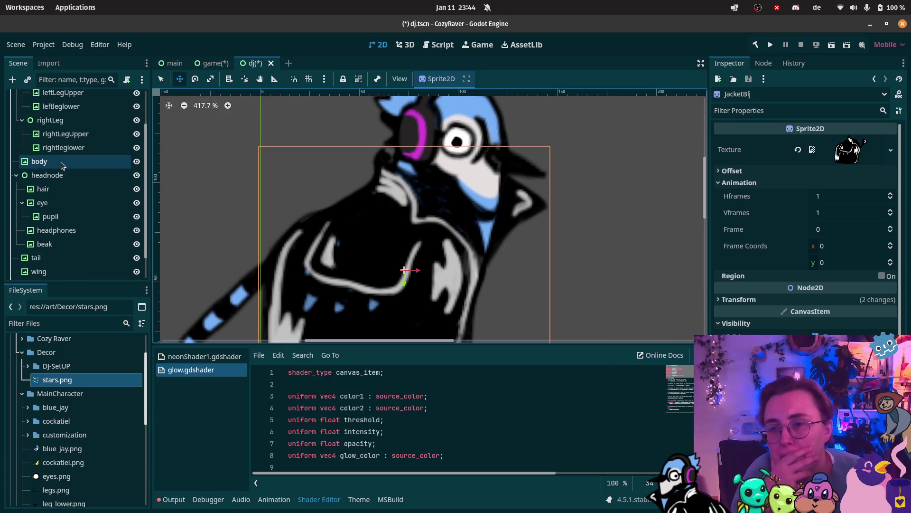
{"action": "left_click", "coordinate": [47, 190], "text": "ctrl"}
{"action": "left_click", "coordinate": [45, 204], "text": "ctrl"}
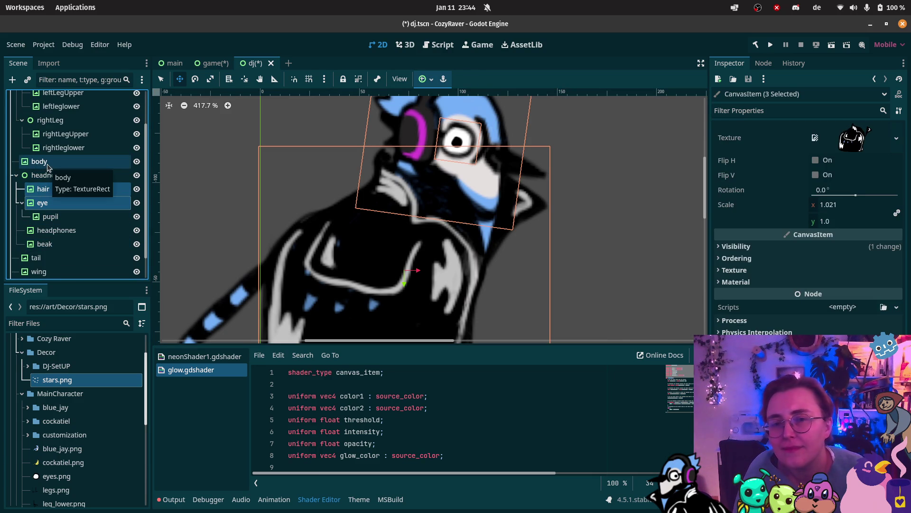
{"action": "left_click", "coordinate": [735, 246]}
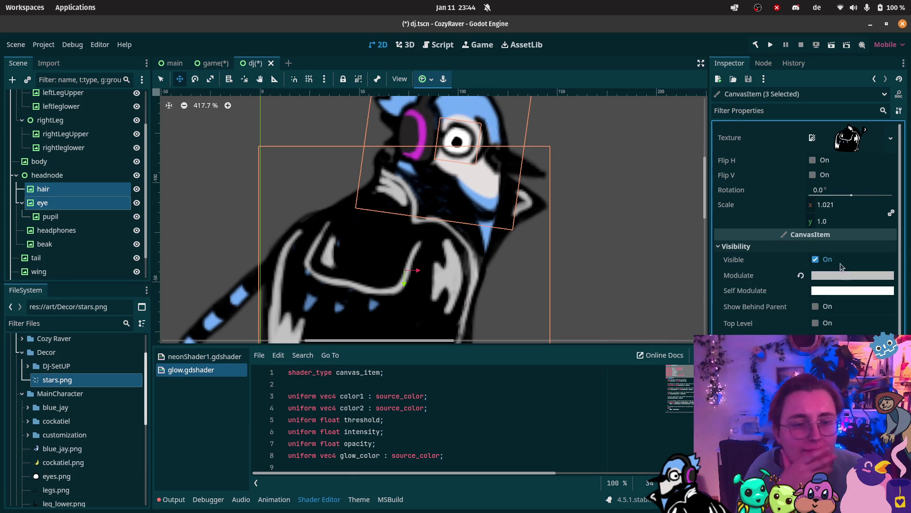
{"action": "left_click", "coordinate": [886, 279]}
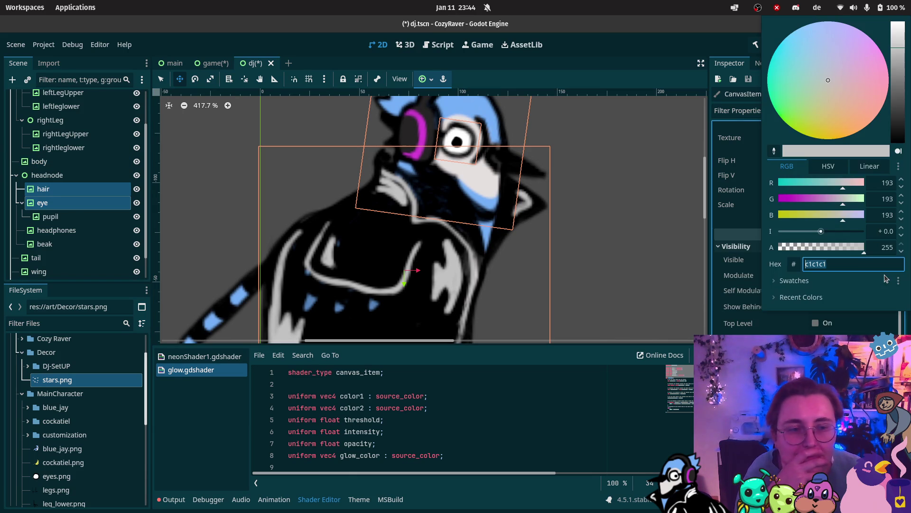
{"action": "left_click", "coordinate": [87, 202]}
{"action": "left_click", "coordinate": [92, 189]}
{"action": "left_click", "coordinate": [90, 203], "text": "ctrl"}
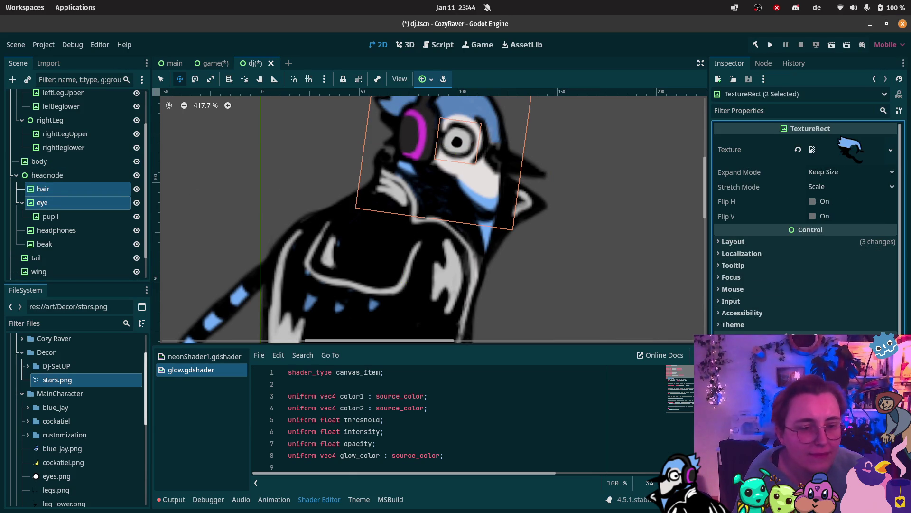
{"action": "left_click", "coordinate": [862, 363]}
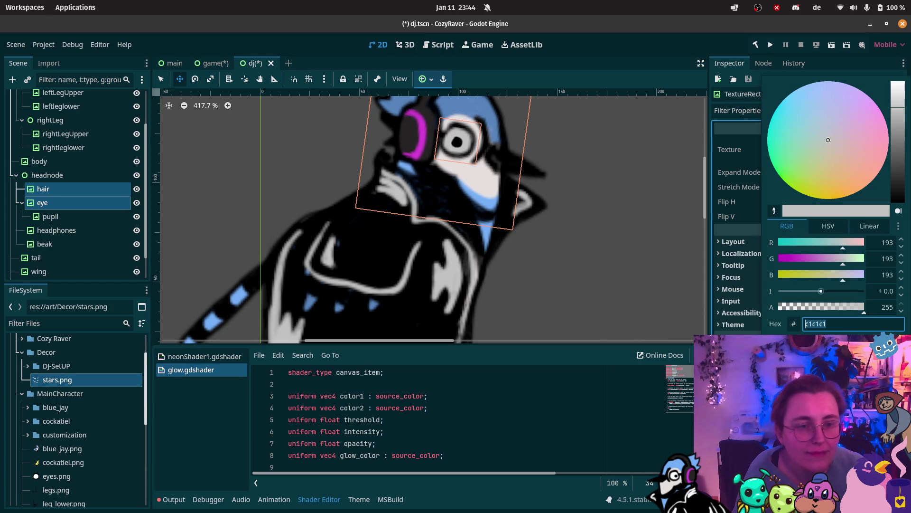
{"action": "left_click", "coordinate": [900, 114]}
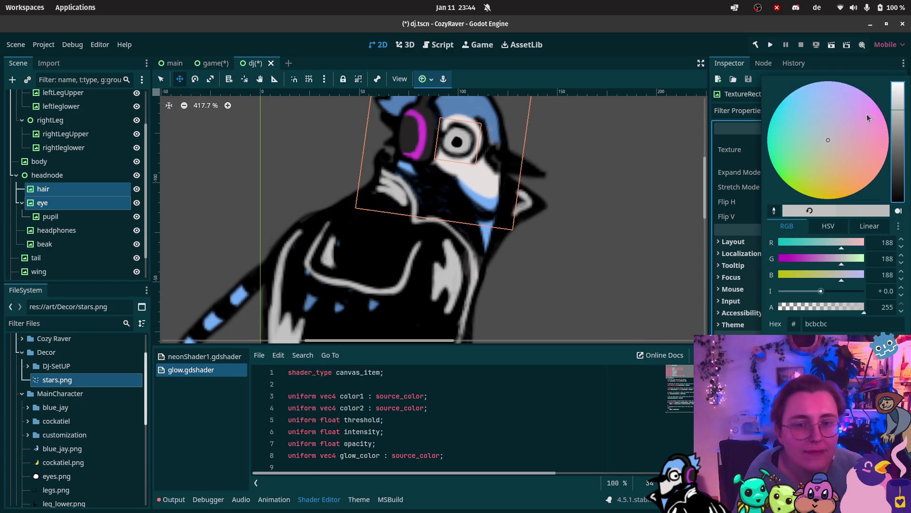
{"action": "left_click", "coordinate": [587, 179]}
Save the dj scene with Ctrl+S and return to the game scene
{"action": "left_click", "coordinate": [61, 219]}
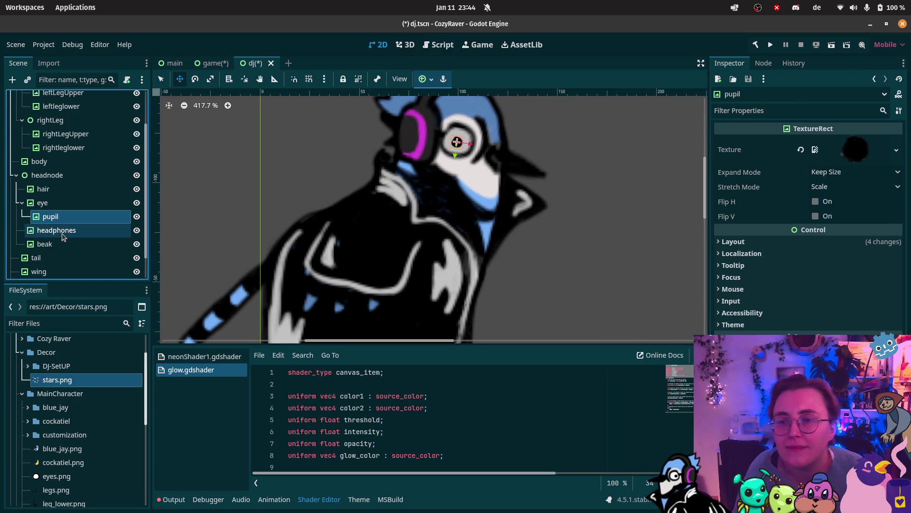
{"action": "key", "text": "ctrl+s"}
{"action": "left_click", "coordinate": [220, 67]}
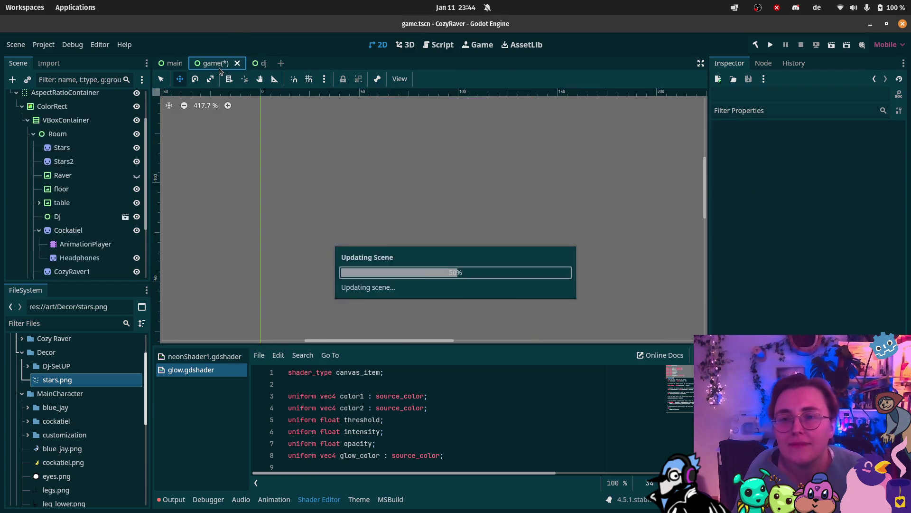
Select the Minutes Slider node and frame it in the viewport
{"action": "left_click", "coordinate": [534, 215]}
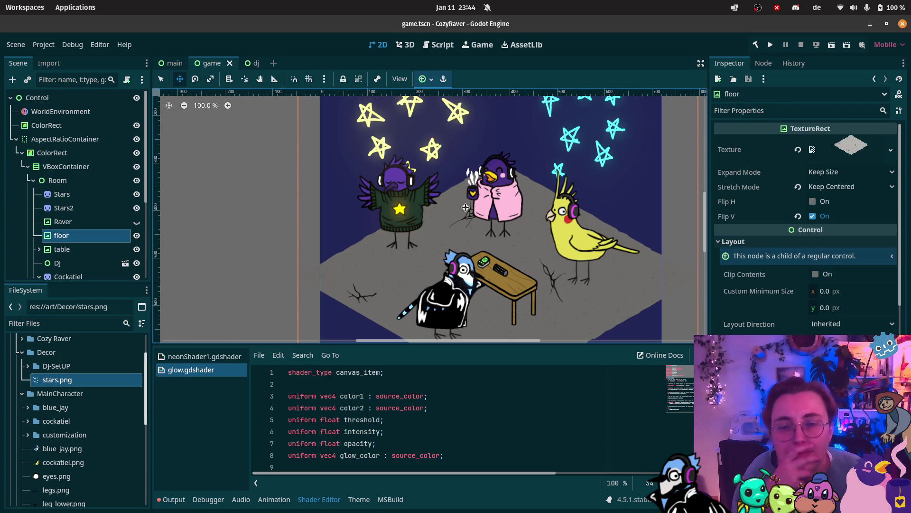
{"action": "scroll", "coordinate": [491, 195], "scroll_direction": "down", "scroll_amount": 2}
{"action": "scroll", "coordinate": [491, 195], "scroll_direction": "down", "scroll_amount": 6}
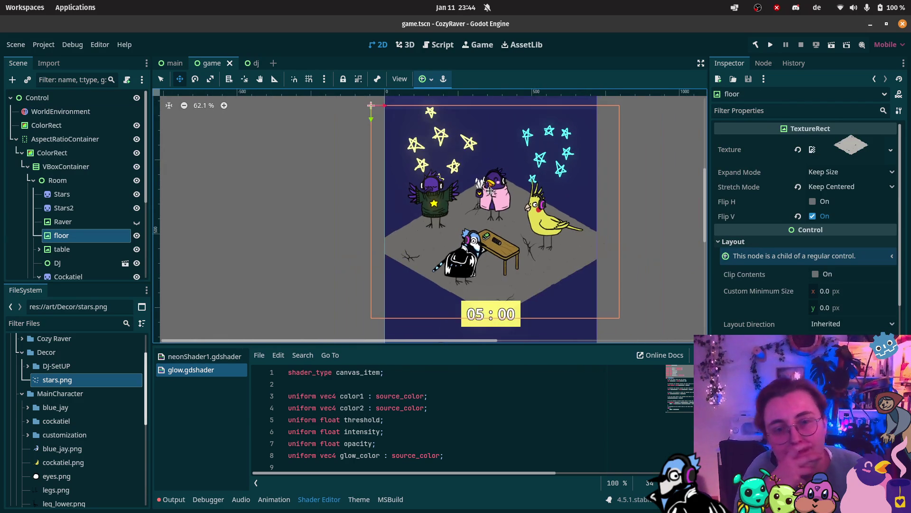
{"action": "scroll", "coordinate": [480, 247], "scroll_direction": "down", "scroll_amount": 1}
{"action": "scroll", "coordinate": [449, 311], "scroll_direction": "up", "scroll_amount": 1}
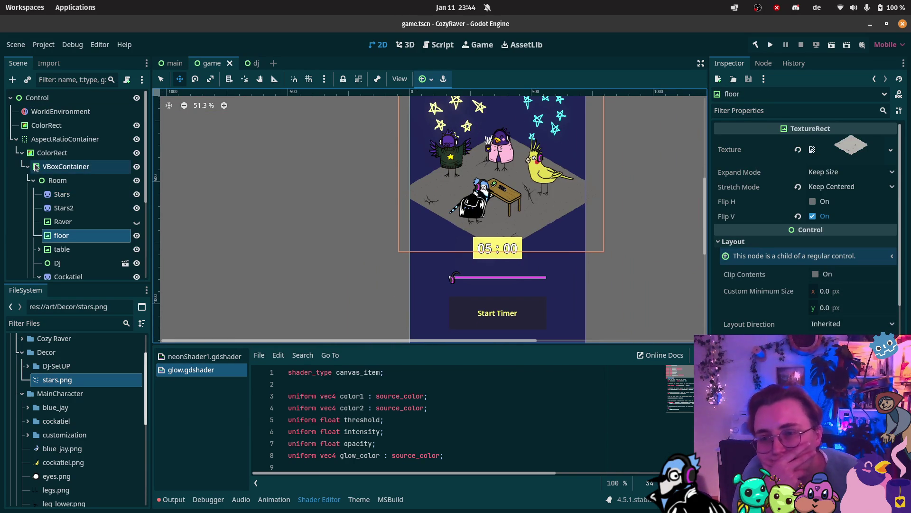
{"action": "double_click", "coordinate": [16, 139]}
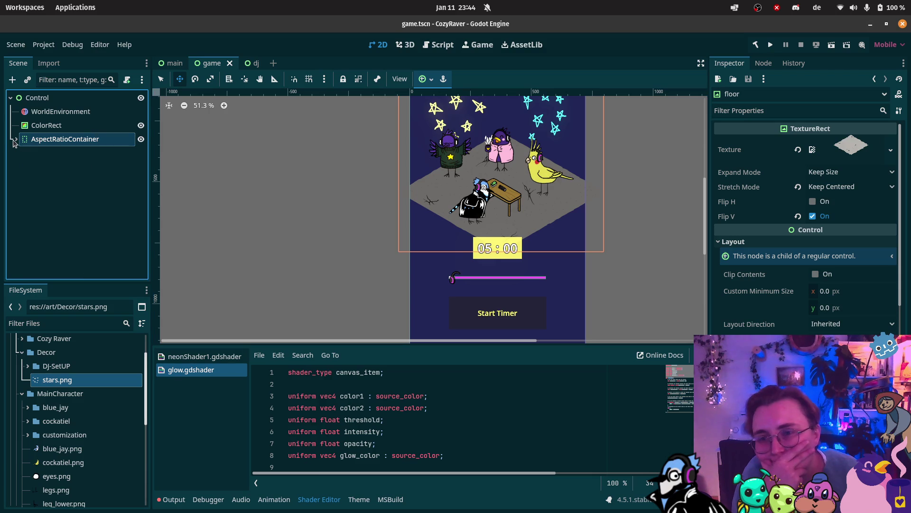
{"action": "scroll", "coordinate": [67, 213], "scroll_direction": "down", "scroll_amount": 5}
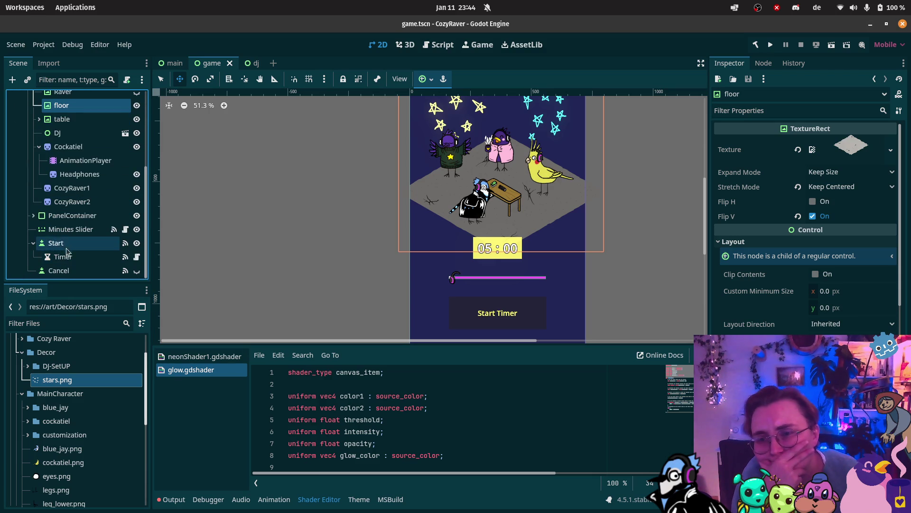
{"action": "left_click", "coordinate": [76, 230]}
{"action": "key", "text": "f"}
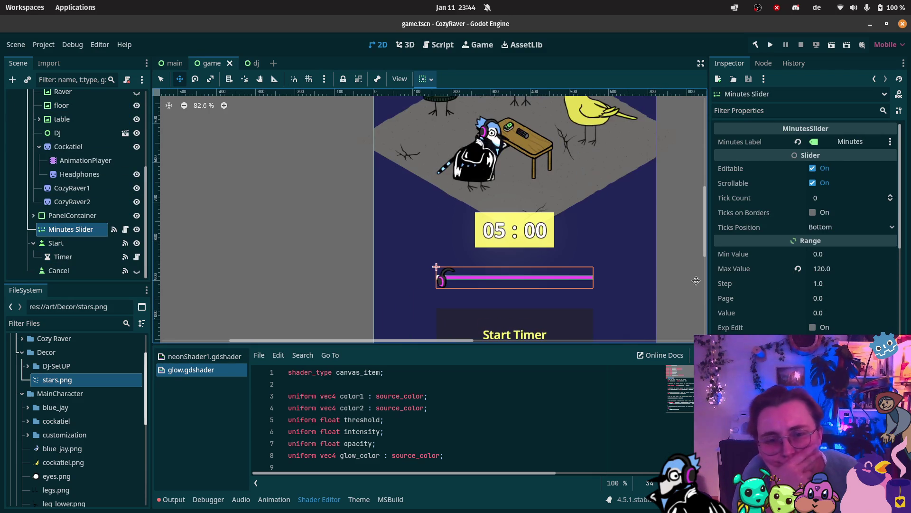
Switch the slider's Slider StyleBoxFlat colour from magenta to cyan
{"action": "scroll", "coordinate": [879, 325], "scroll_direction": "down", "scroll_amount": 10}
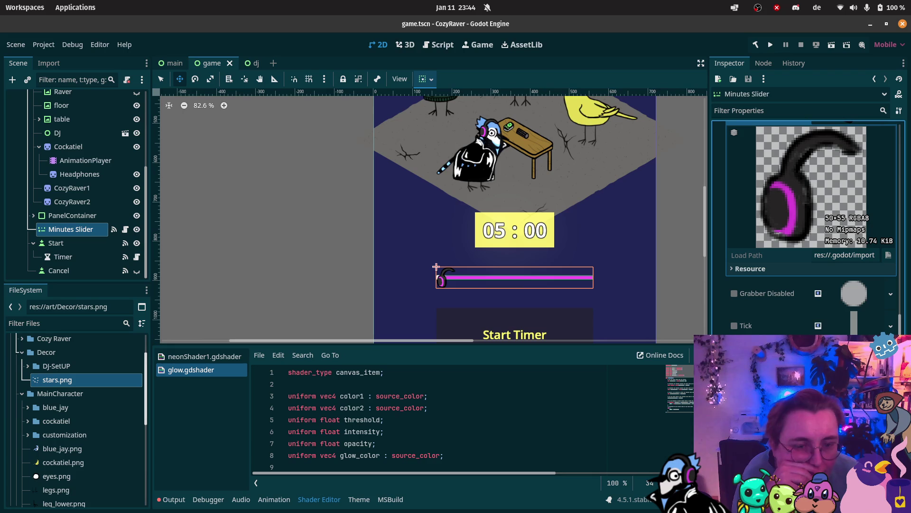
{"action": "scroll", "coordinate": [807, 228], "scroll_direction": "down", "scroll_amount": 2}
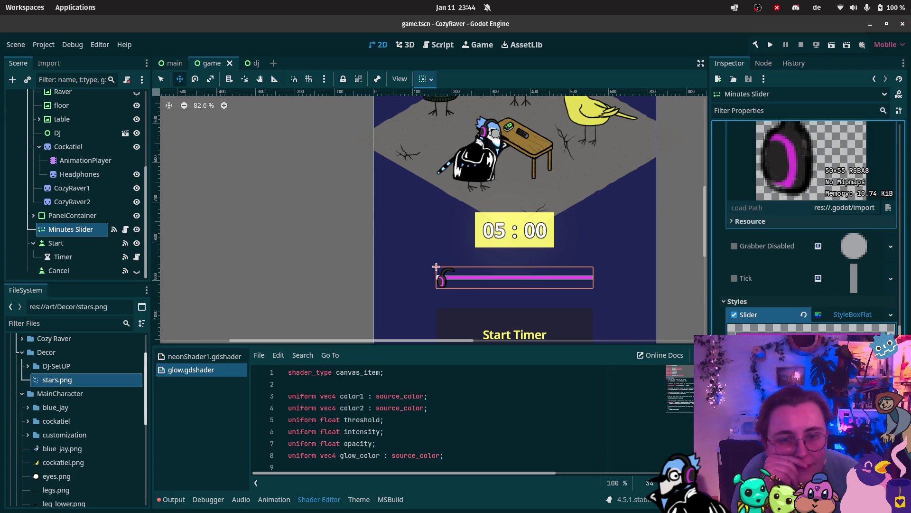
{"action": "key", "text": "ctrl+z"}
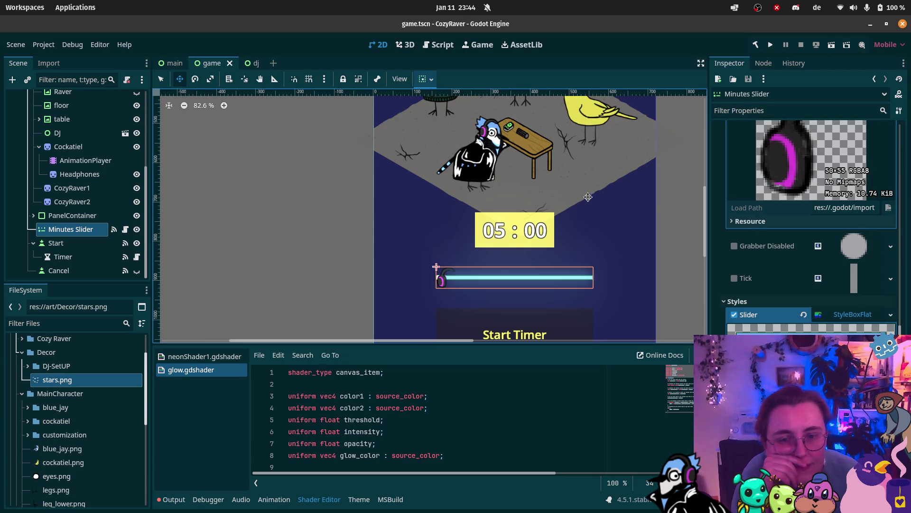
{"action": "scroll", "coordinate": [586, 195], "scroll_direction": "down", "scroll_amount": 2}
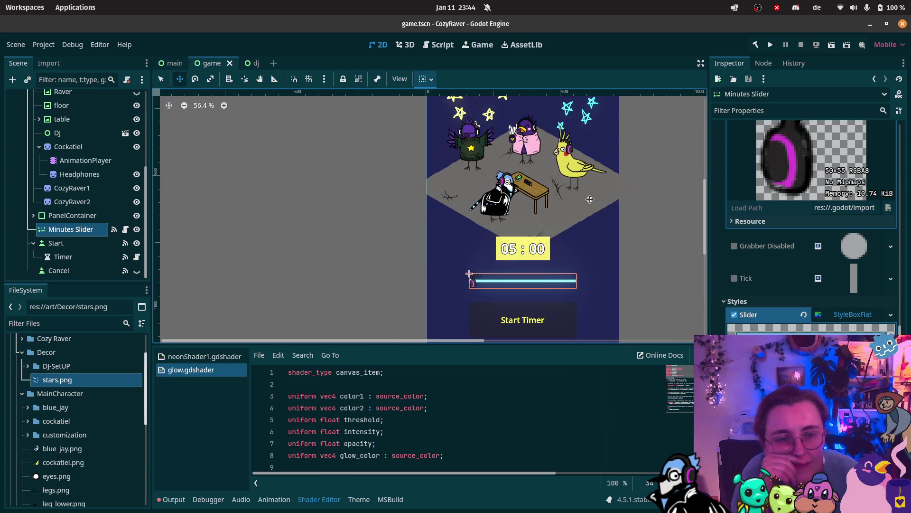
{"action": "scroll", "coordinate": [570, 222], "scroll_direction": "down", "scroll_amount": 1}
{"action": "scroll", "coordinate": [570, 222], "scroll_direction": "up", "scroll_amount": 2}
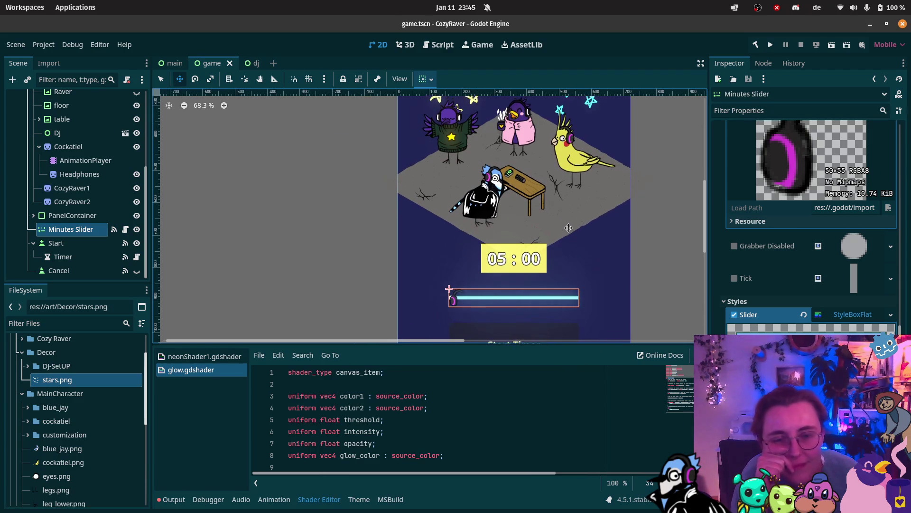
{"action": "scroll", "coordinate": [569, 221], "scroll_direction": "up", "scroll_amount": 3}
{"action": "scroll", "coordinate": [562, 214], "scroll_direction": "down", "scroll_amount": 3}
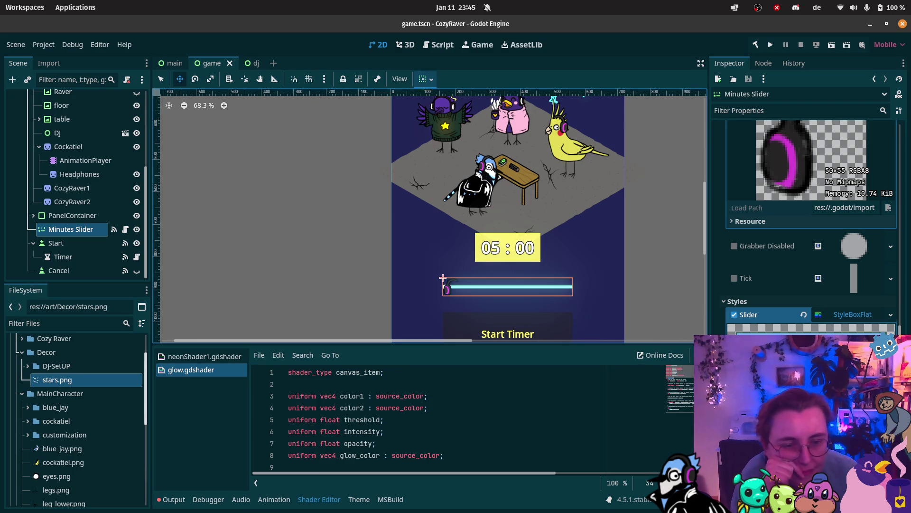
{"action": "left_click", "coordinate": [812, 338]}
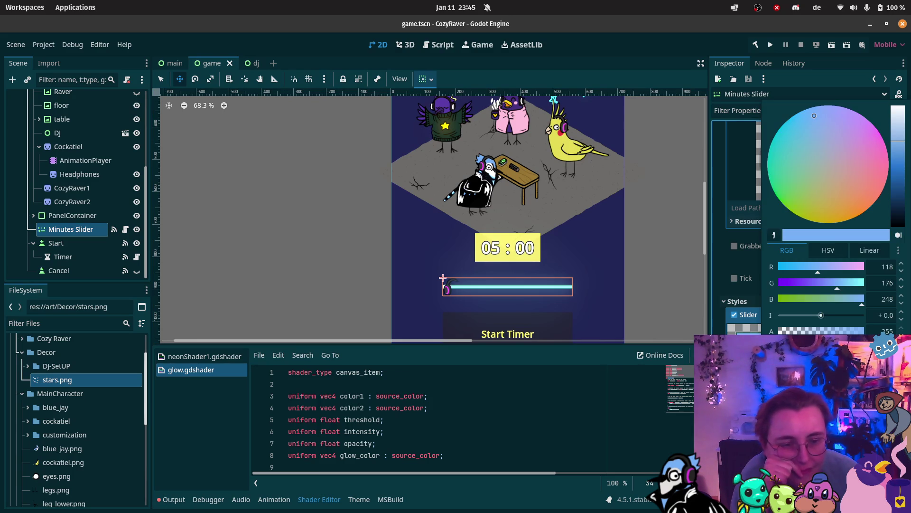
Set the slider StyleBoxFlat BG Color to pink, RGB 238, 125, 224
{"action": "left_click", "coordinate": [898, 159]}
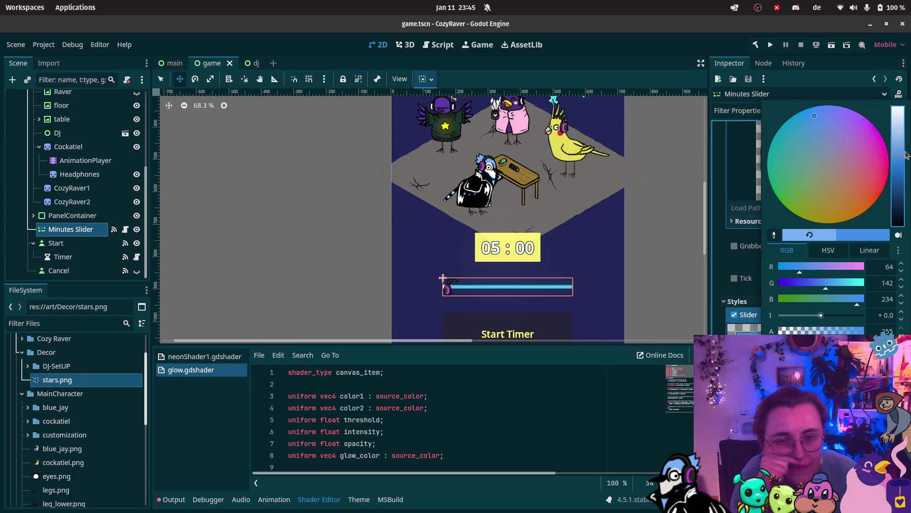
{"action": "left_click", "coordinate": [899, 154]}
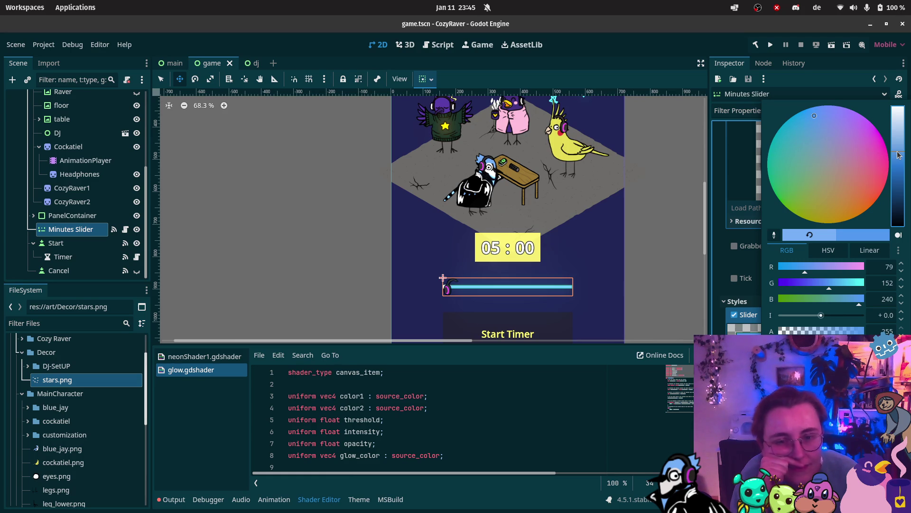
{"action": "left_click", "coordinate": [876, 141]}
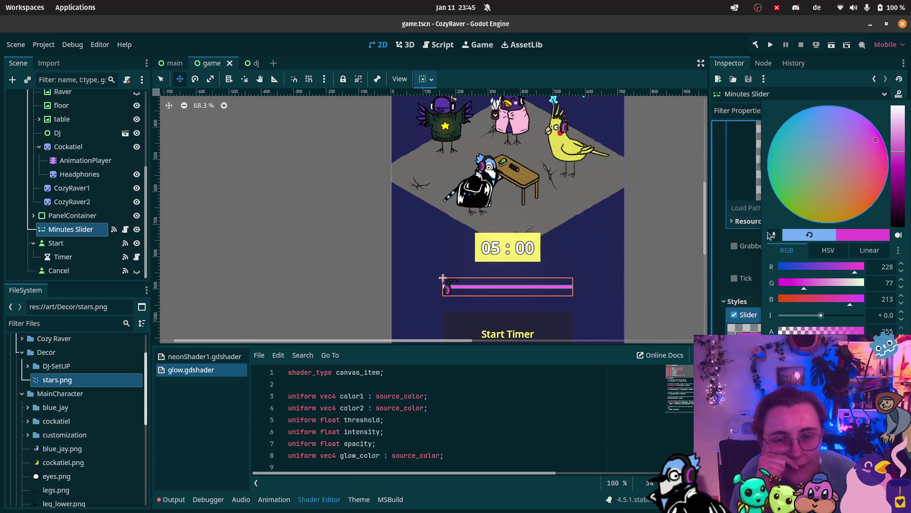
{"action": "left_click", "coordinate": [896, 147]}
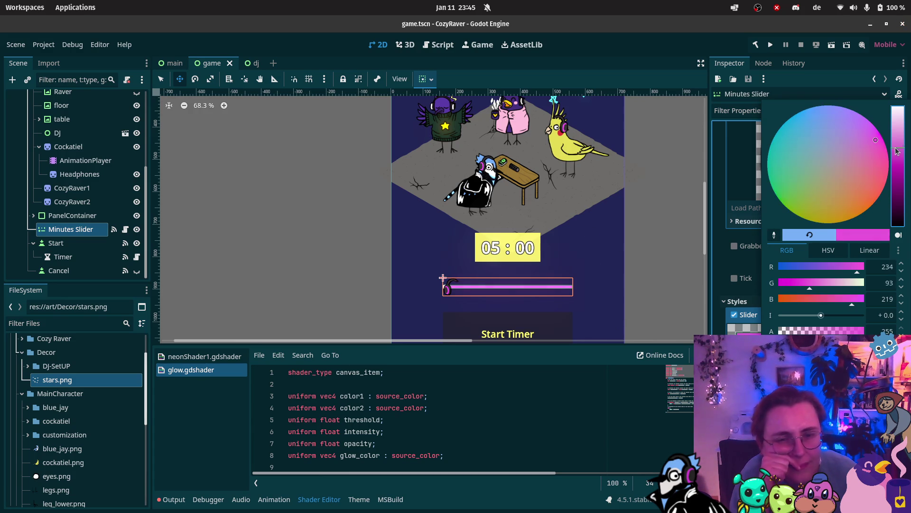
{"action": "left_click_drag", "start_coordinate": [895, 147], "coordinate": [895, 142]}
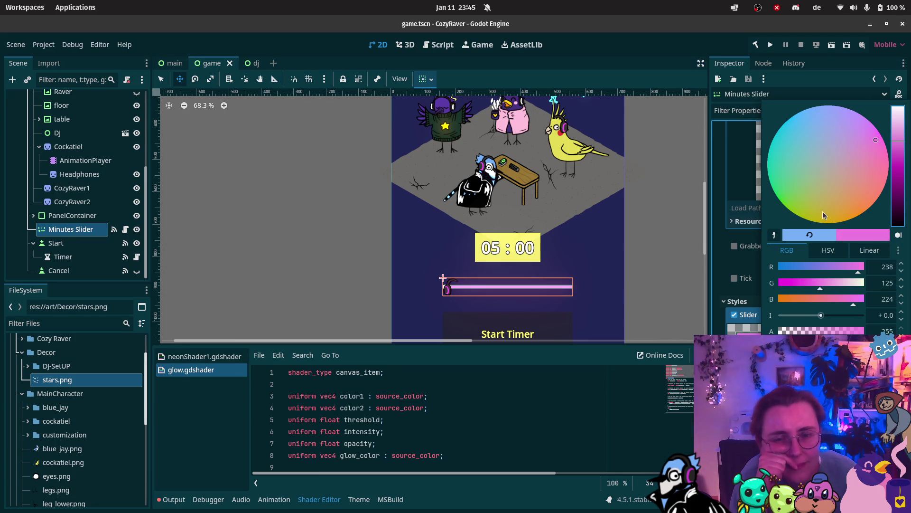
{"action": "left_click", "coordinate": [724, 285]}
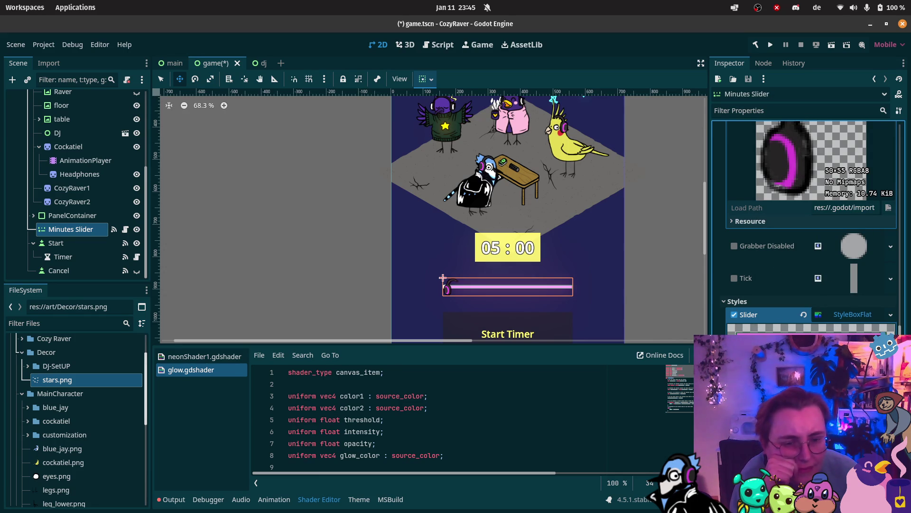
{"action": "scroll", "coordinate": [812, 228], "scroll_direction": "down", "scroll_amount": 5}
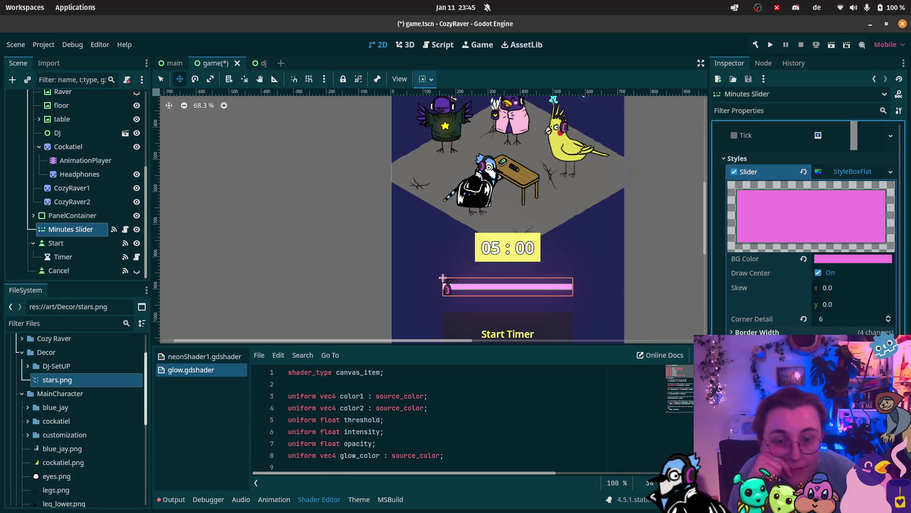
{"action": "scroll", "coordinate": [609, 212], "scroll_direction": "down", "scroll_amount": 2}
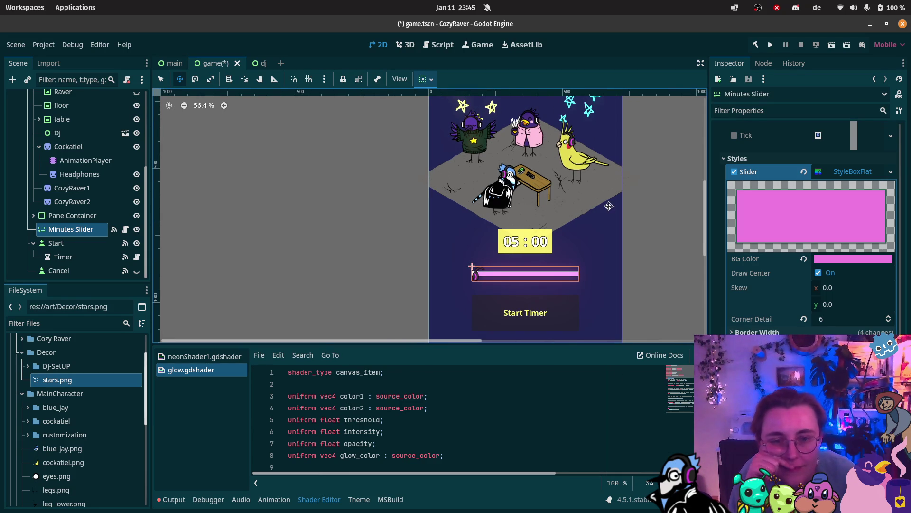
{"action": "scroll", "coordinate": [528, 242], "scroll_direction": "up", "scroll_amount": 7}
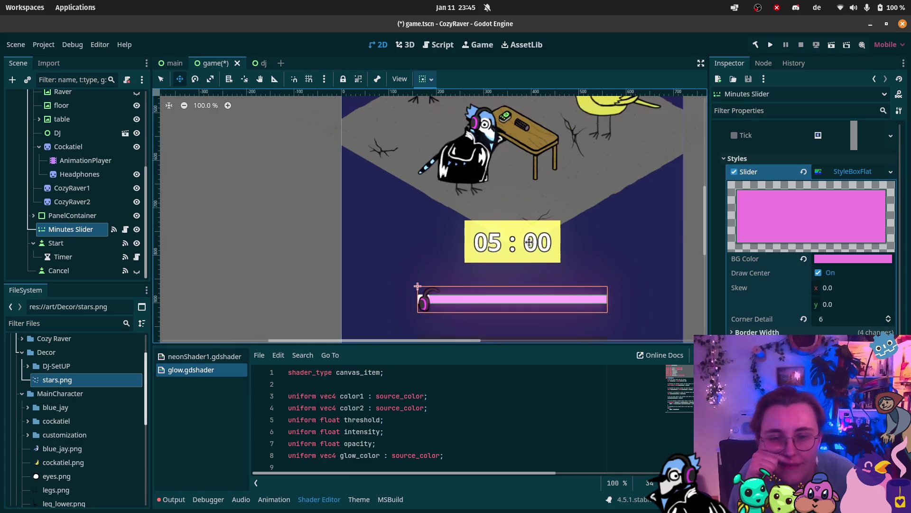
{"action": "scroll", "coordinate": [528, 242], "scroll_direction": "down", "scroll_amount": 9}
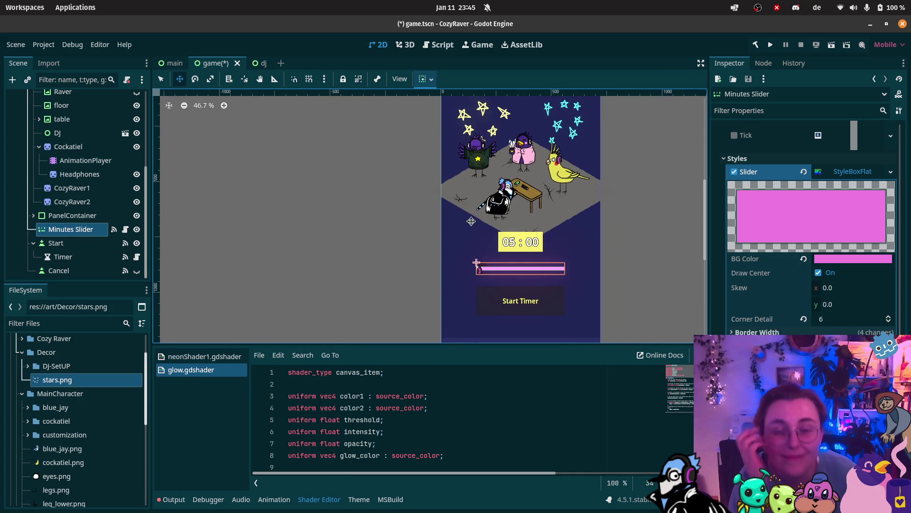
{"action": "scroll", "coordinate": [563, 164], "scroll_direction": "down", "scroll_amount": 1}
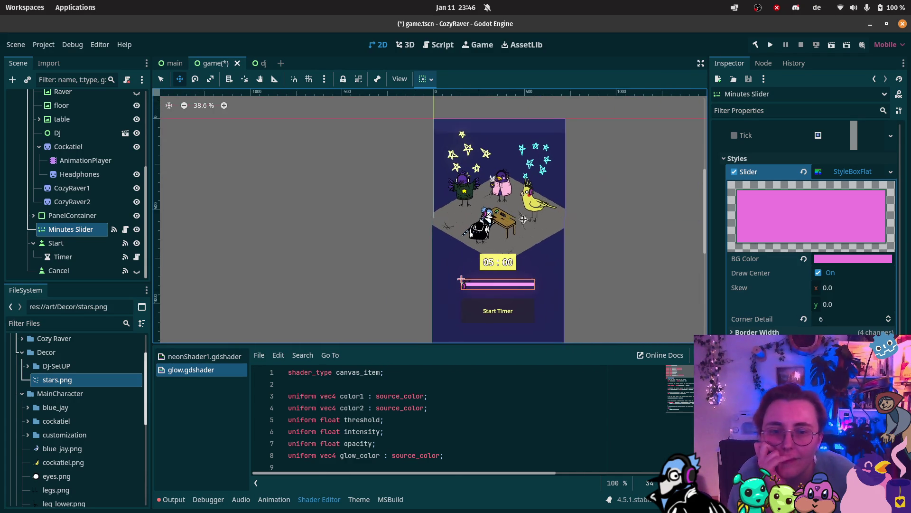
{"action": "scroll", "coordinate": [527, 212], "scroll_direction": "down", "scroll_amount": 2}
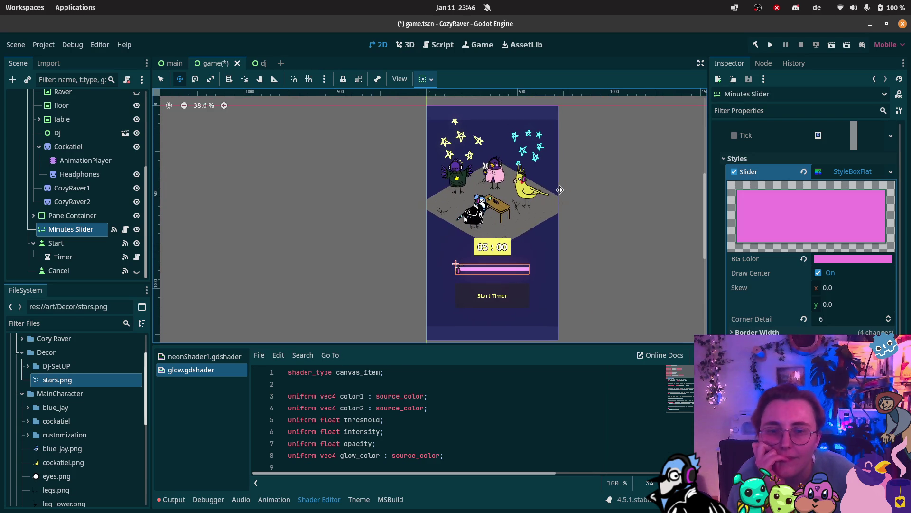
{"action": "scroll", "coordinate": [560, 190], "scroll_direction": "up", "scroll_amount": 1}
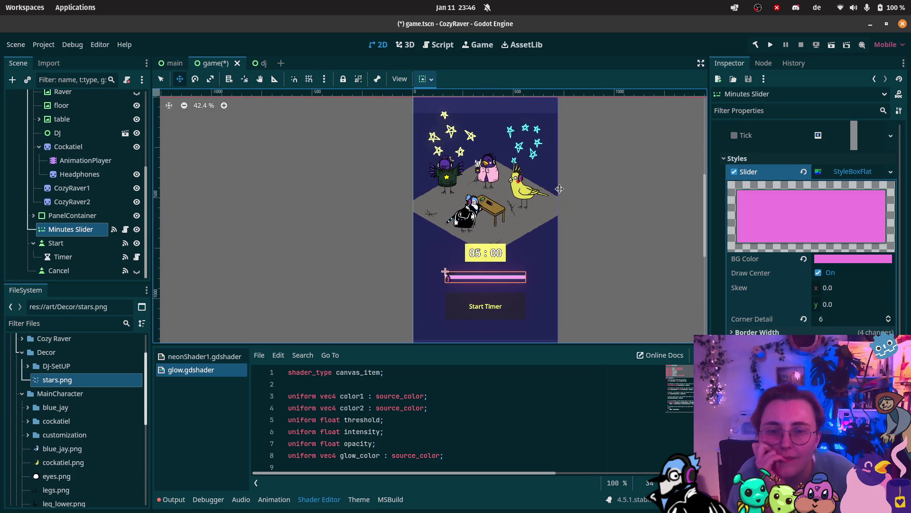
Run the project to test the pink slider in CozyRaver, then stop it
{"action": "left_click", "coordinate": [831, 45]}
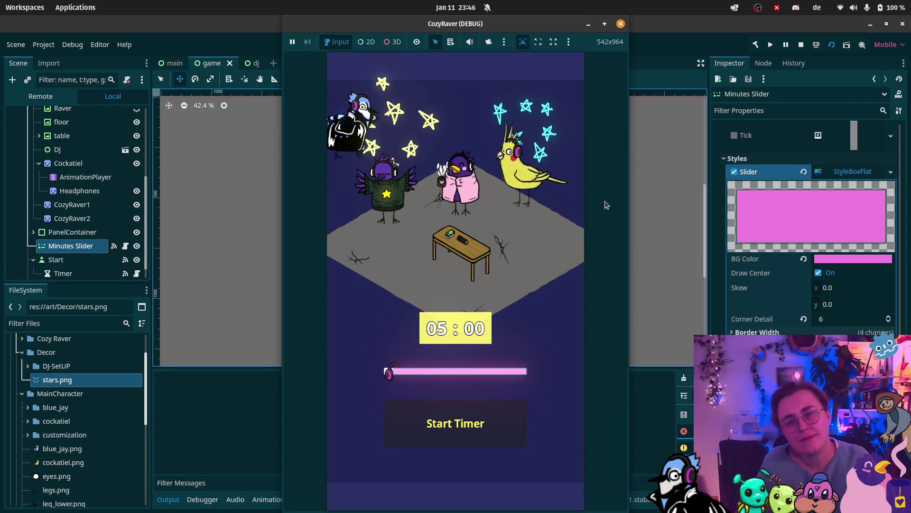
{"action": "left_click", "coordinate": [621, 24]}
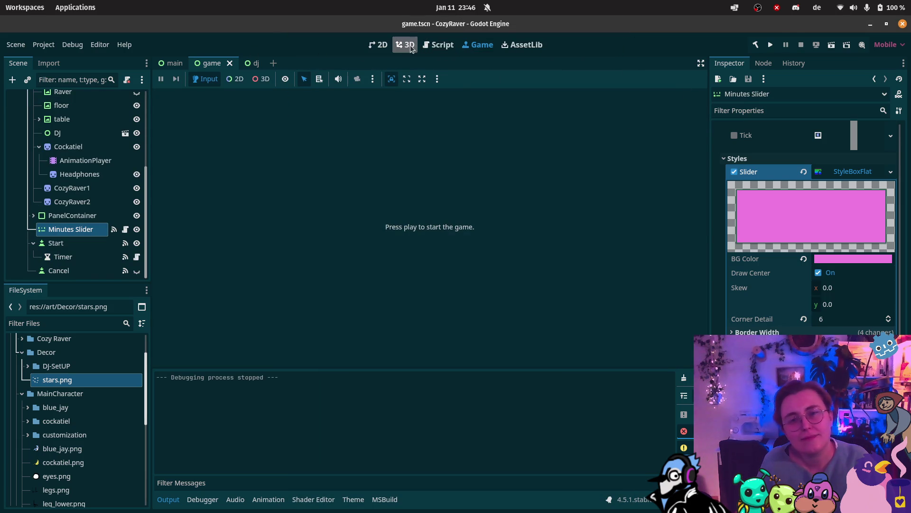
Check the embedded Game view, then return to the 2D scene editor
{"action": "left_click", "coordinate": [379, 45]}
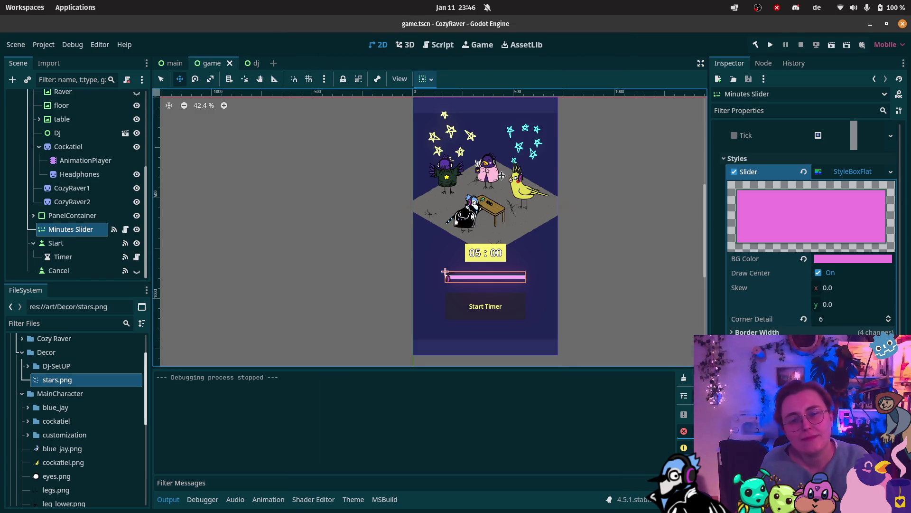
{"action": "scroll", "coordinate": [504, 167], "scroll_direction": "up", "scroll_amount": 2}
{"action": "scroll", "coordinate": [504, 167], "scroll_direction": "down", "scroll_amount": 1}
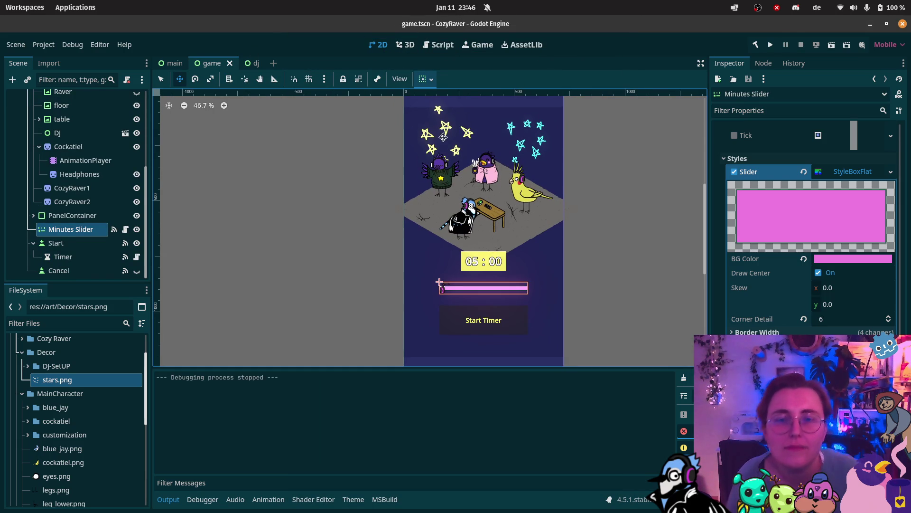
{"action": "left_click", "coordinate": [480, 47]}
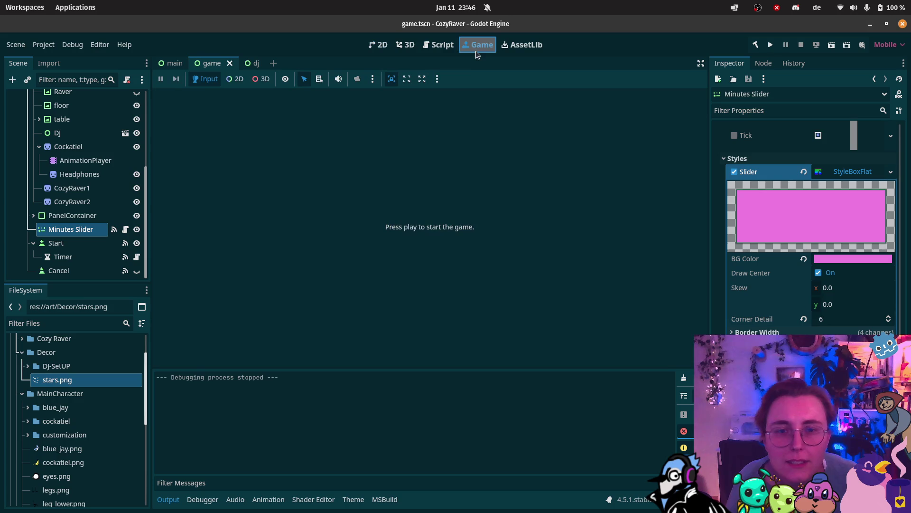
{"action": "left_click", "coordinate": [378, 44]}
{"action": "scroll", "coordinate": [523, 176], "scroll_direction": "right", "scroll_amount": 3}
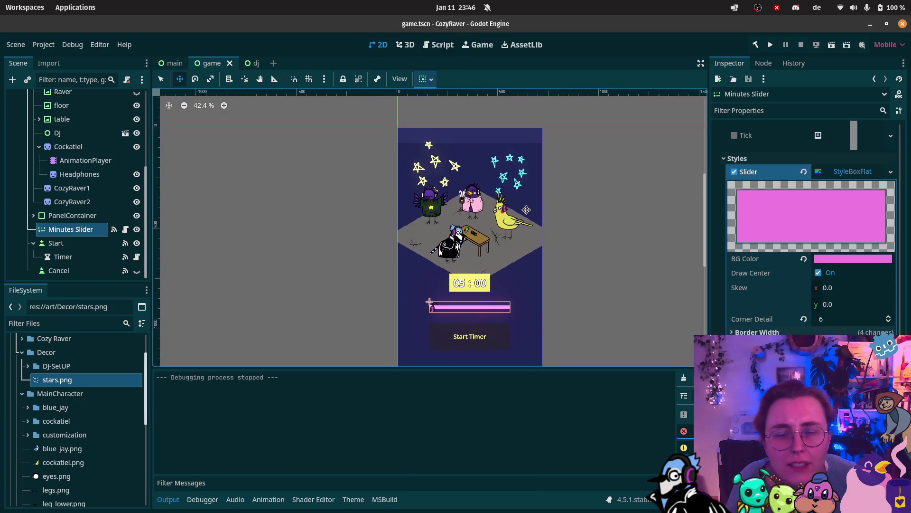
{"action": "scroll", "coordinate": [441, 157], "scroll_direction": "up", "scroll_amount": 1}
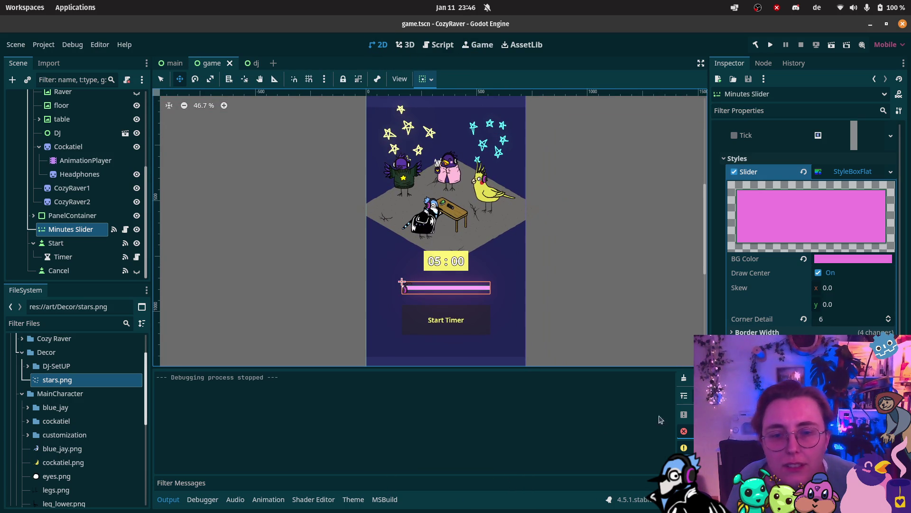
Collapse the Output panel to enlarge the game scene canvas
{"action": "left_click", "coordinate": [168, 499]}
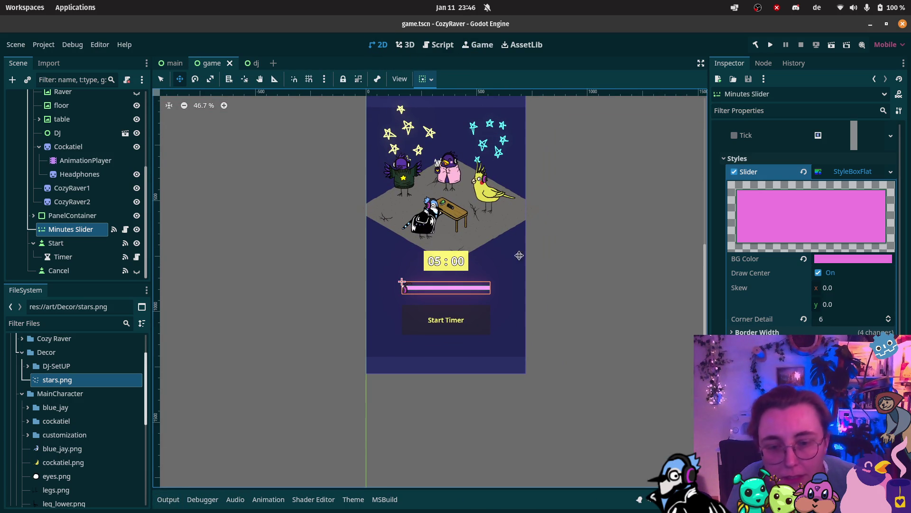
{"action": "scroll", "coordinate": [531, 311], "scroll_direction": "up", "scroll_amount": 5}
{"action": "scroll", "coordinate": [546, 311], "scroll_direction": "down", "scroll_amount": 2}
{"action": "scroll", "coordinate": [570, 313], "scroll_direction": "left", "scroll_amount": 3}
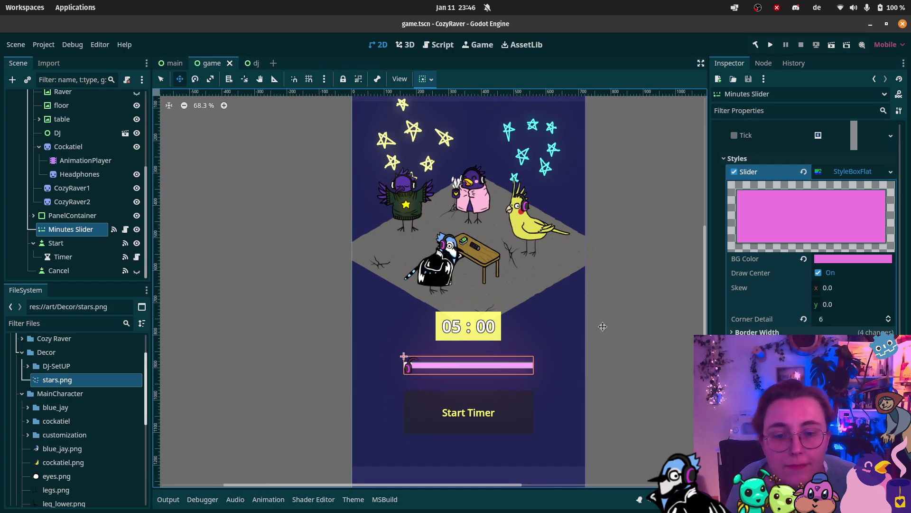
{"action": "scroll", "coordinate": [605, 326], "scroll_direction": "up", "scroll_amount": 2}
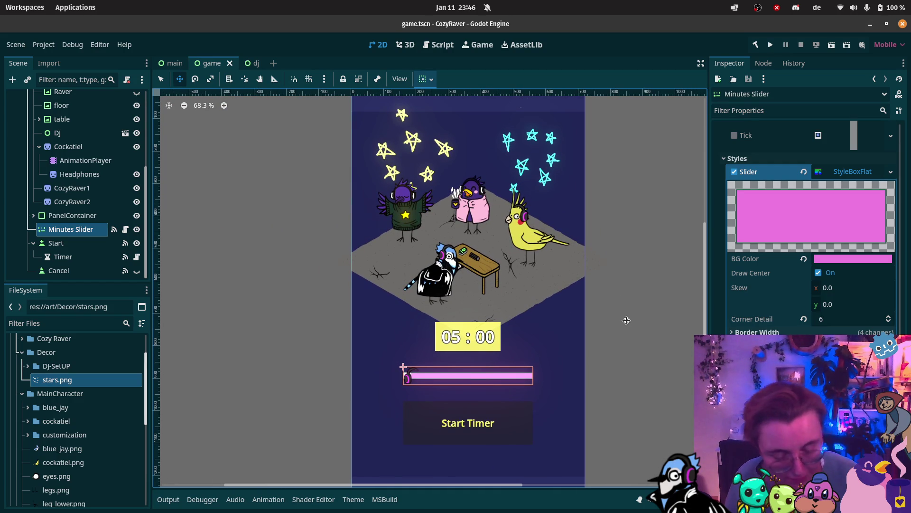
{"action": "key", "text": "Print"}
Screenshot the game canvas, then bring up WorldEnvironment's Glow levels (level 3 at 1.0)
{"action": "left_click_drag", "start_coordinate": [354, 96], "coordinate": [573, 458]}
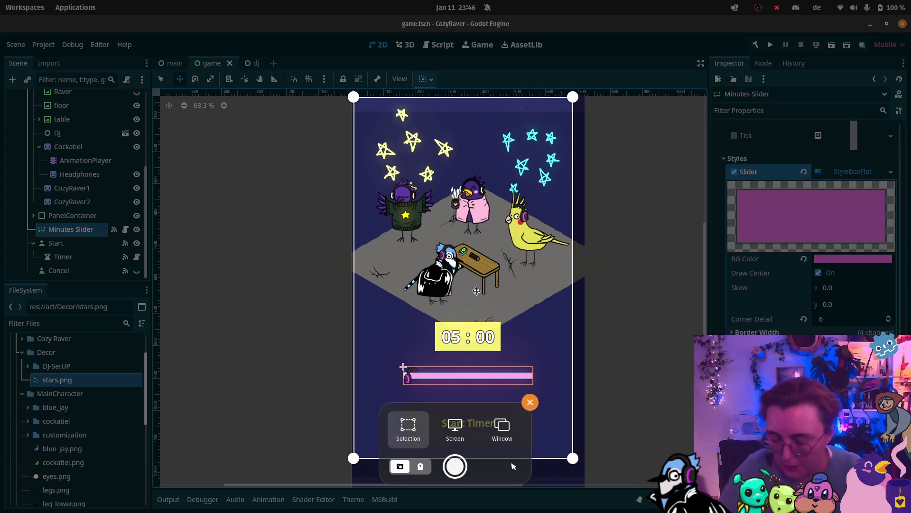
{"action": "key", "text": "Return"}
{"action": "scroll", "coordinate": [65, 142], "scroll_direction": "up", "scroll_amount": 10}
{"action": "left_click", "coordinate": [61, 111]}
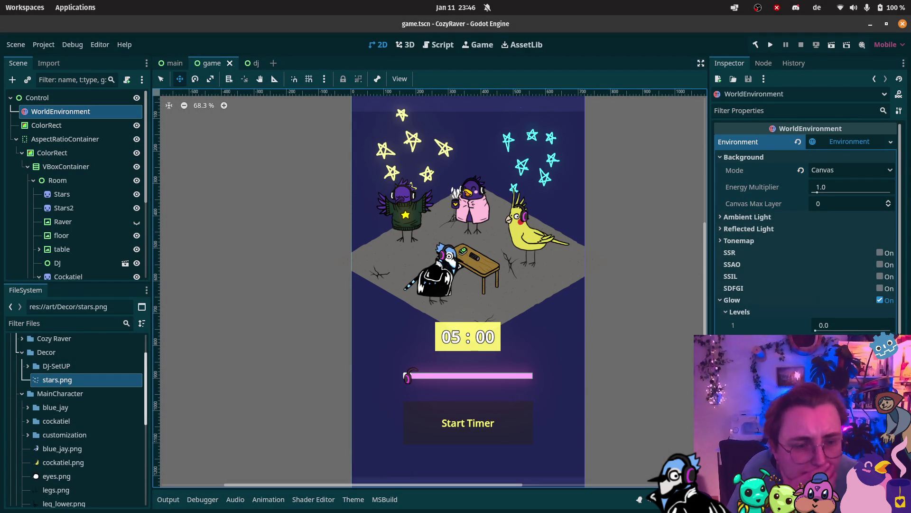
{"action": "scroll", "coordinate": [807, 228], "scroll_direction": "down", "scroll_amount": 2}
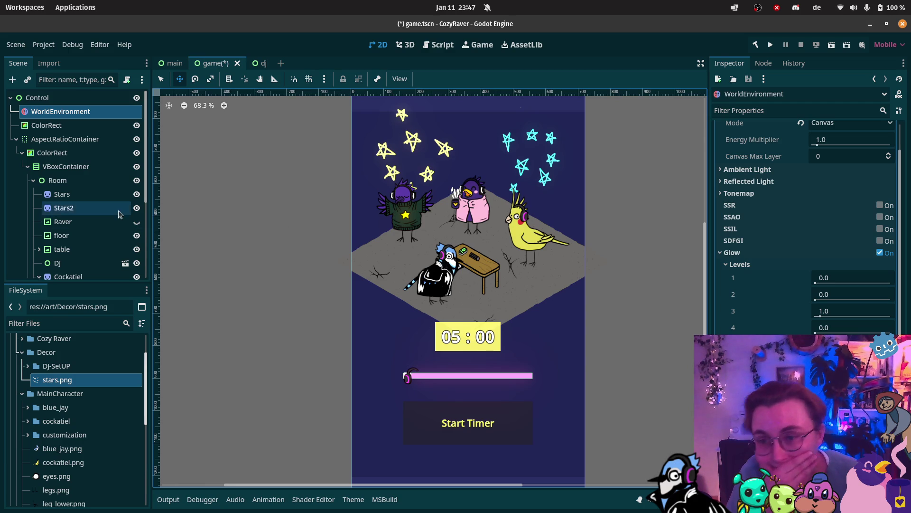
{"action": "scroll", "coordinate": [73, 219], "scroll_direction": "down", "scroll_amount": 5}
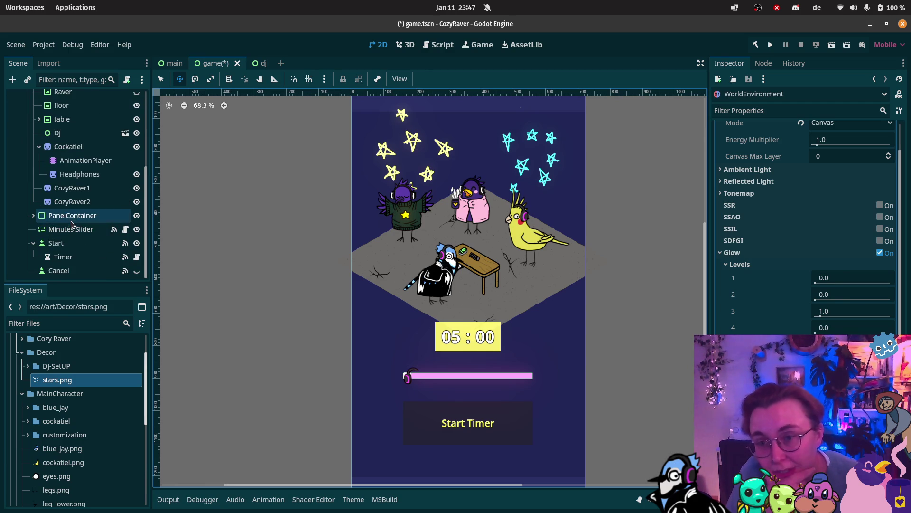
Make the timer PanelContainer's Panel StyleBoxFlat colour a saturated magenta
{"action": "left_click", "coordinate": [73, 217]}
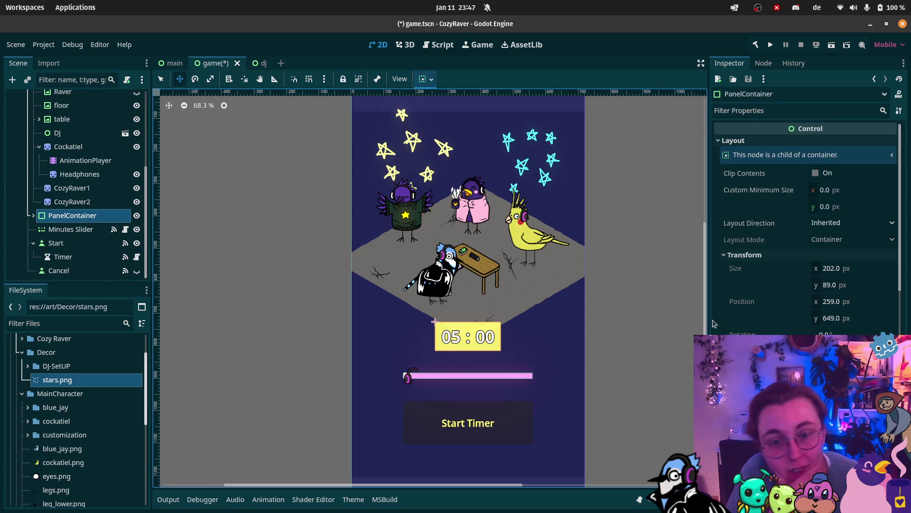
{"action": "scroll", "coordinate": [842, 230], "scroll_direction": "down", "scroll_amount": 5}
{"action": "scroll", "coordinate": [807, 227], "scroll_direction": "down", "scroll_amount": 2}
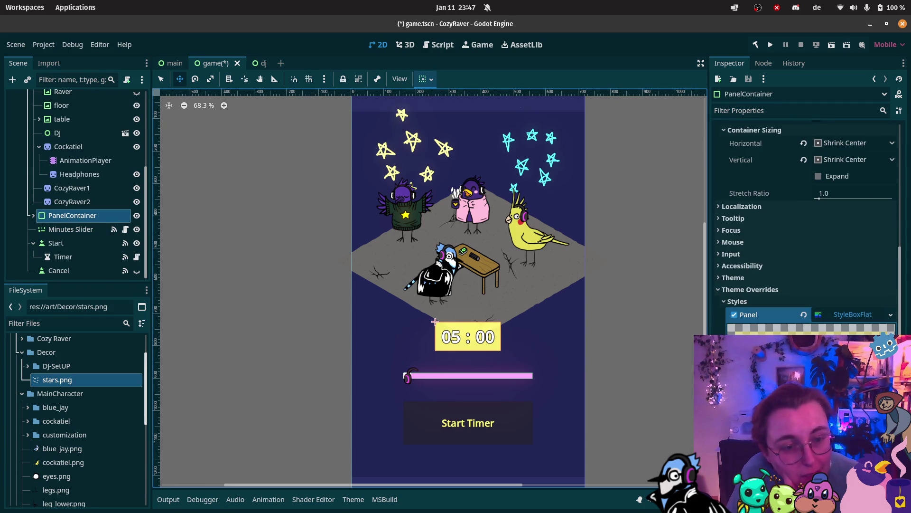
{"action": "left_click", "coordinate": [811, 328]}
{"action": "left_click", "coordinate": [508, 383]}
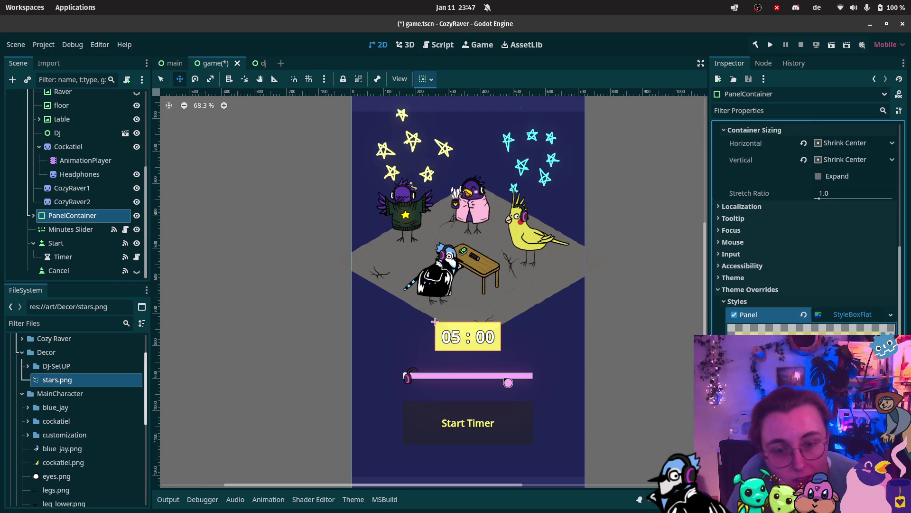
{"action": "key", "text": "ctrl+z"}
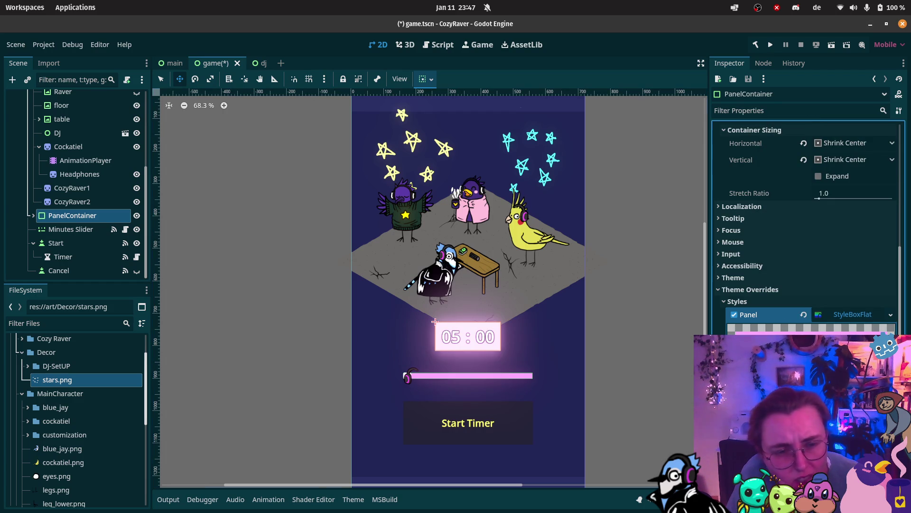
{"action": "key", "text": "ctrl+z"}
{"action": "key", "text": "ctrl+shift+z"}
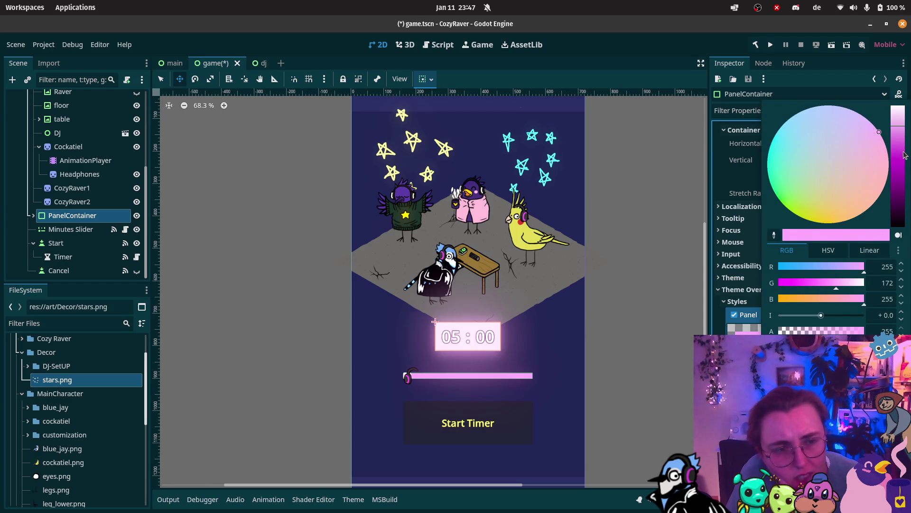
{"action": "left_click", "coordinate": [904, 150]}
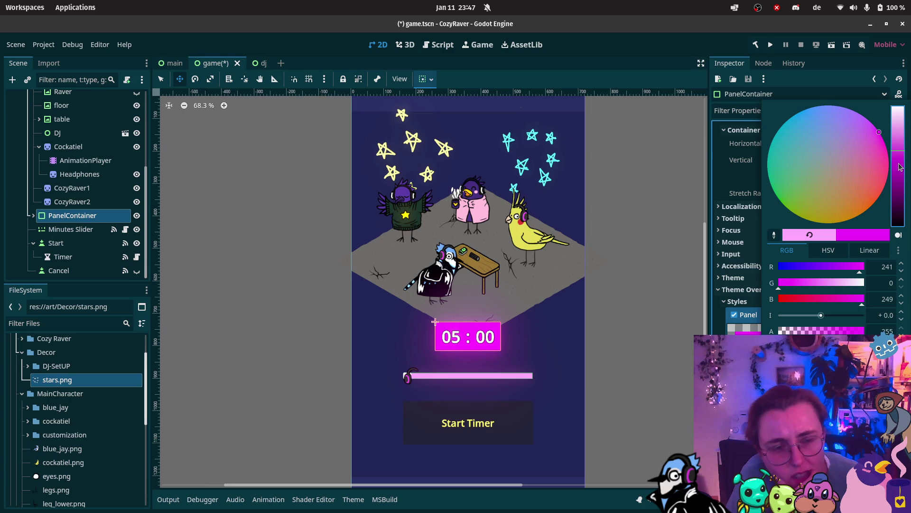
Fine-tune the panel colour to RGB 153, 0, 158 with alpha lowered to 148
{"action": "left_click", "coordinate": [851, 332]}
{"action": "left_click_drag", "start_coordinate": [844, 334], "coordinate": [840, 333]}
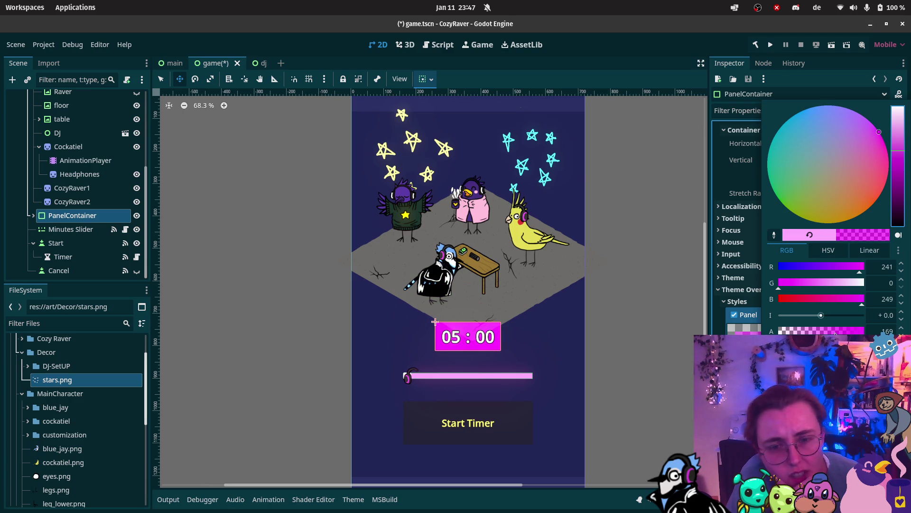
{"action": "left_click", "coordinate": [904, 182]}
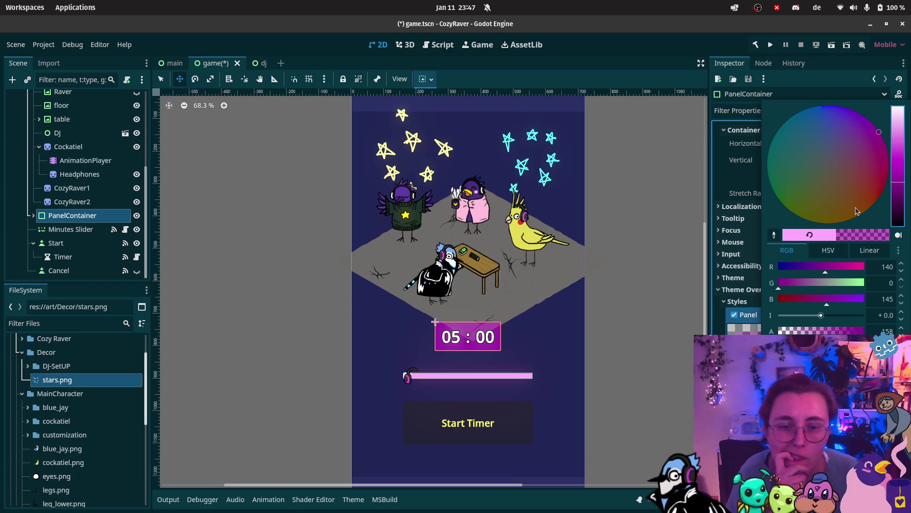
{"action": "left_click", "coordinate": [898, 167]}
{"action": "mouse_move", "coordinate": [900, 171]}
{"action": "left_mouse_down"}
{"action": "mouse_move", "coordinate": [901, 118]}
{"action": "mouse_move", "coordinate": [902, 195]}
{"action": "mouse_move", "coordinate": [901, 167]}
{"action": "left_mouse_up"}
{"action": "left_click_drag", "start_coordinate": [831, 332], "coordinate": [861, 333]}
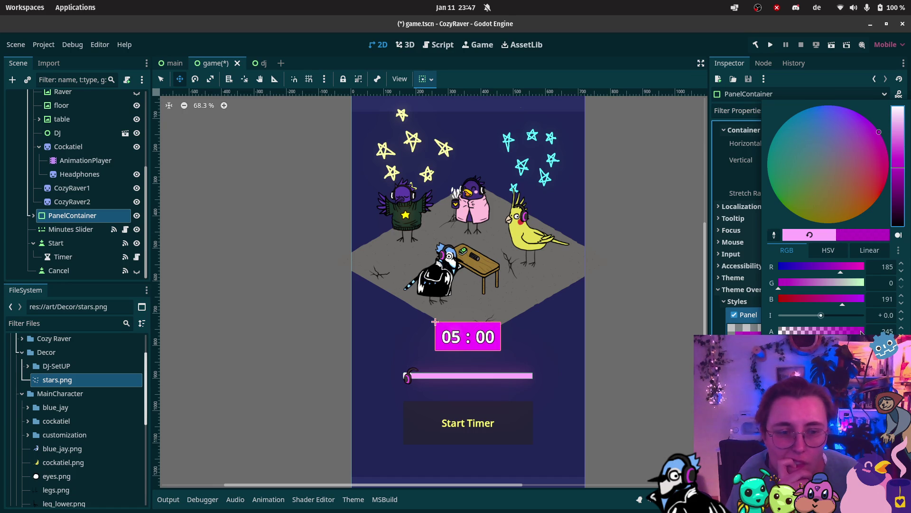
{"action": "left_click", "coordinate": [900, 178]}
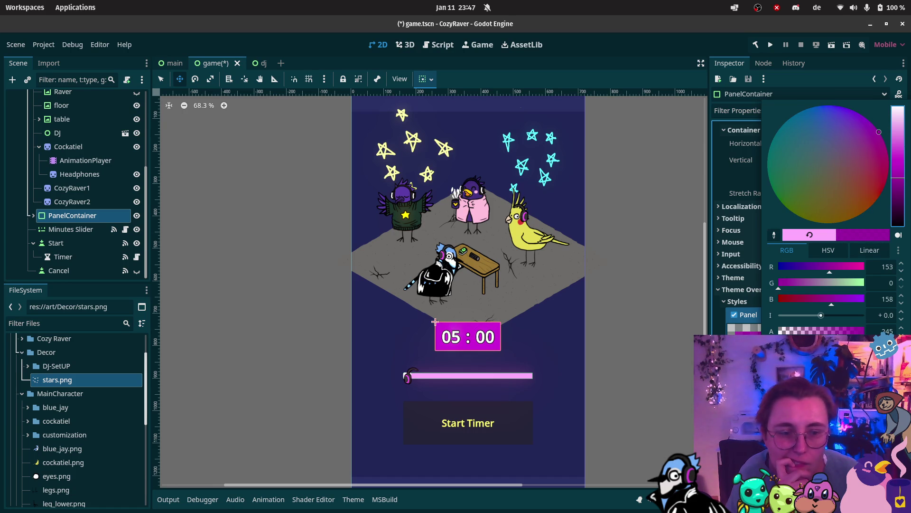
{"action": "left_click", "coordinate": [838, 331]}
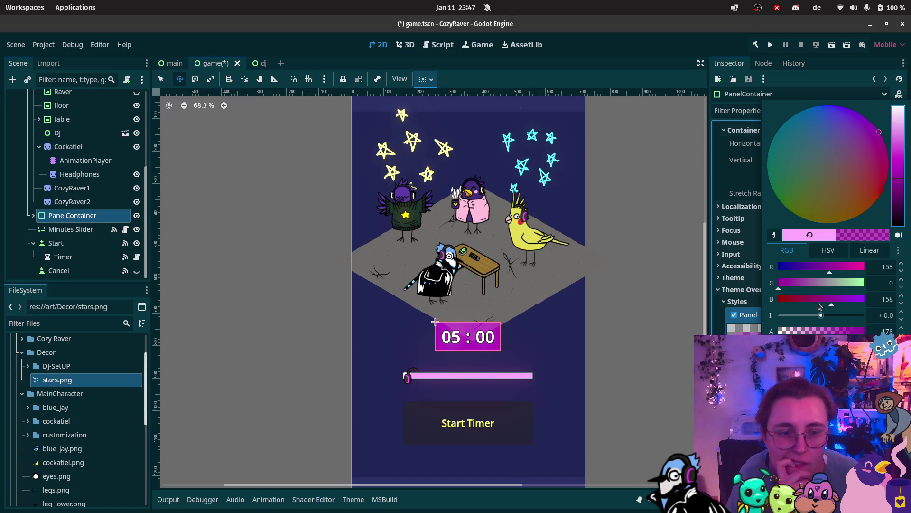
{"action": "left_click", "coordinate": [828, 332]}
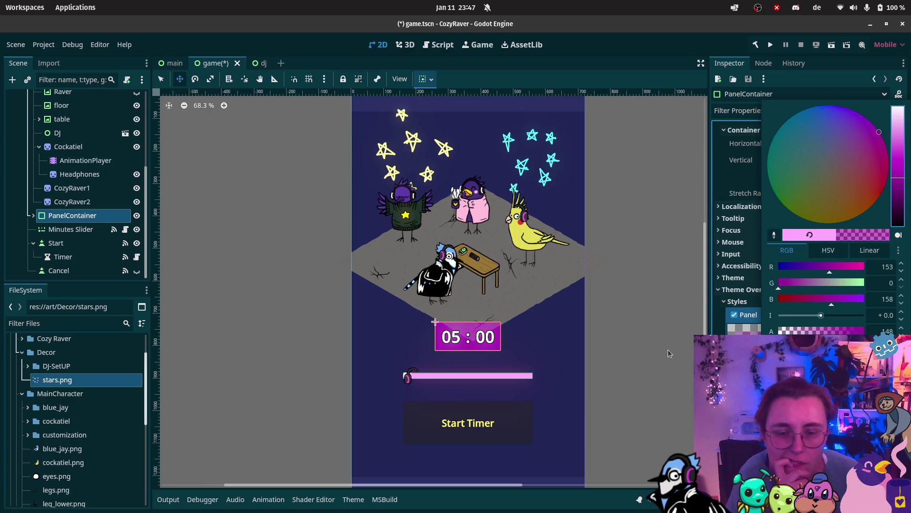
{"action": "left_click", "coordinate": [627, 322]}
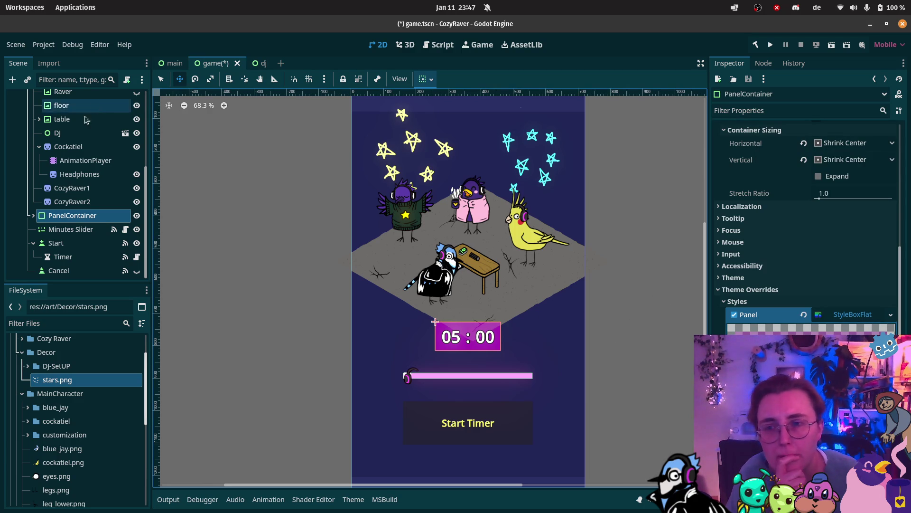
Select WorldEnvironment and capture an area screenshot around the game view
{"action": "scroll", "coordinate": [95, 109], "scroll_direction": "up", "scroll_amount": 5}
{"action": "left_click", "coordinate": [100, 99]}
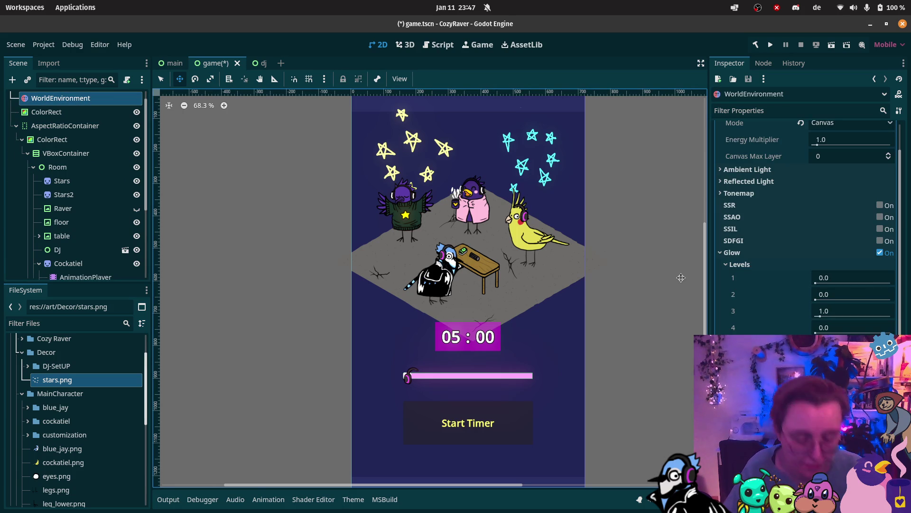
{"action": "key", "text": "Print"}
{"action": "mouse_move", "coordinate": [572, 458]}
{"action": "left_mouse_down"}
{"action": "mouse_move", "coordinate": [586, 468]}
{"action": "mouse_move", "coordinate": [585, 484]}
{"action": "left_mouse_up"}
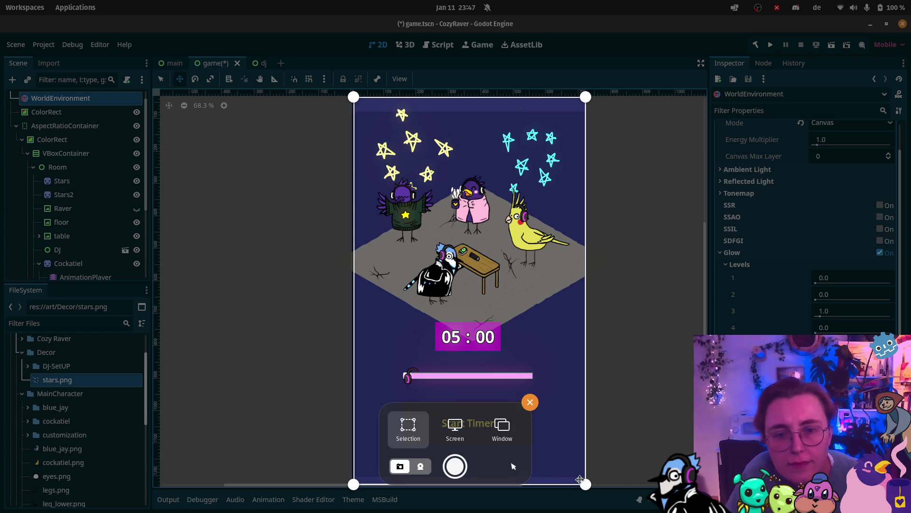
{"action": "key", "text": "Return"}
{"action": "mouse_move", "coordinate": [24, 60]}
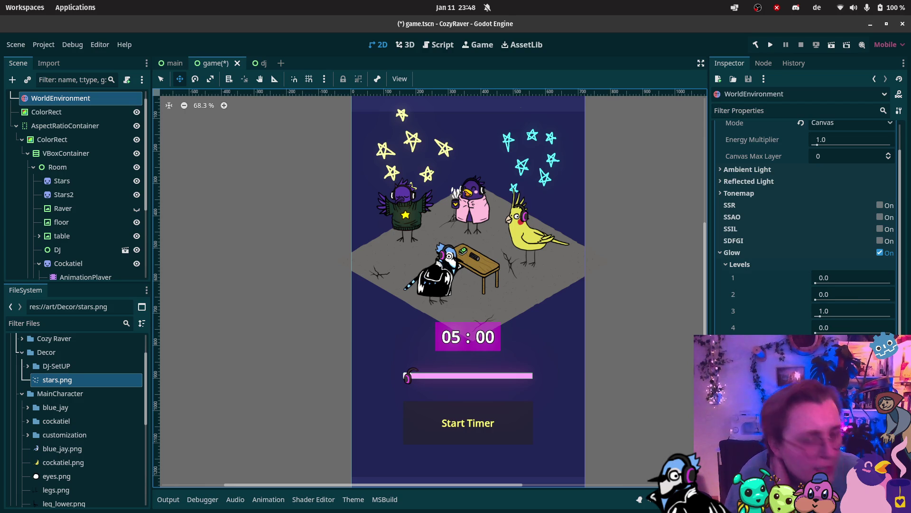
Capture a second screenshot cropped tightly to the phone-shaped game scene
{"action": "key", "text": "Print"}
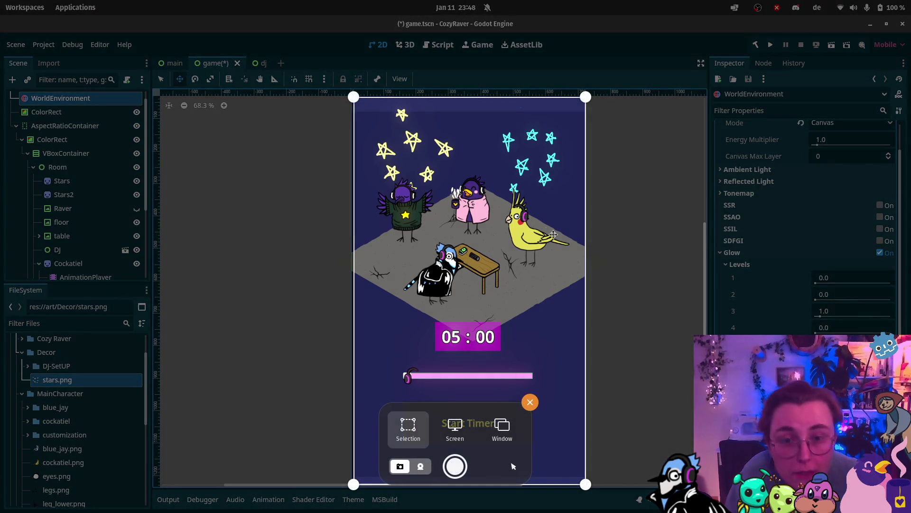
{"action": "left_click_drag", "start_coordinate": [584, 240], "coordinate": [581, 241]}
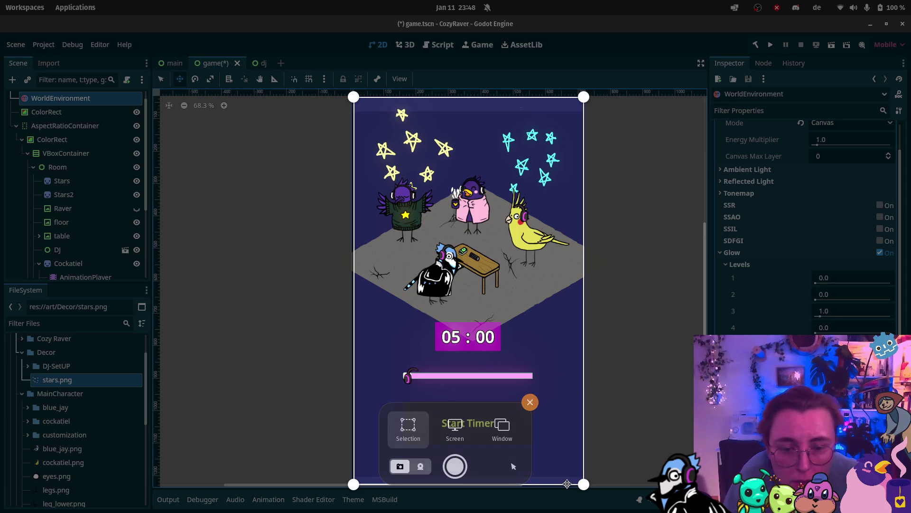
{"action": "left_click_drag", "start_coordinate": [567, 484], "coordinate": [568, 478]}
{"action": "left_click_drag", "start_coordinate": [540, 97], "coordinate": [540, 101]}
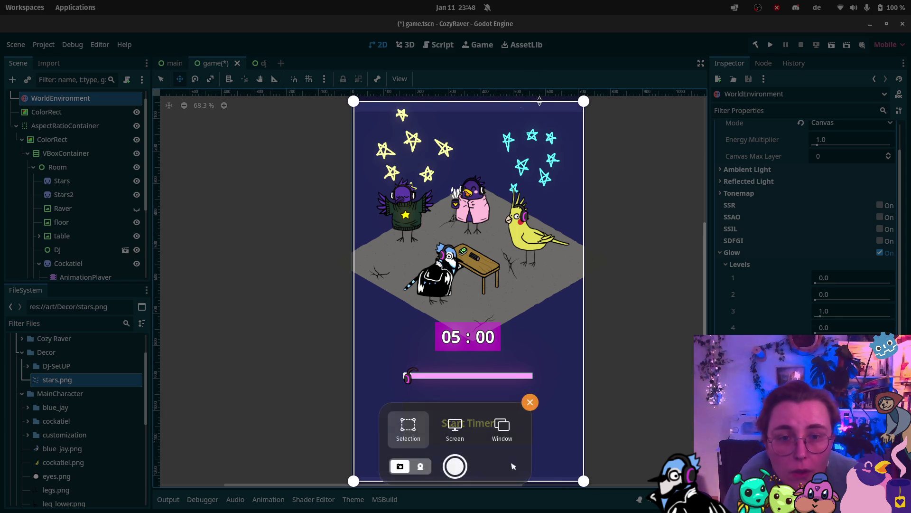
{"action": "key", "text": "Return"}
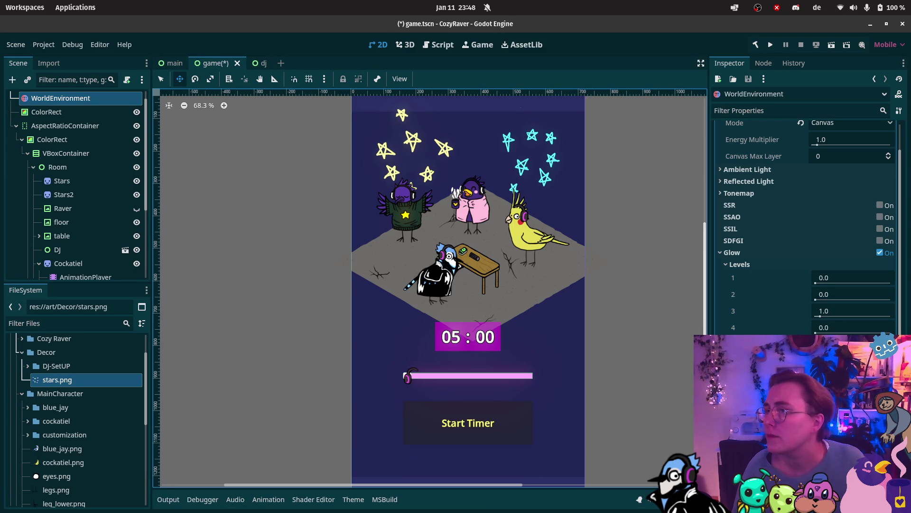
{"action": "left_click", "coordinate": [17, 57]}
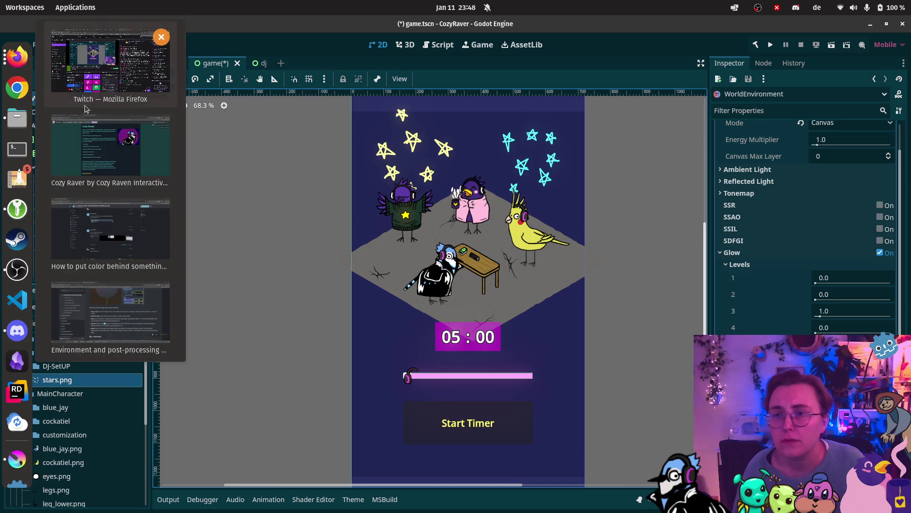
On Cozy Raver's itch.io edit page, upload the newest screenshot from Pictures/Screenshots
{"action": "left_click", "coordinate": [103, 161]}
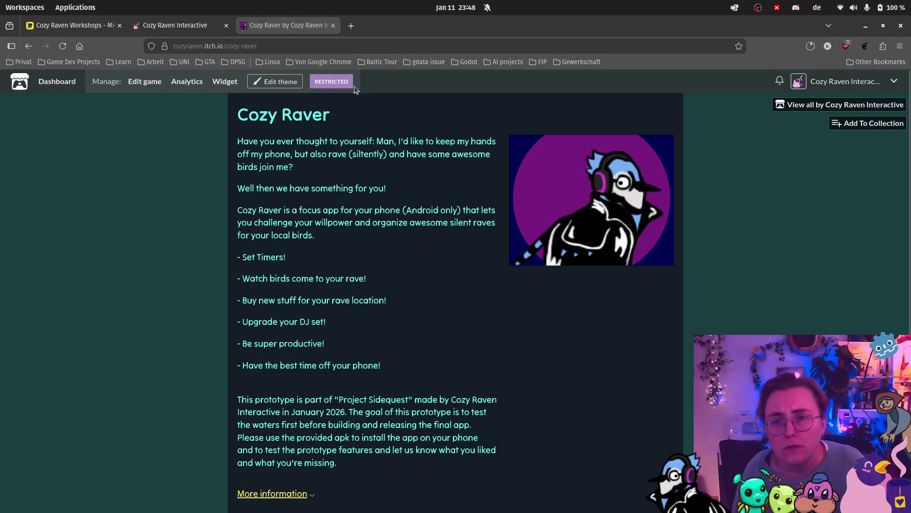
{"action": "left_click", "coordinate": [142, 82]}
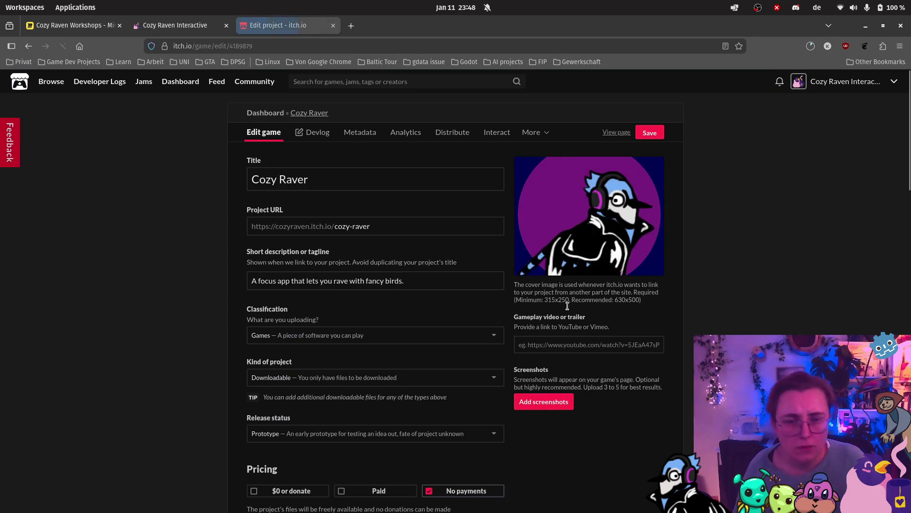
{"action": "left_click", "coordinate": [536, 403]}
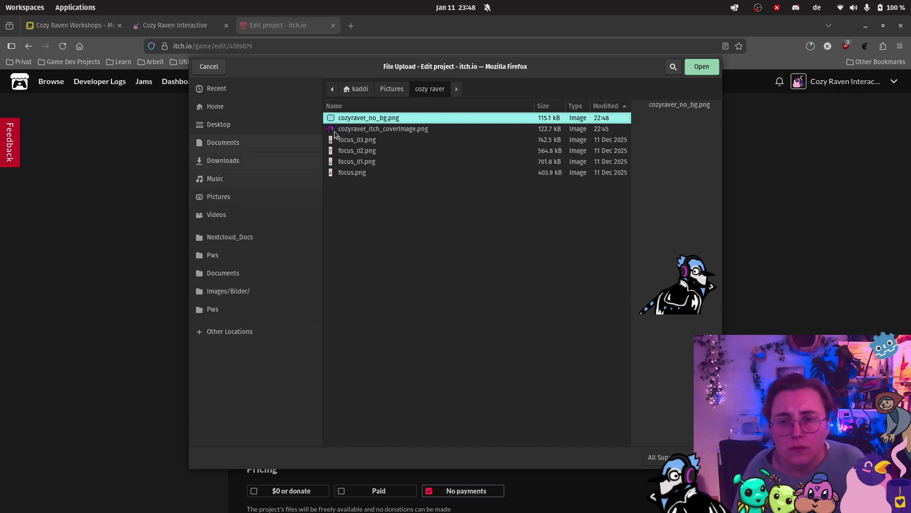
{"action": "left_click", "coordinate": [404, 92]}
{"action": "double_click", "coordinate": [369, 119]}
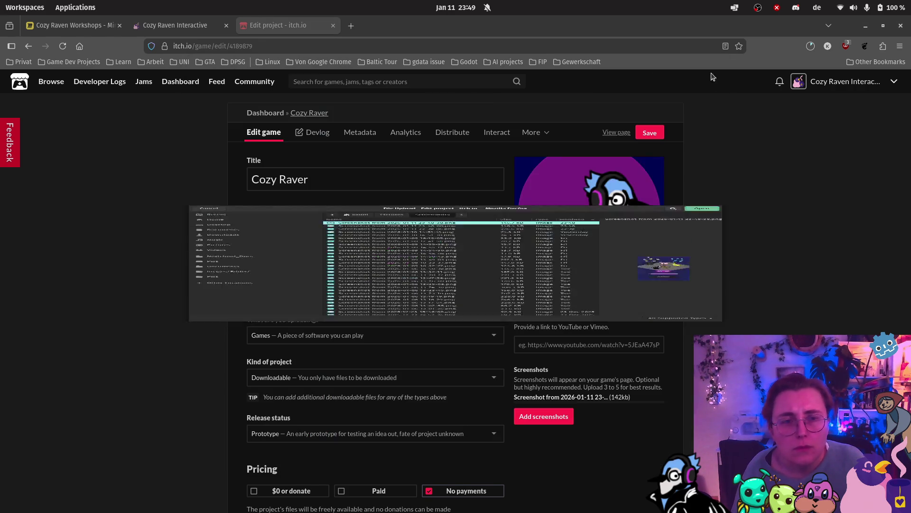
{"action": "left_click", "coordinate": [713, 69]}
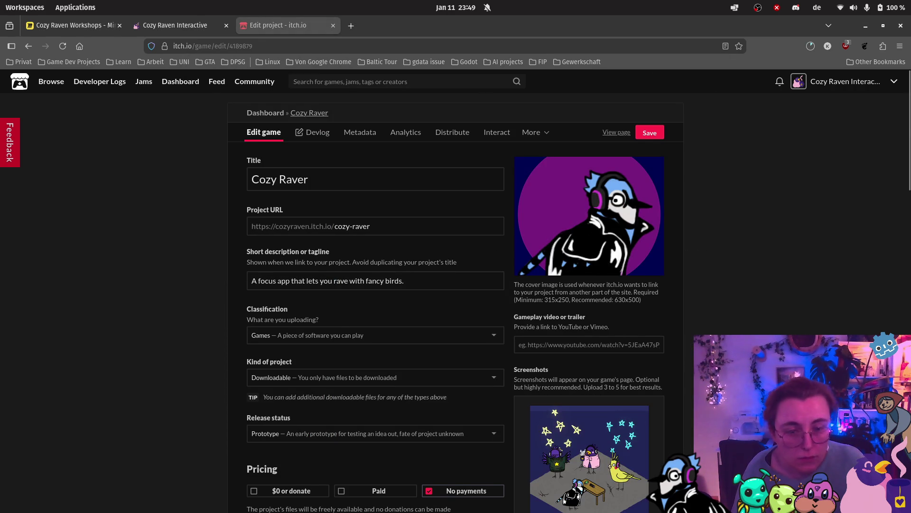
Save the project page changes and view the updated game page
{"action": "scroll", "coordinate": [489, 418], "scroll_direction": "down", "scroll_amount": 5}
{"action": "scroll", "coordinate": [489, 418], "scroll_direction": "down", "scroll_amount": 5}
{"action": "key", "text": "ctrl+s"}
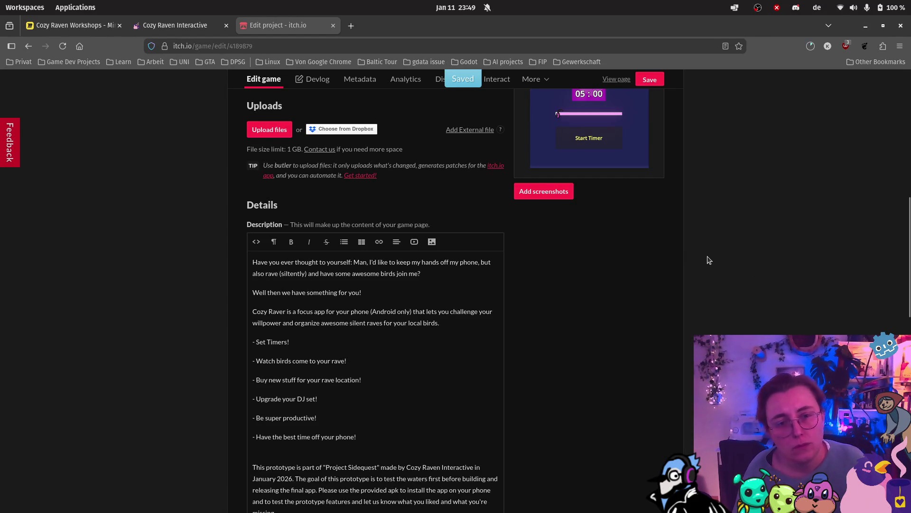
{"action": "scroll", "coordinate": [705, 257], "scroll_direction": "up", "scroll_amount": 5}
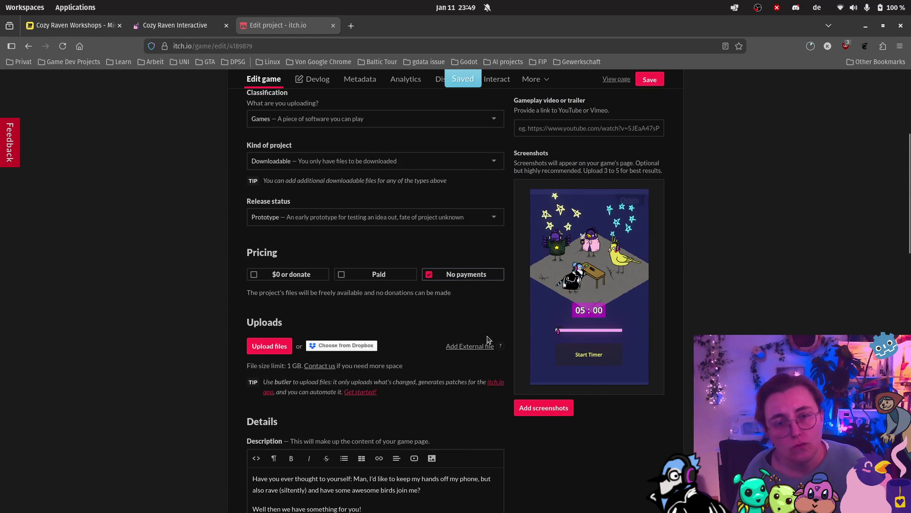
{"action": "scroll", "coordinate": [470, 332], "scroll_direction": "down", "scroll_amount": 20}
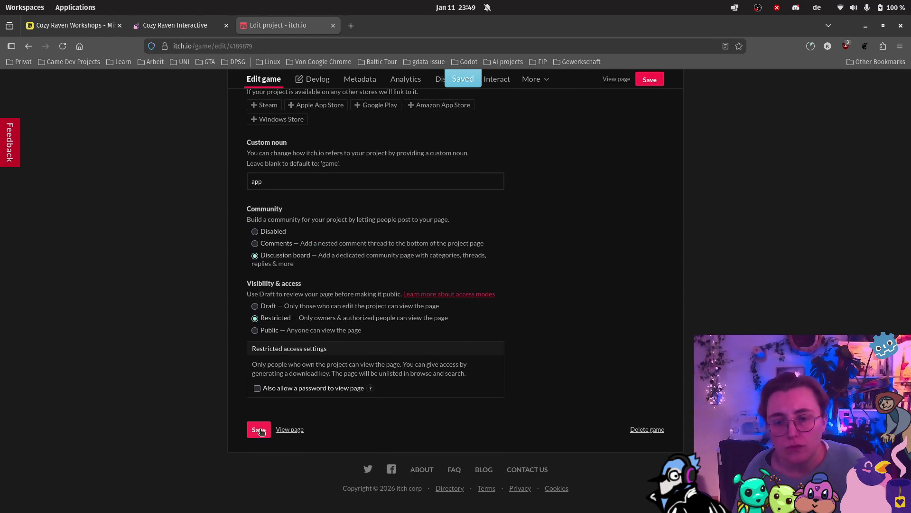
{"action": "left_click", "coordinate": [290, 430]}
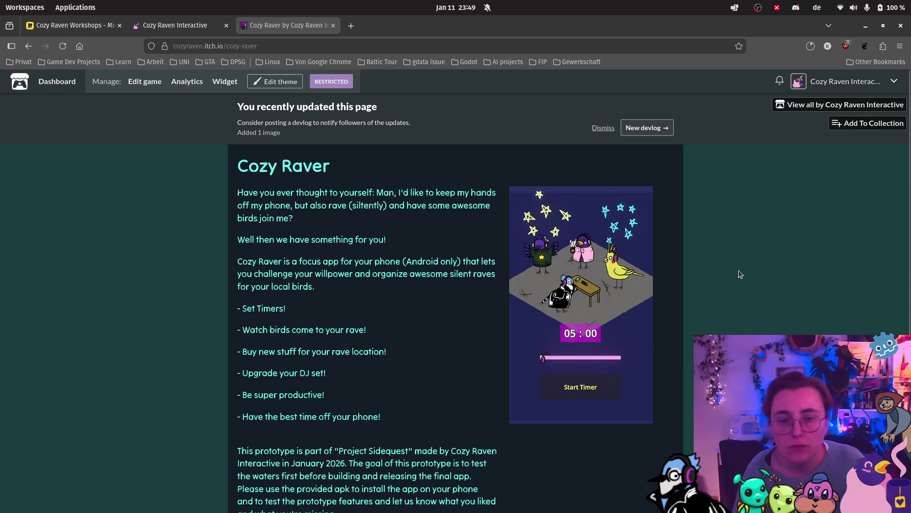
Dismiss the recently-updated notice, glance at Post first topic, then return to the edit page
{"action": "scroll", "coordinate": [683, 285], "scroll_direction": "down", "scroll_amount": 3}
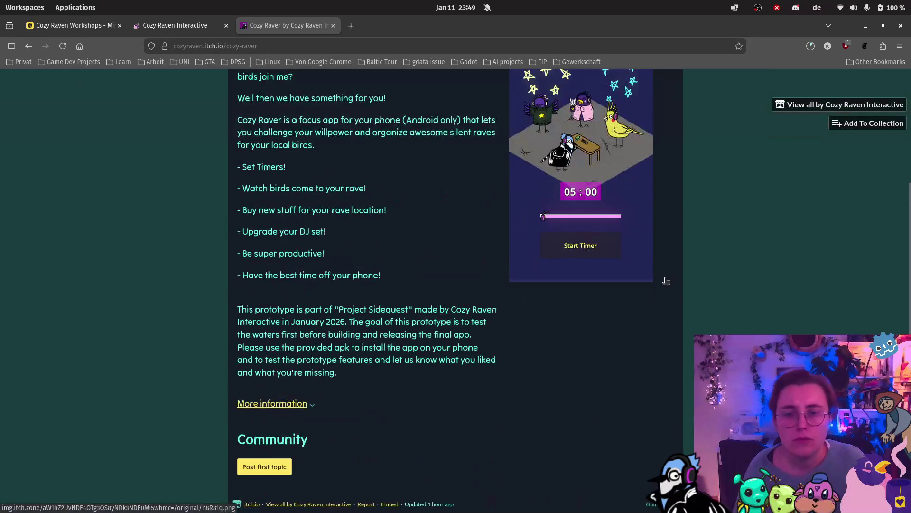
{"action": "scroll", "coordinate": [668, 288], "scroll_direction": "up", "scroll_amount": 3}
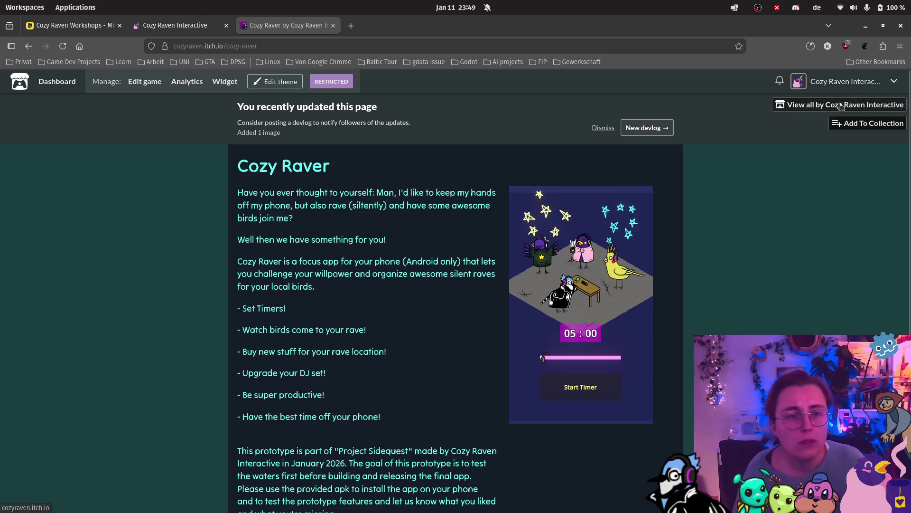
{"action": "scroll", "coordinate": [437, 294], "scroll_direction": "down", "scroll_amount": 3}
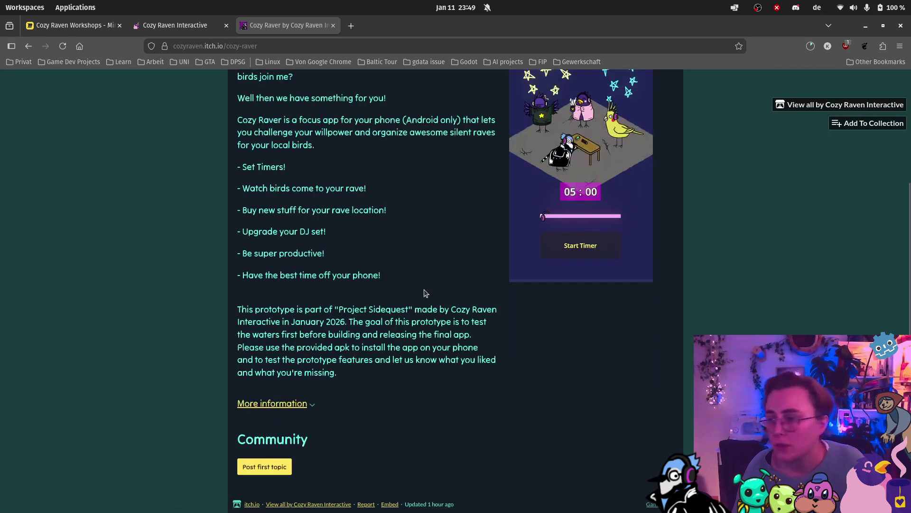
{"action": "scroll", "coordinate": [325, 362], "scroll_direction": "up", "scroll_amount": 3}
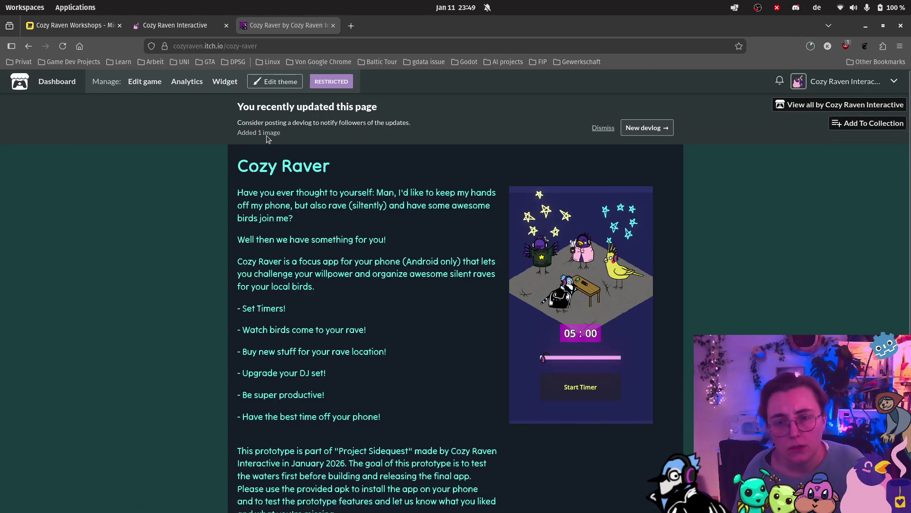
{"action": "left_click", "coordinate": [603, 128]}
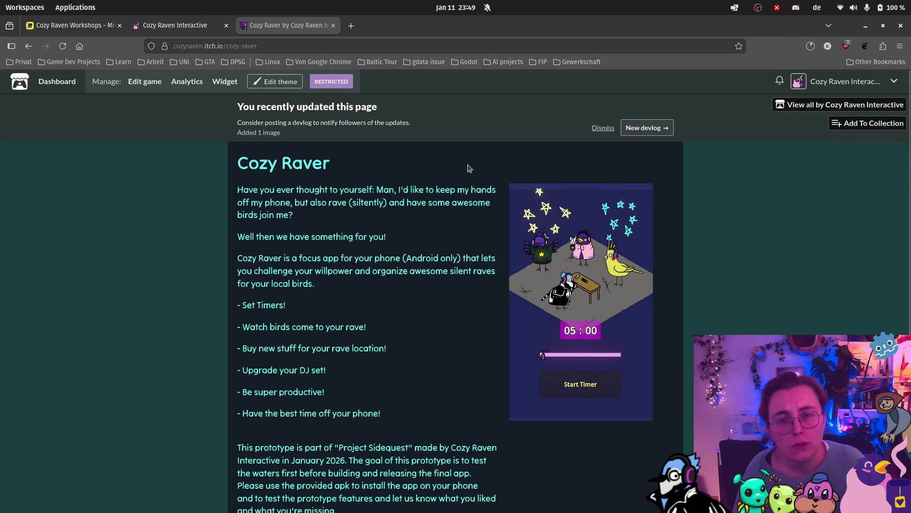
{"action": "scroll", "coordinate": [250, 305], "scroll_direction": "down", "scroll_amount": 3}
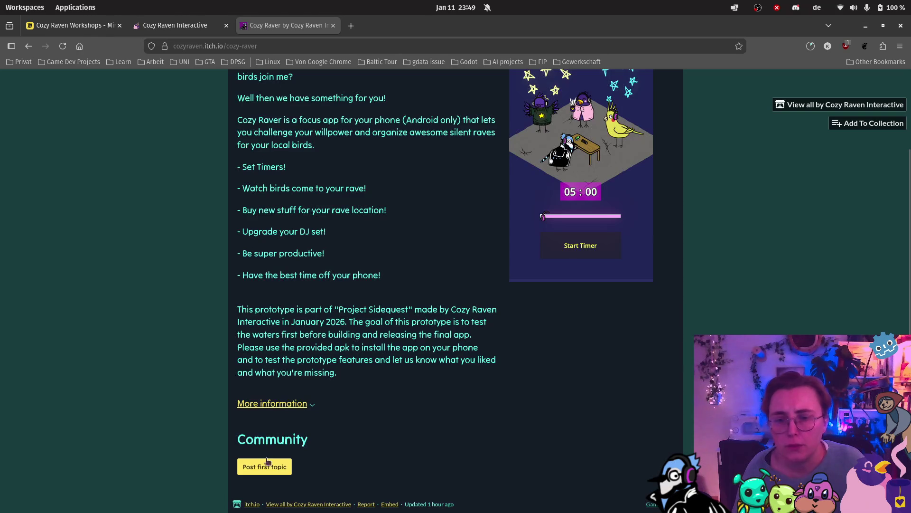
{"action": "left_click", "coordinate": [280, 464]}
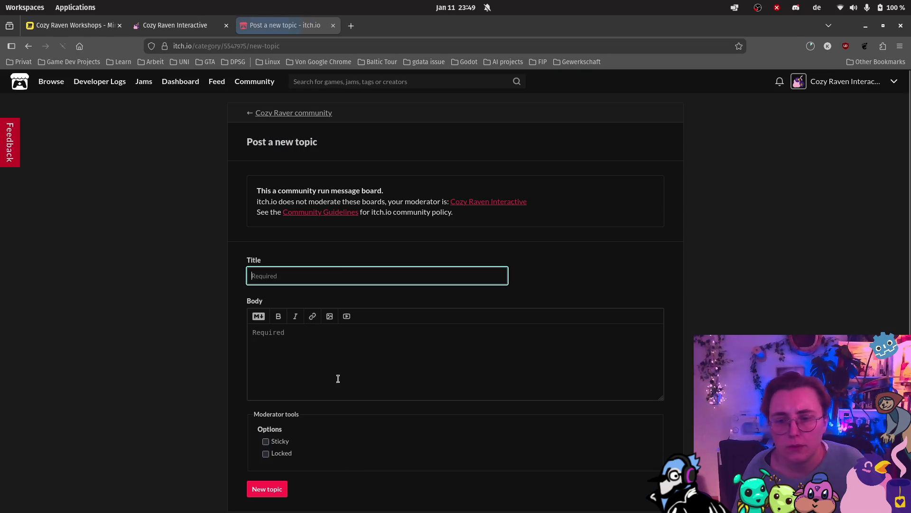
{"action": "left_click", "coordinate": [28, 47]}
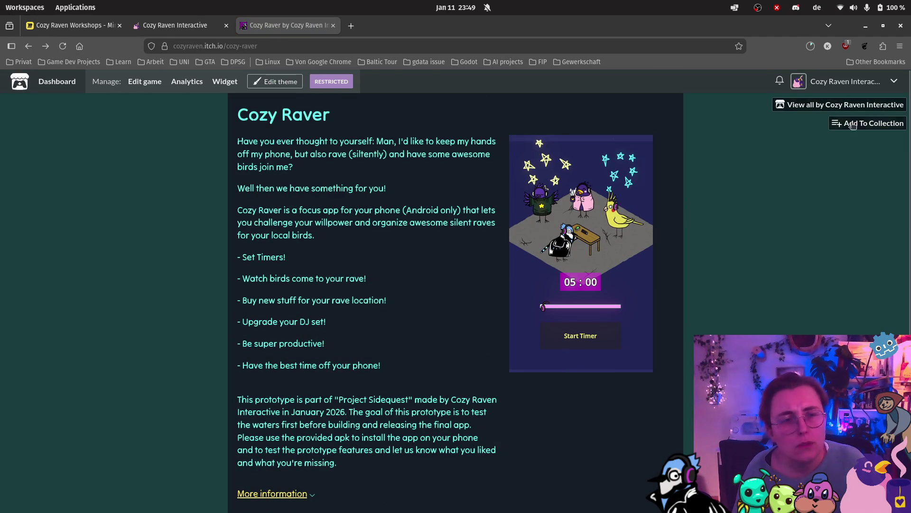
{"action": "left_click", "coordinate": [157, 81]}
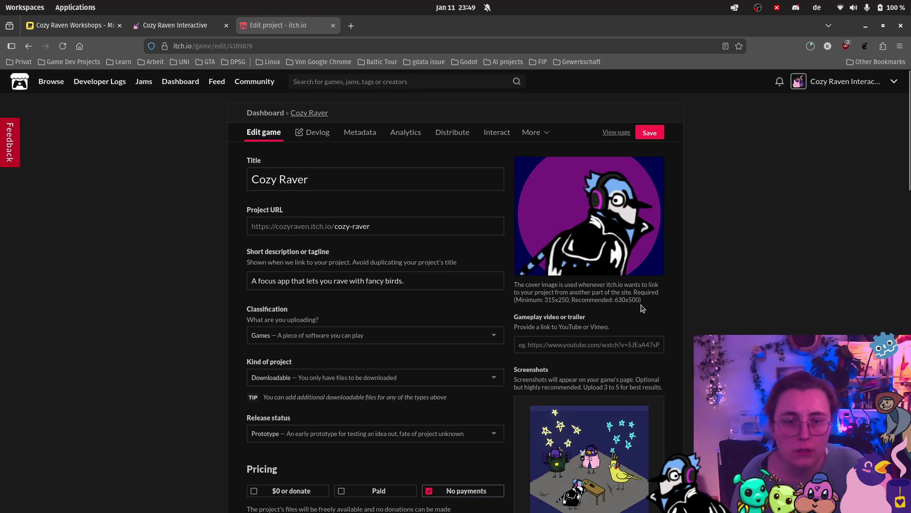
Set the Cozy Raver project's visibility to public and save the project
{"action": "scroll", "coordinate": [632, 287], "scroll_direction": "down", "scroll_amount": 5}
{"action": "scroll", "coordinate": [632, 288], "scroll_direction": "down", "scroll_amount": 7}
{"action": "scroll", "coordinate": [321, 280], "scroll_direction": "up", "scroll_amount": 12}
{"action": "scroll", "coordinate": [321, 280], "scroll_direction": "down", "scroll_amount": 20}
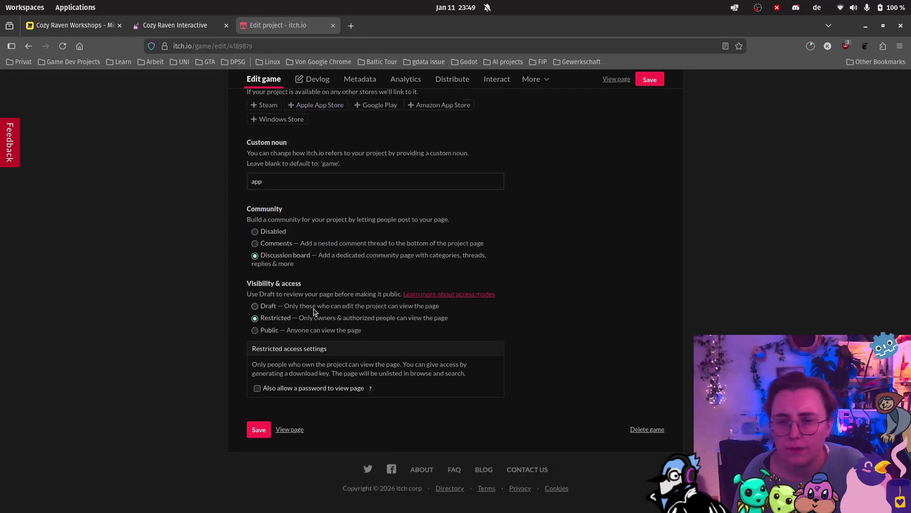
{"action": "left_click", "coordinate": [255, 331]}
{"action": "left_click", "coordinate": [259, 430]}
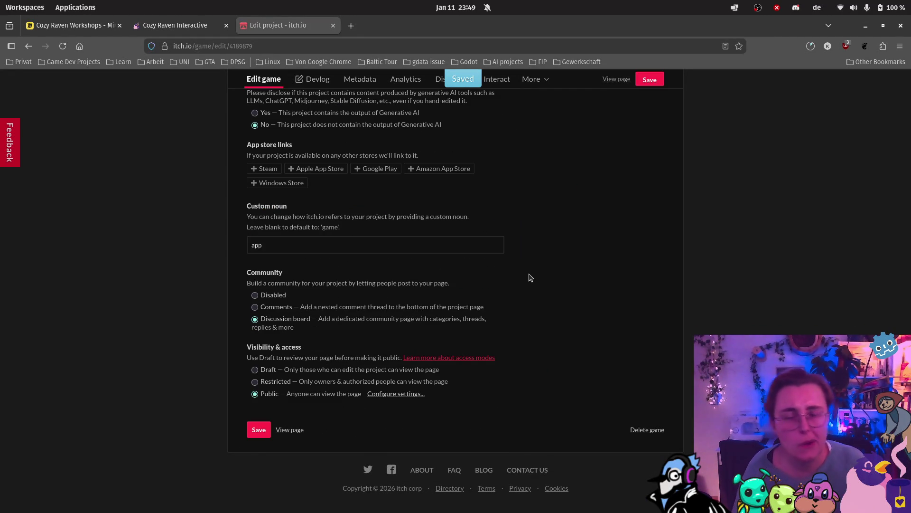
{"action": "scroll", "coordinate": [498, 181], "scroll_direction": "up", "scroll_amount": 6}
{"action": "left_click", "coordinate": [655, 82]}
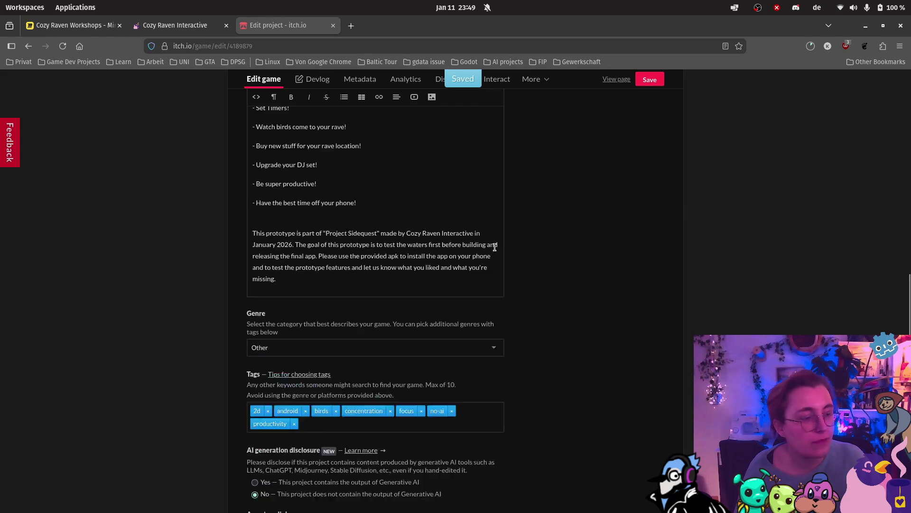
View the public Cozy Raver game page, then return to the Godot editor
{"action": "scroll", "coordinate": [578, 189], "scroll_direction": "up", "scroll_amount": 10}
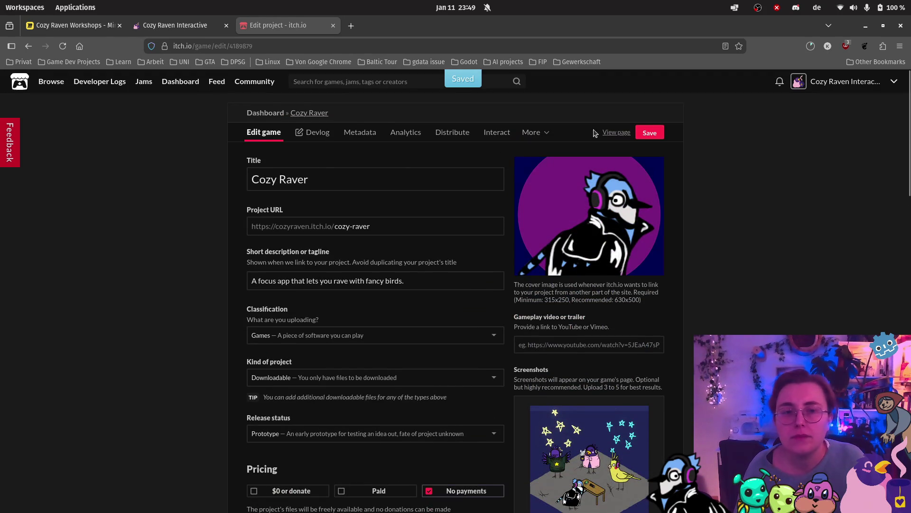
{"action": "left_click", "coordinate": [613, 133]}
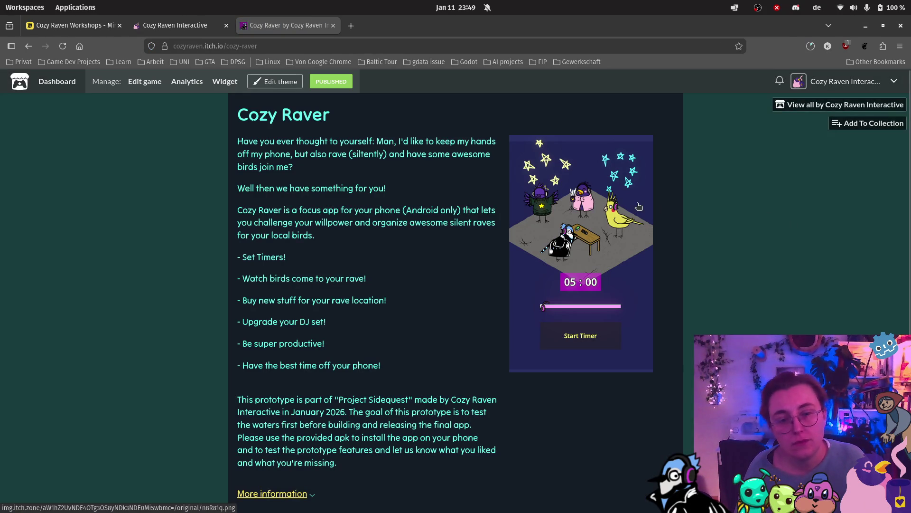
{"action": "scroll", "coordinate": [674, 233], "scroll_direction": "down", "scroll_amount": 2}
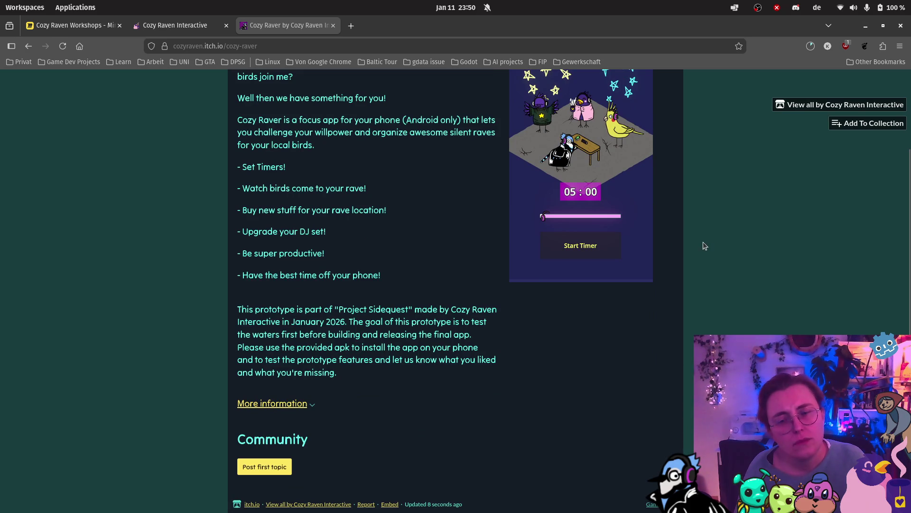
{"action": "mouse_move", "coordinate": [18, 458]}
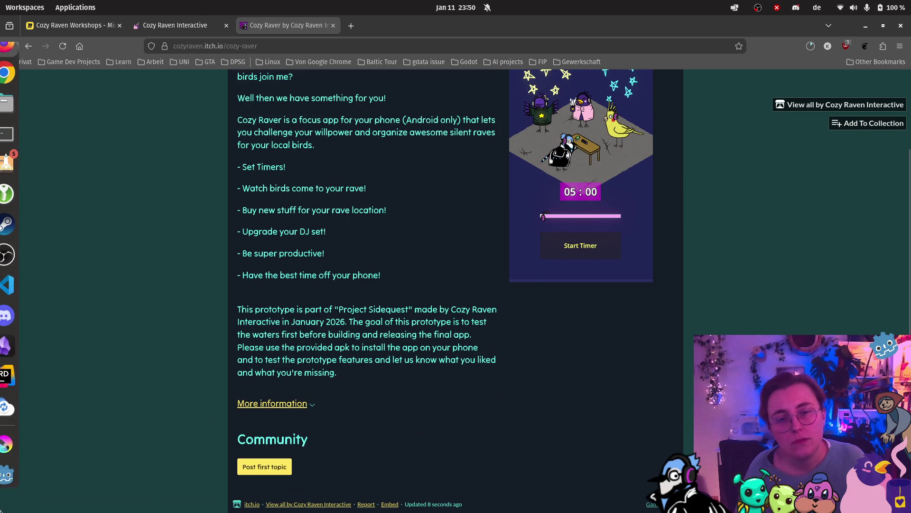
{"action": "left_click", "coordinate": [16, 475]}
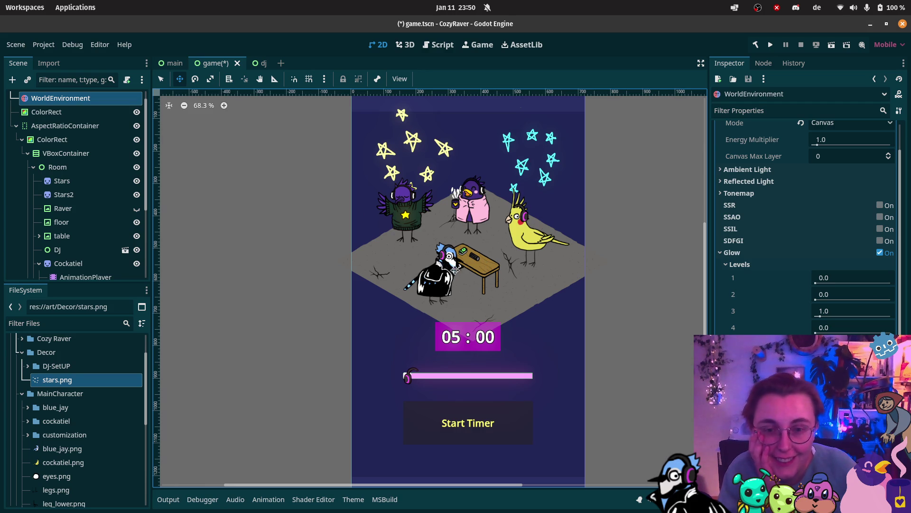
Run the game scene, start and cancel the focus timer, then close the game window
{"action": "left_click", "coordinate": [832, 48]}
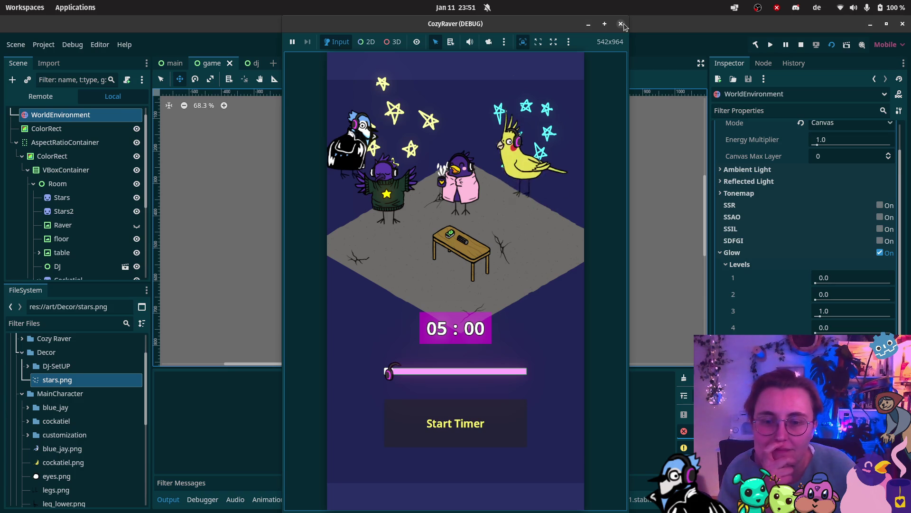
{"action": "left_click", "coordinate": [435, 425]}
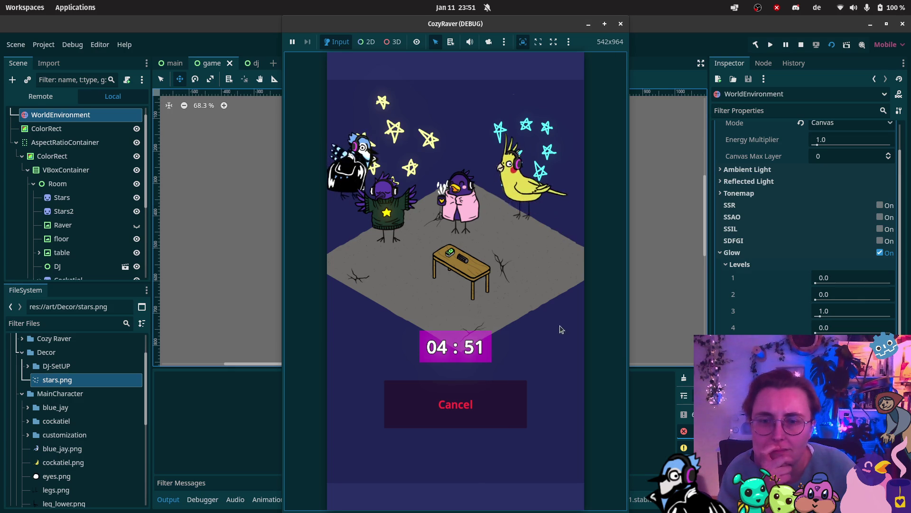
{"action": "left_click", "coordinate": [400, 419]}
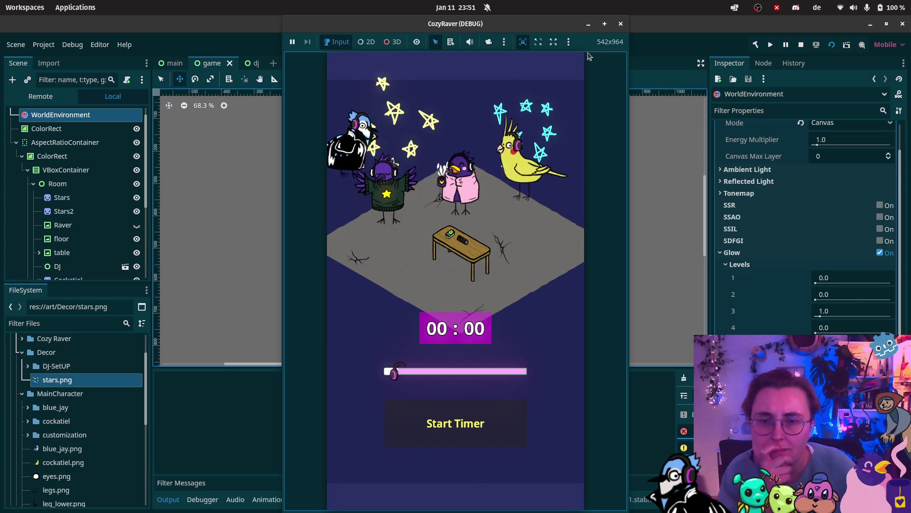
{"action": "left_click", "coordinate": [621, 24]}
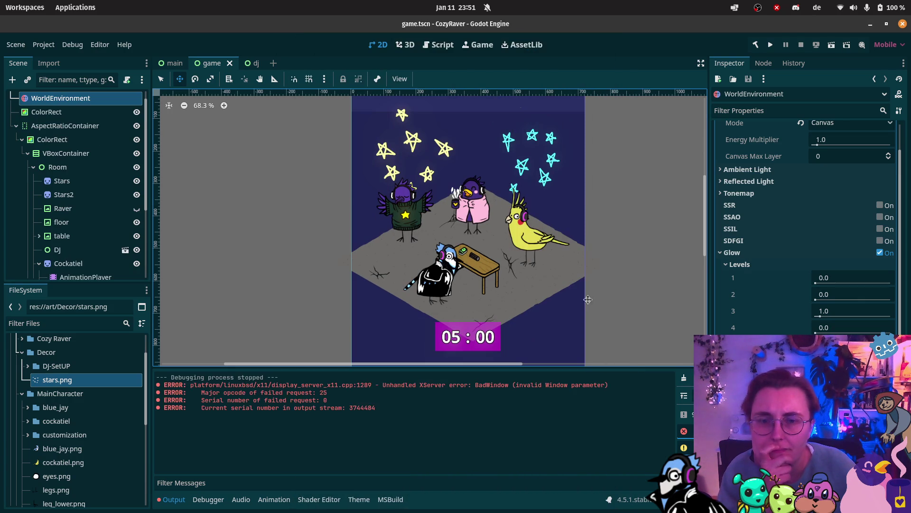
Clear the Cockatiel AnimationPlayer's current animation, autoplay RESET on load, and save the game scene
{"action": "scroll", "coordinate": [59, 237], "scroll_direction": "down", "scroll_amount": 2}
{"action": "left_click", "coordinate": [76, 233]}
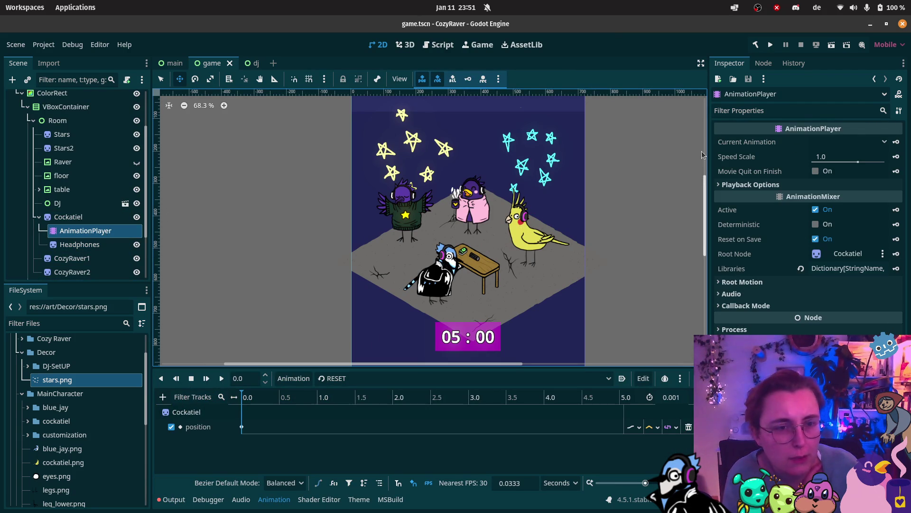
{"action": "left_click", "coordinate": [851, 143]}
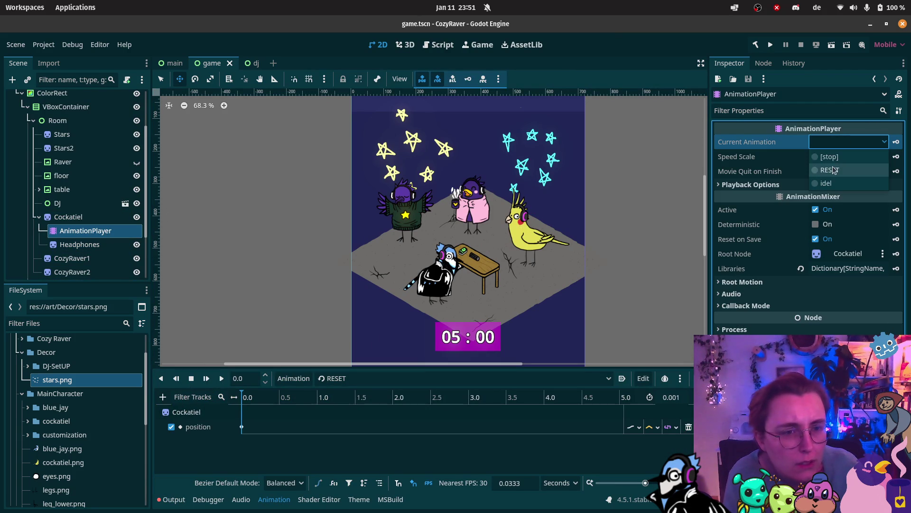
{"action": "left_click", "coordinate": [835, 164]}
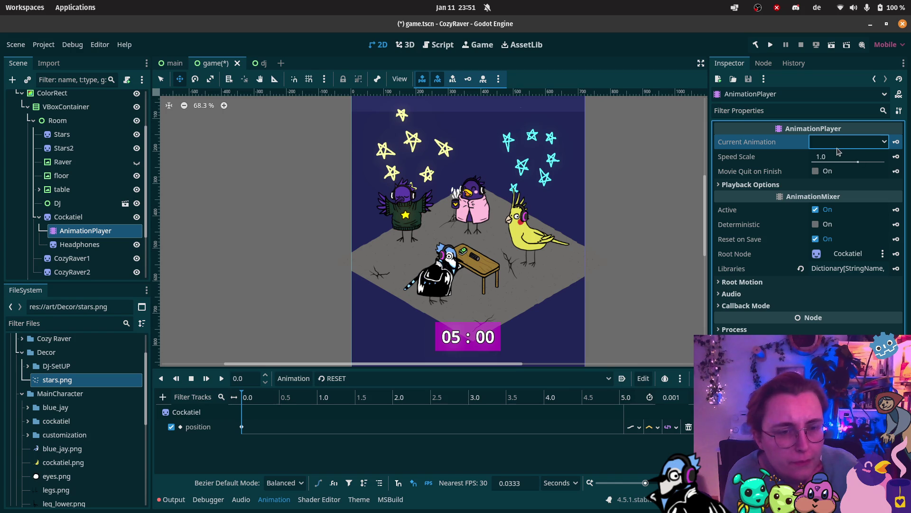
{"action": "left_click", "coordinate": [622, 380]}
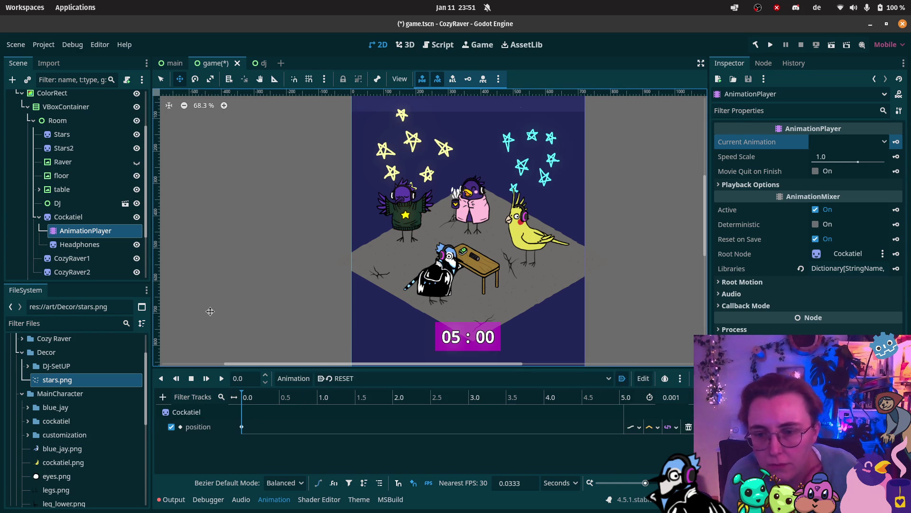
{"action": "key", "text": "ctrl+s"}
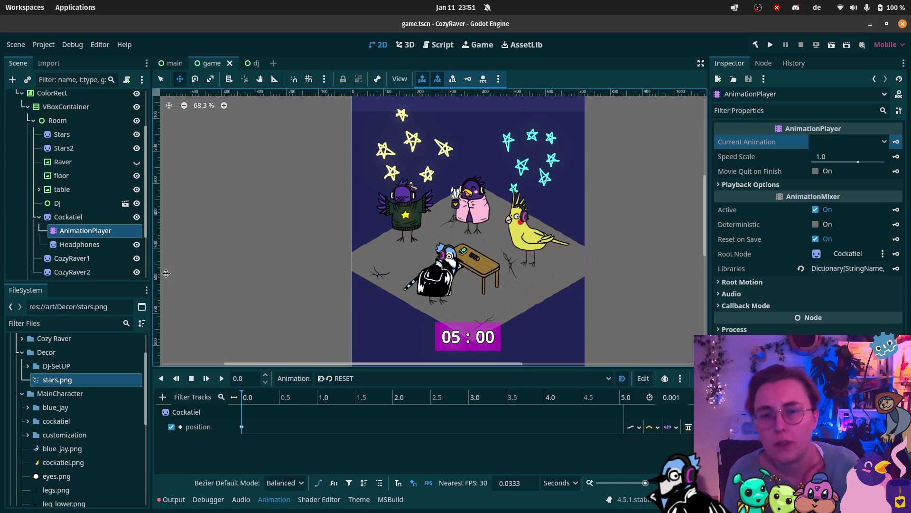
{"action": "left_click", "coordinate": [75, 207]}
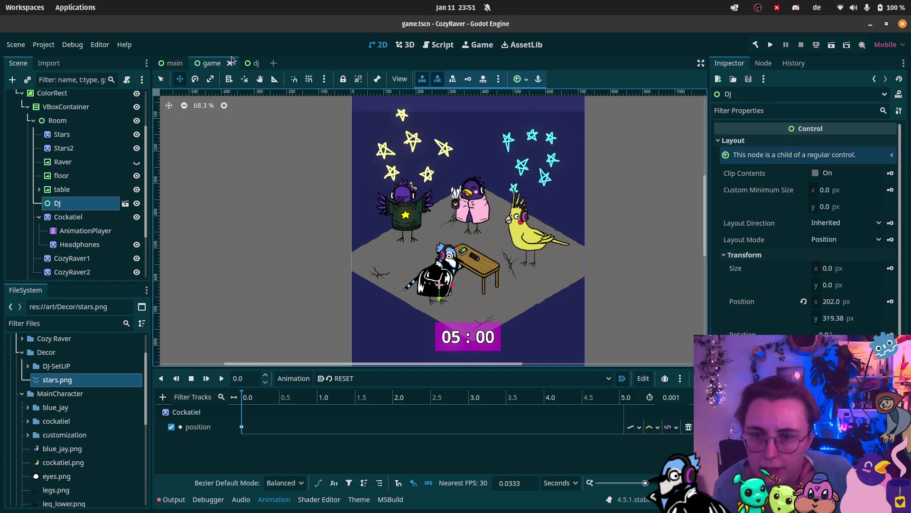
{"action": "left_click", "coordinate": [251, 63]}
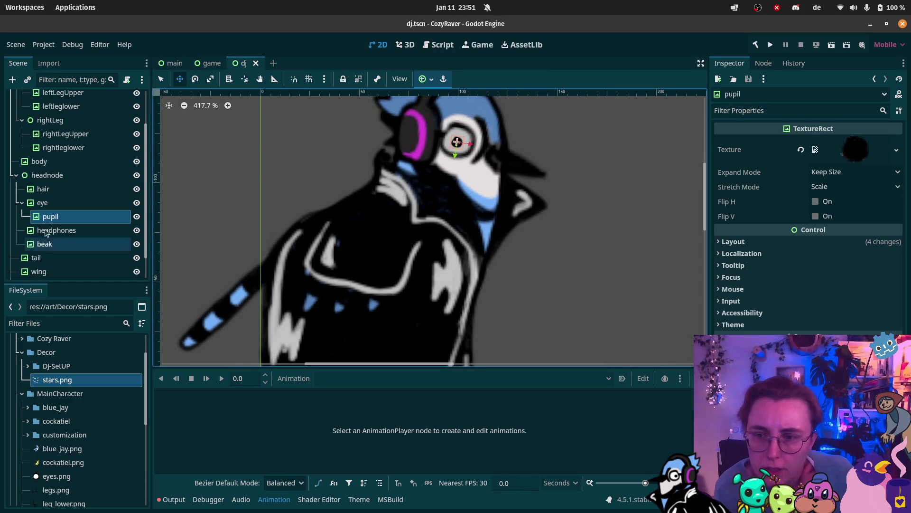
Load DJAnimations' dancing animation in an enlarged timeline and preview it
{"action": "scroll", "coordinate": [61, 247], "scroll_direction": "down", "scroll_amount": 2}
{"action": "left_click", "coordinate": [73, 258]}
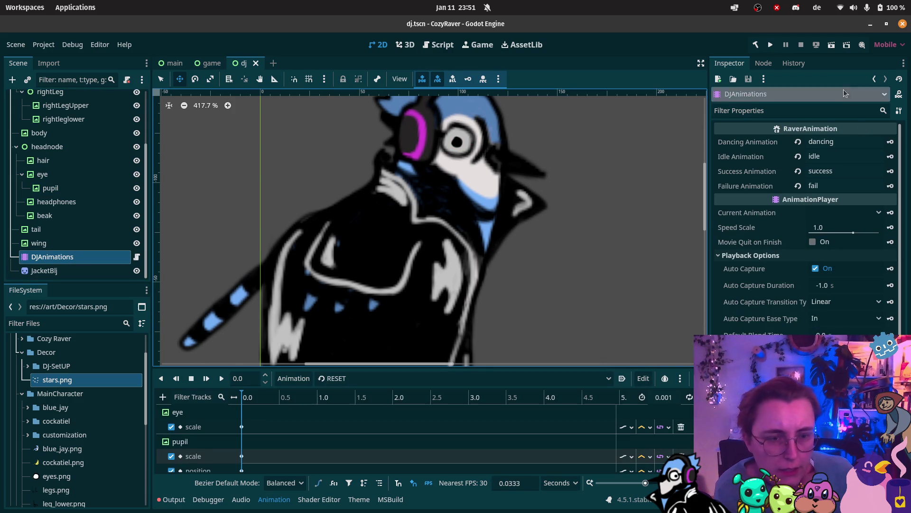
{"action": "left_click", "coordinate": [838, 142]}
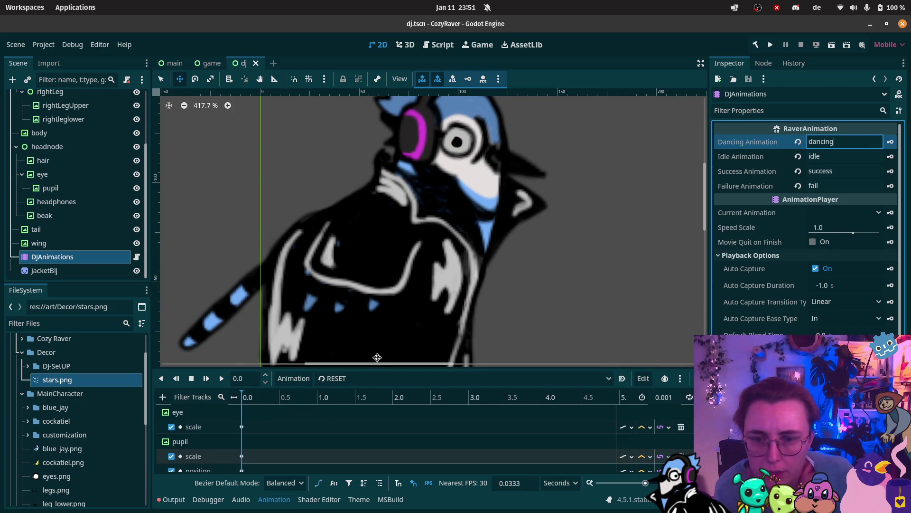
{"action": "left_click_drag", "start_coordinate": [375, 397], "coordinate": [376, 324]}
{"action": "left_click", "coordinate": [375, 306]}
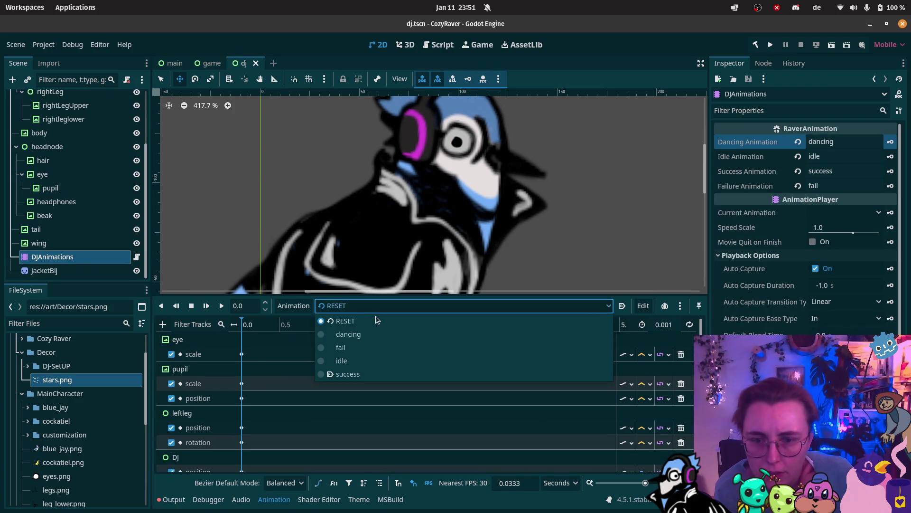
{"action": "left_click", "coordinate": [366, 333]}
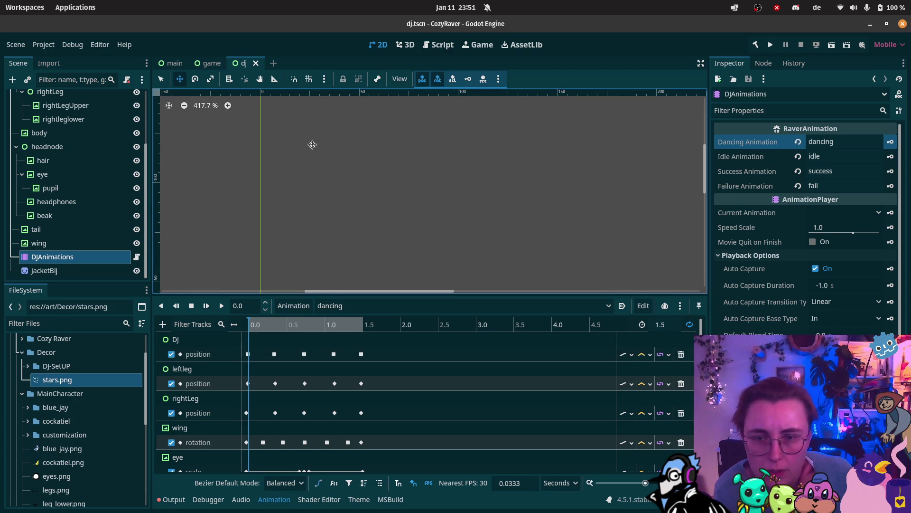
{"action": "scroll", "coordinate": [242, 246], "scroll_direction": "down", "scroll_amount": 5}
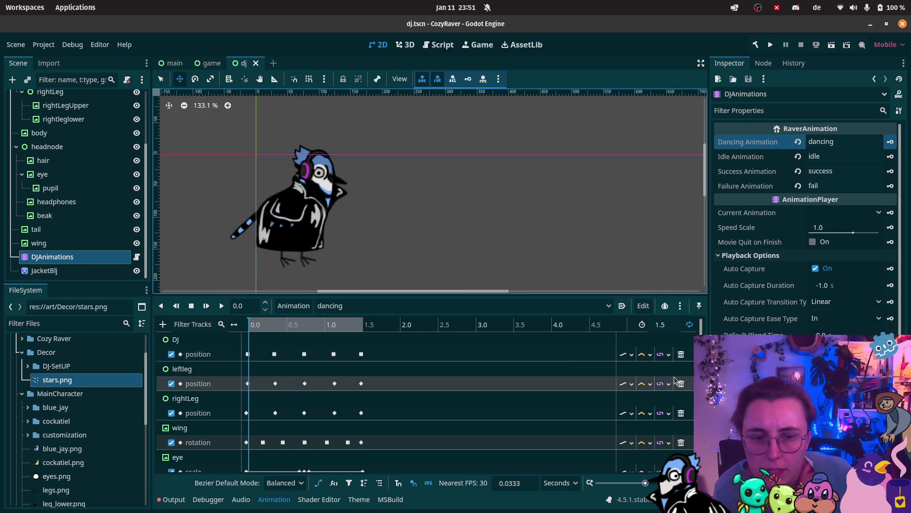
{"action": "left_click", "coordinate": [222, 307]}
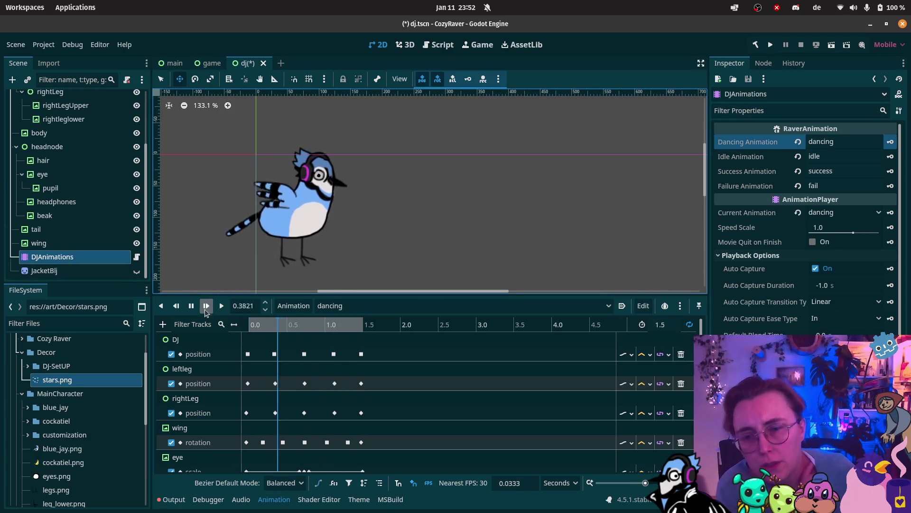
{"action": "left_click", "coordinate": [191, 307]}
{"action": "left_click", "coordinate": [191, 306]}
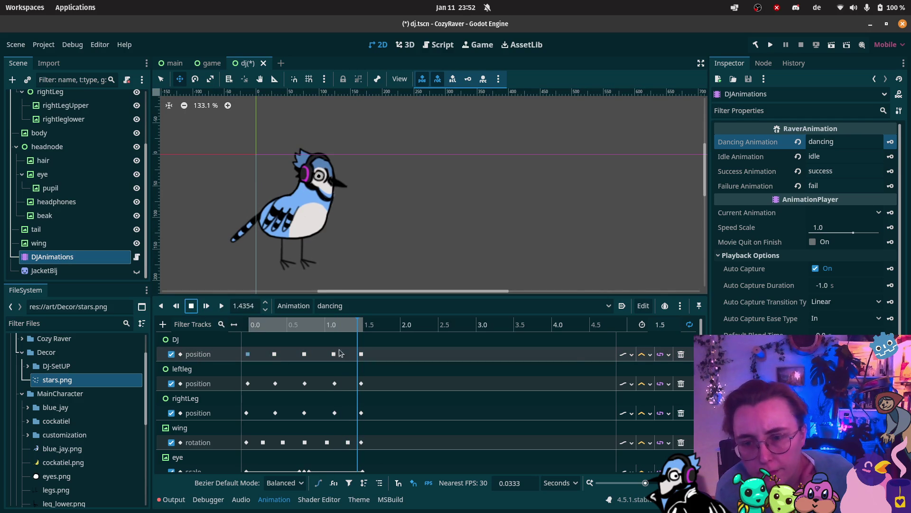
Remove the DJ position track from the dancing animation and save dj.tscn
{"action": "left_click", "coordinate": [169, 340]}
{"action": "left_click", "coordinate": [171, 354]}
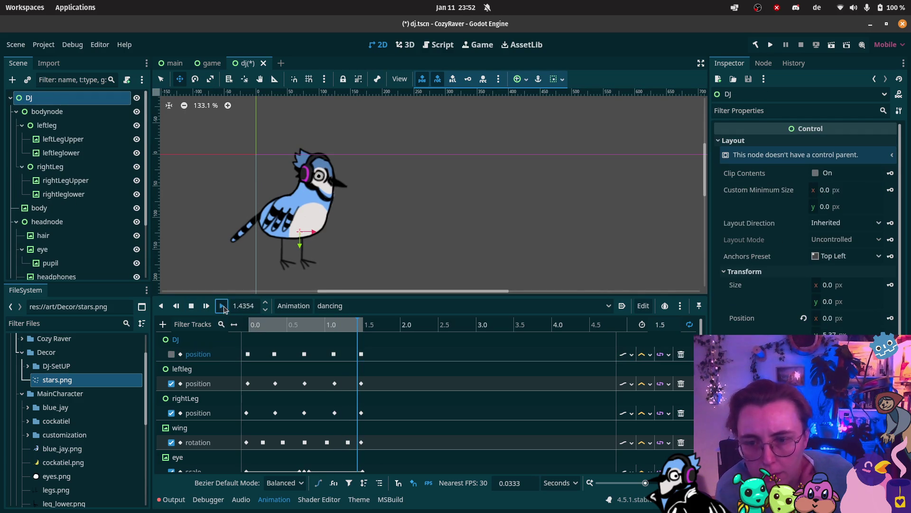
{"action": "left_click", "coordinate": [223, 307]}
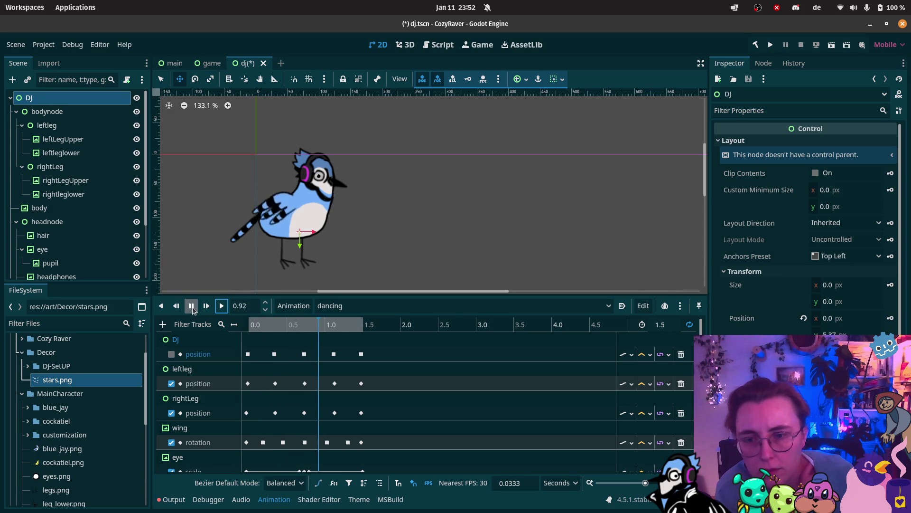
{"action": "left_click", "coordinate": [192, 311]}
{"action": "left_click", "coordinate": [682, 356]}
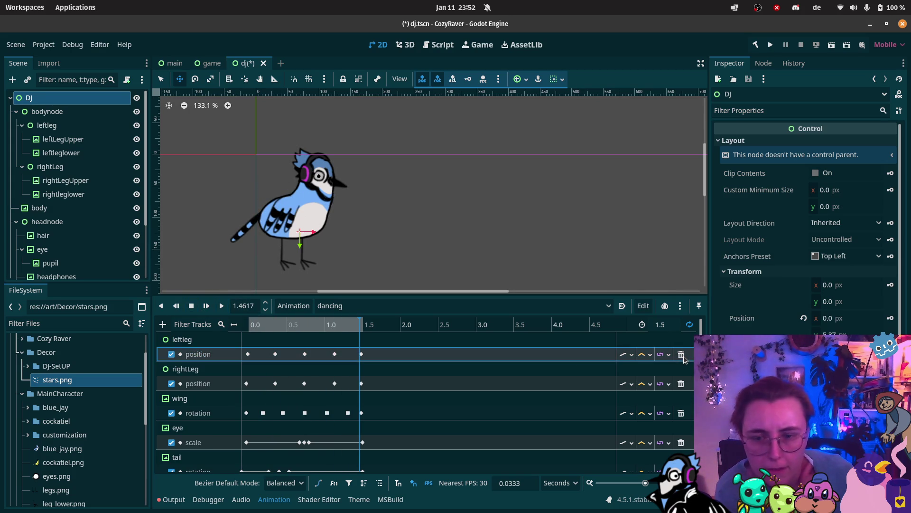
{"action": "key", "text": "ctrl+s"}
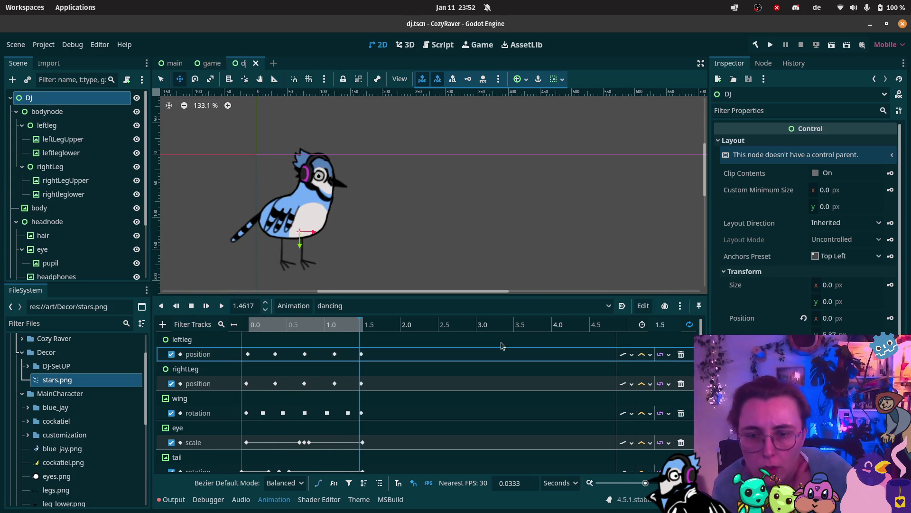
Delete the DJ position track from the fail animation and save the dj scene
{"action": "left_click", "coordinate": [545, 306]}
{"action": "left_click", "coordinate": [349, 361]}
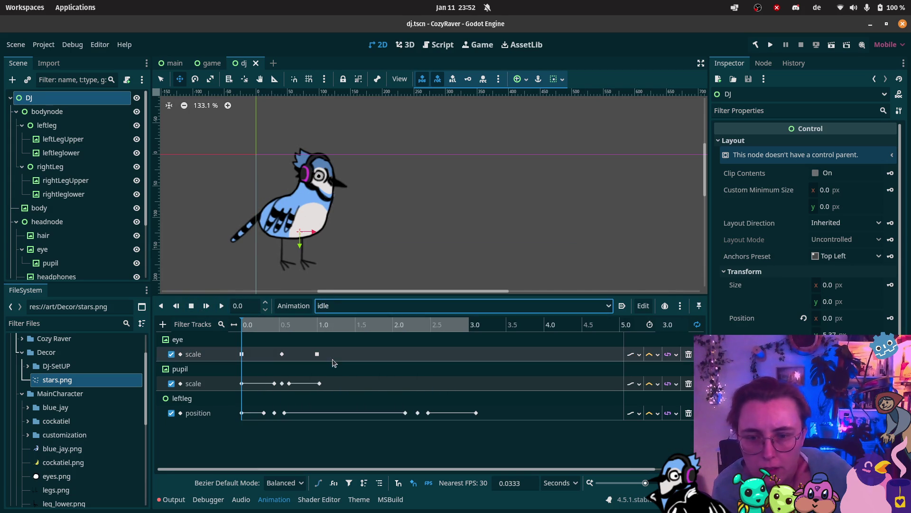
{"action": "left_click", "coordinate": [359, 306]}
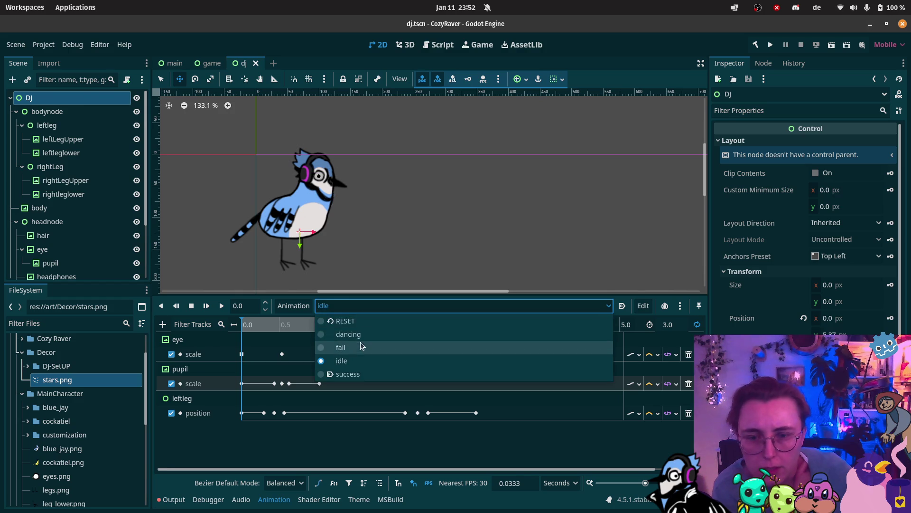
{"action": "left_click", "coordinate": [359, 350]}
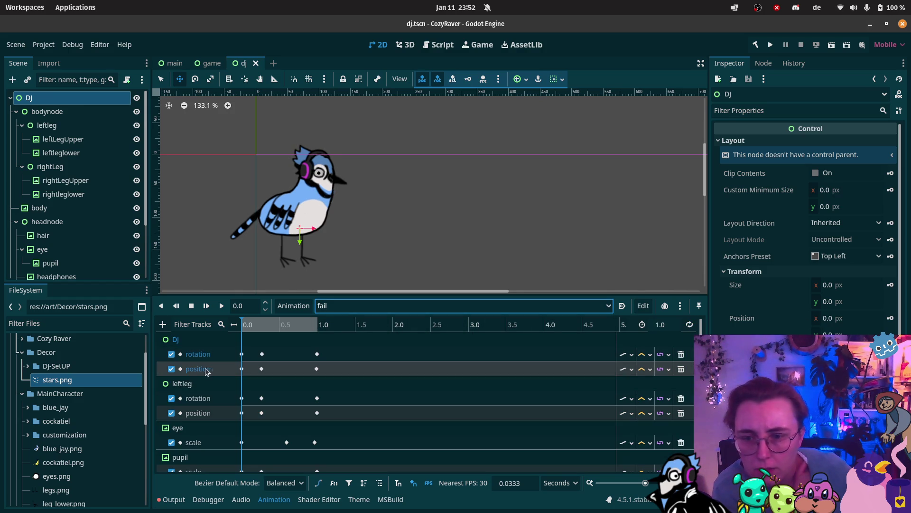
{"action": "left_click", "coordinate": [171, 368]}
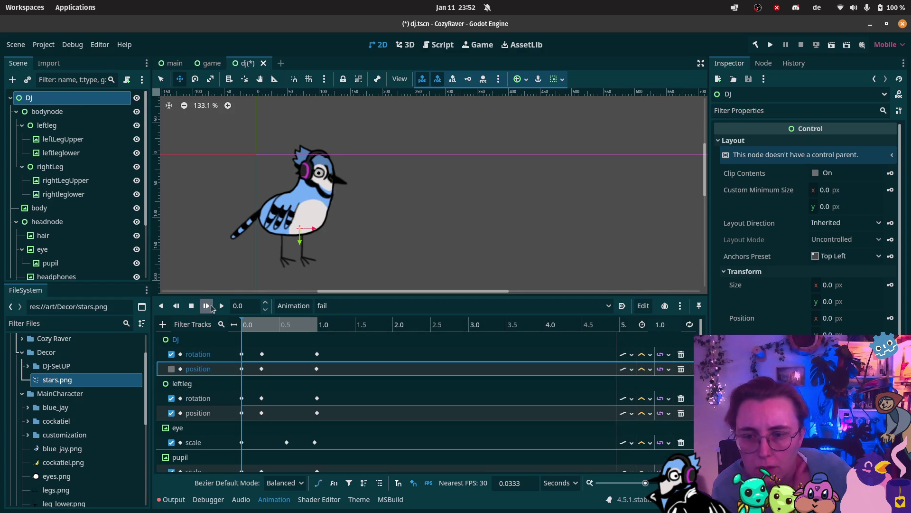
{"action": "left_click", "coordinate": [221, 306]}
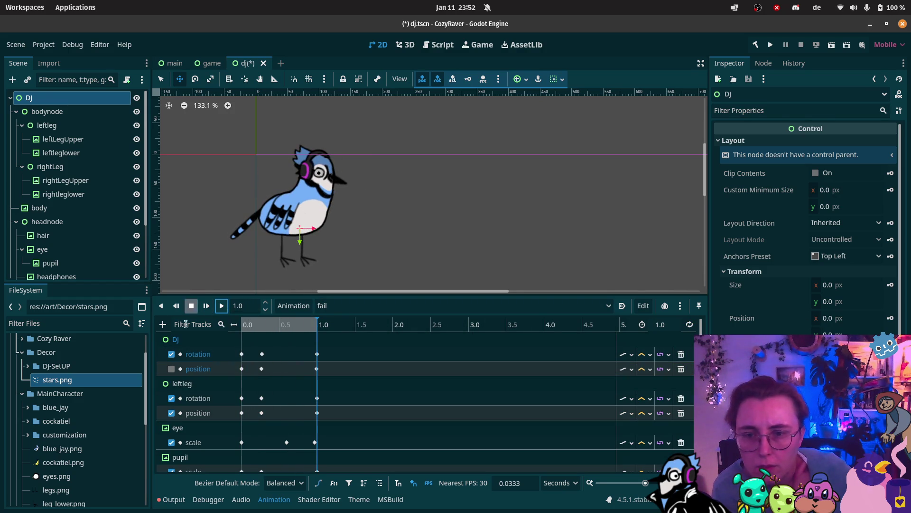
{"action": "left_click", "coordinate": [202, 371]}
{"action": "key", "text": "Delete"}
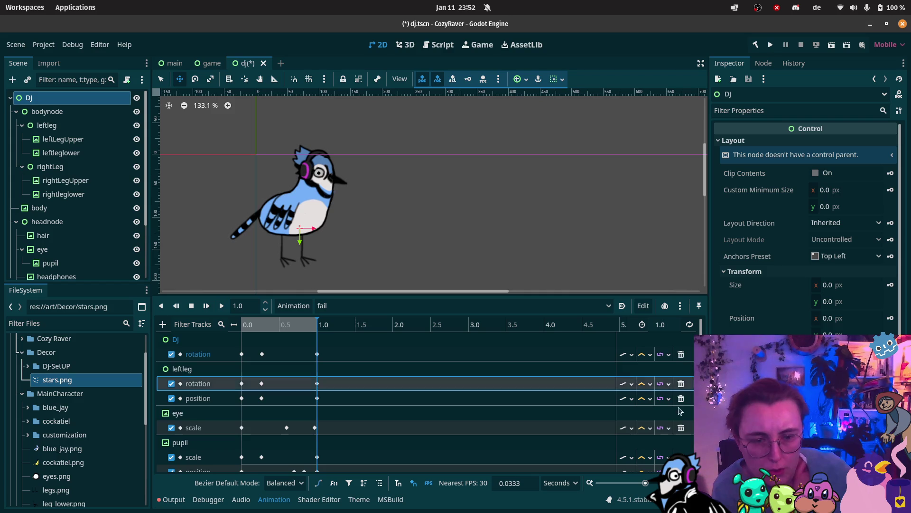
{"action": "scroll", "coordinate": [275, 382], "scroll_direction": "down", "scroll_amount": 3}
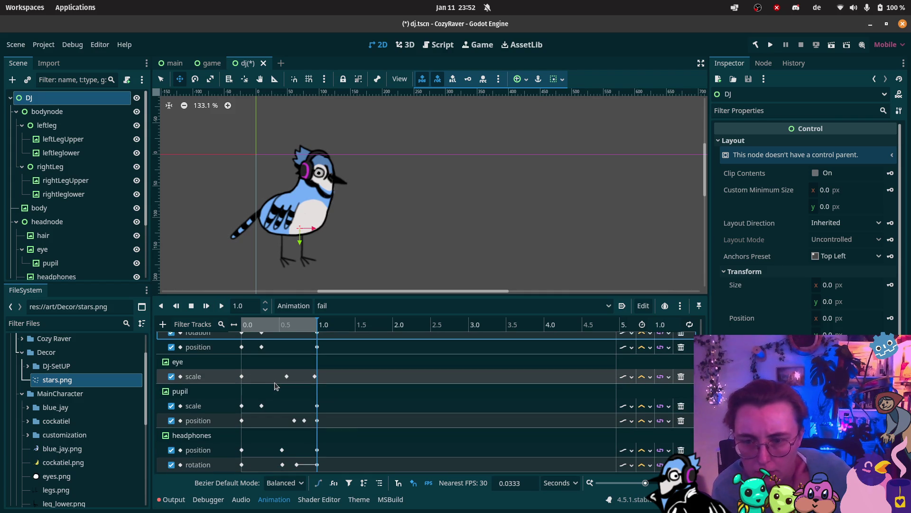
{"action": "key", "text": "ctrl+s"}
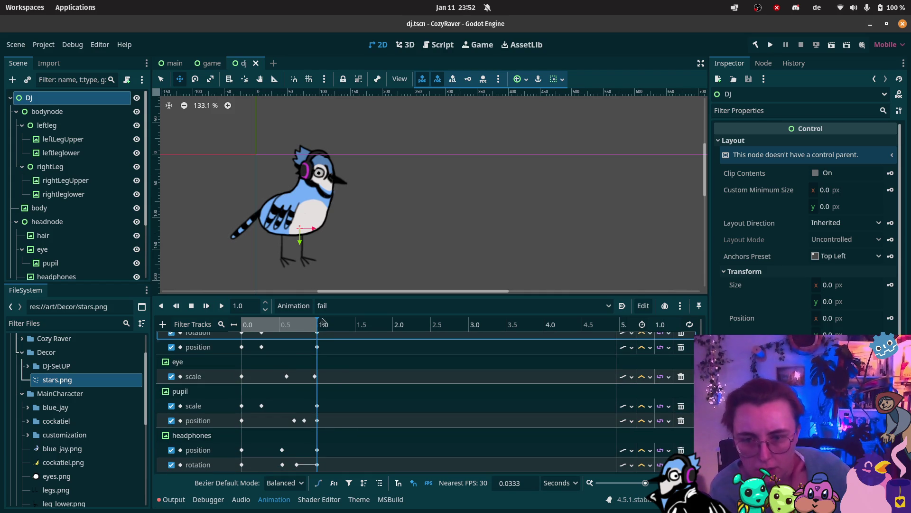
Disable the success animation's DJ position track, replay it, and save
{"action": "left_click", "coordinate": [328, 306]}
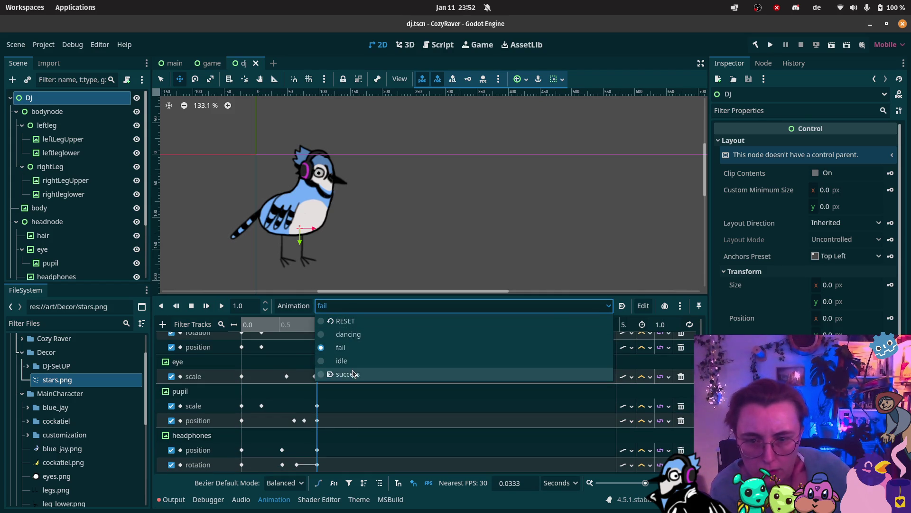
{"action": "left_click", "coordinate": [352, 374]}
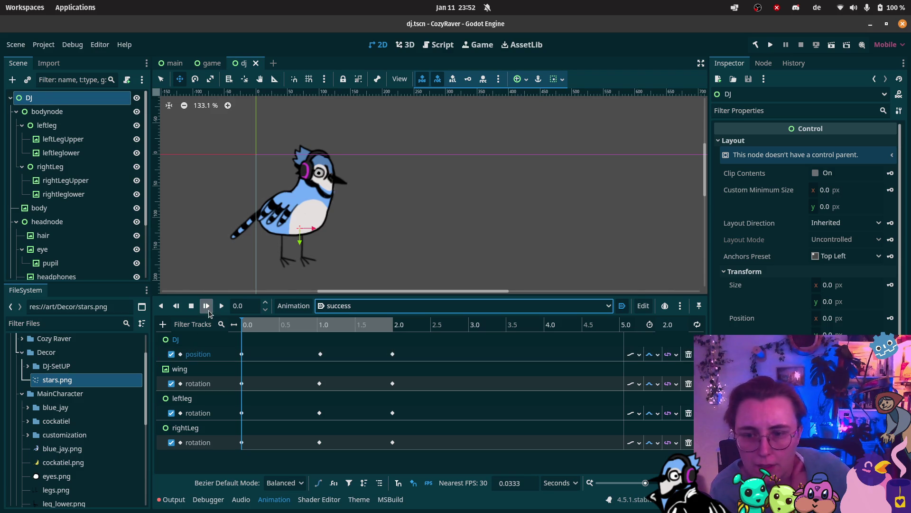
{"action": "left_click", "coordinate": [221, 306]}
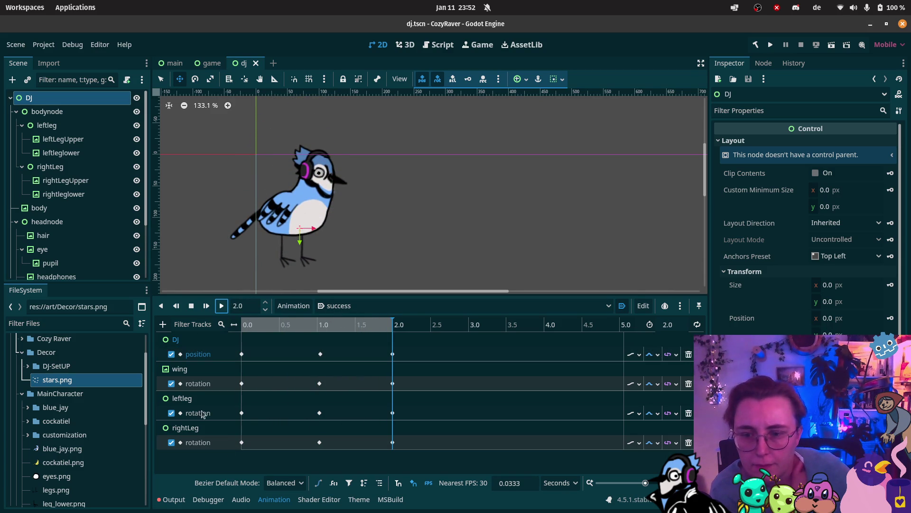
{"action": "left_click", "coordinate": [172, 354]}
{"action": "left_click", "coordinate": [221, 307]}
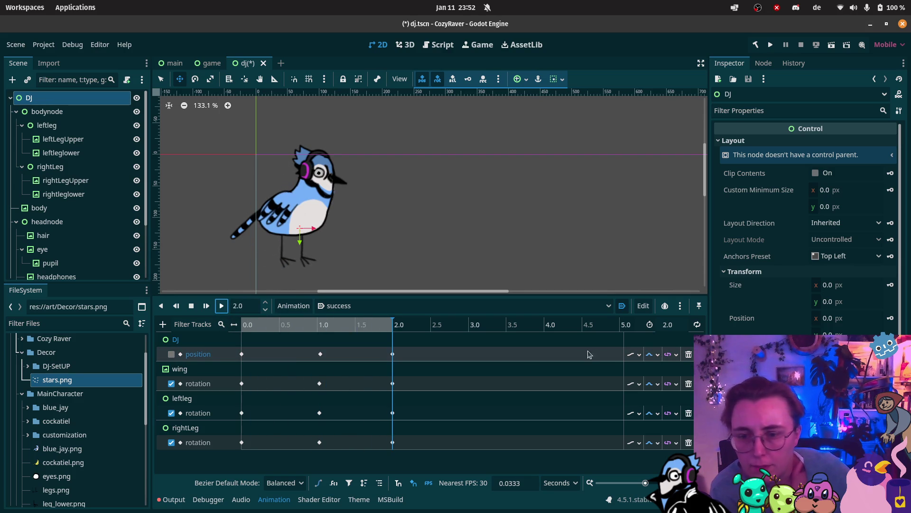
{"action": "key", "text": "ctrl+s"}
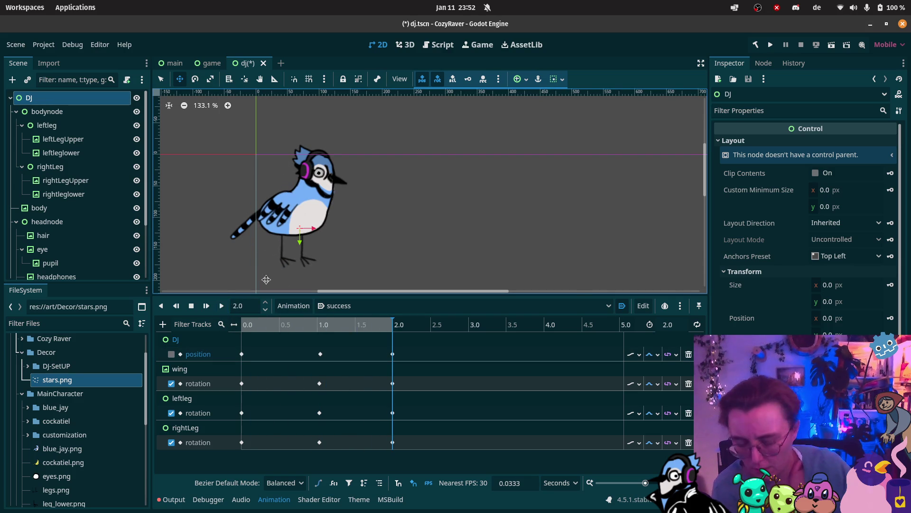
Test-run the game scene and close the game window
{"action": "left_click", "coordinate": [208, 64]}
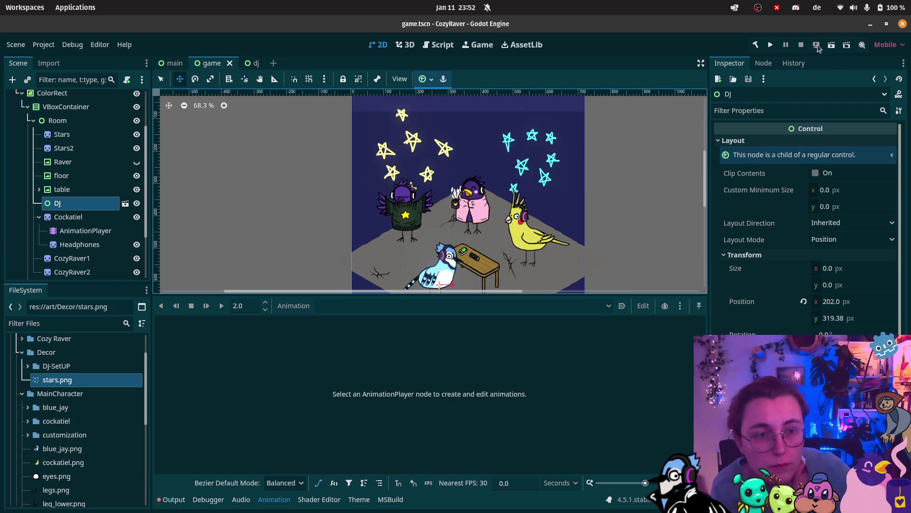
{"action": "left_click", "coordinate": [832, 45]}
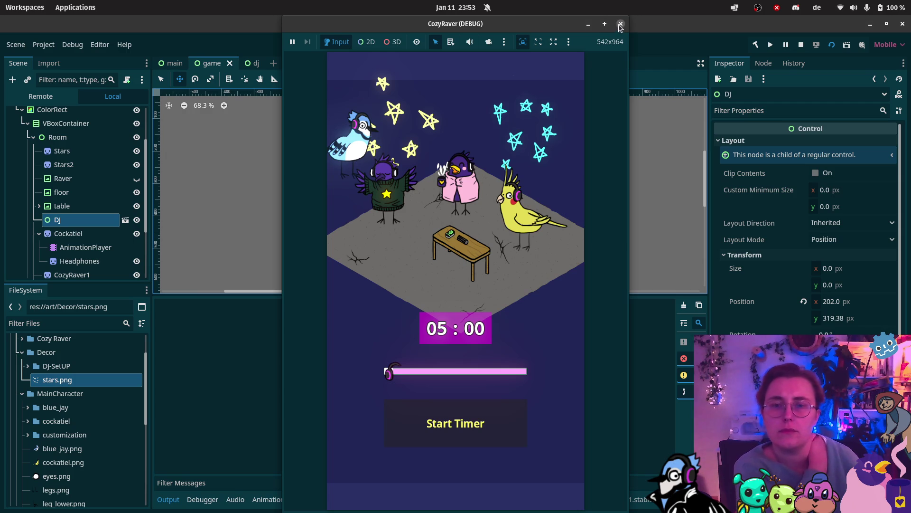
{"action": "left_click", "coordinate": [621, 24]}
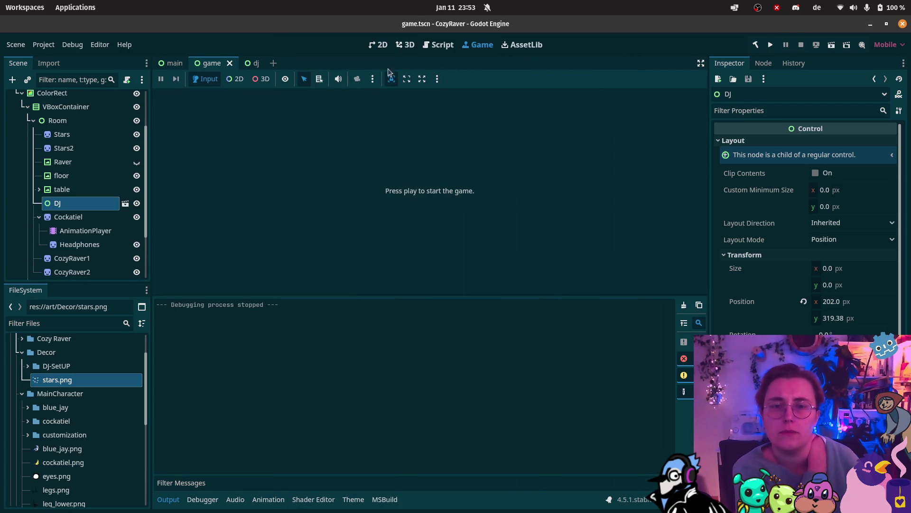
Delete the DJ position track from the success animation and save the dj scene
{"action": "left_click", "coordinate": [247, 68]}
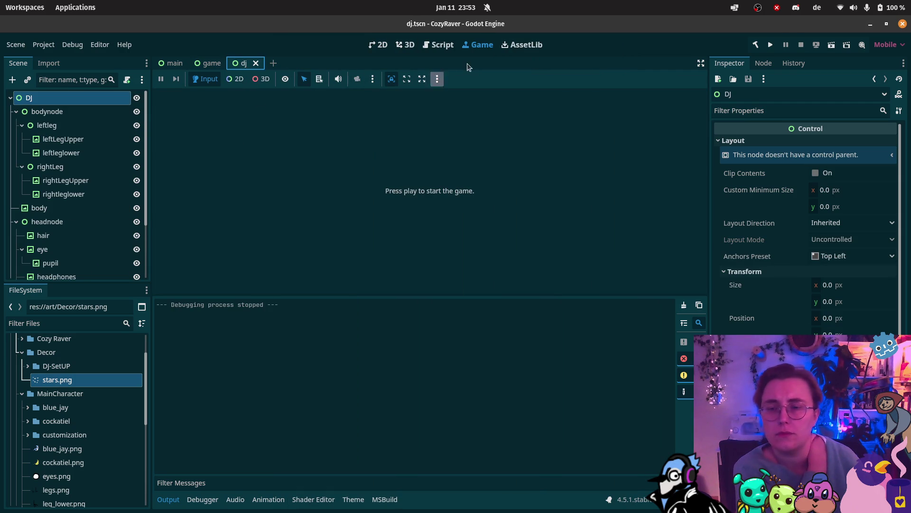
{"action": "left_click", "coordinate": [378, 44]}
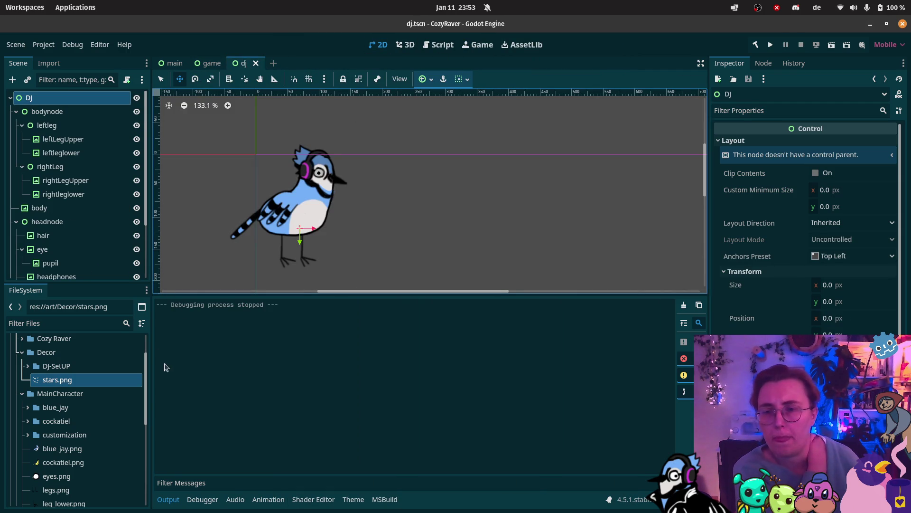
{"action": "scroll", "coordinate": [74, 256], "scroll_direction": "down", "scroll_amount": 3}
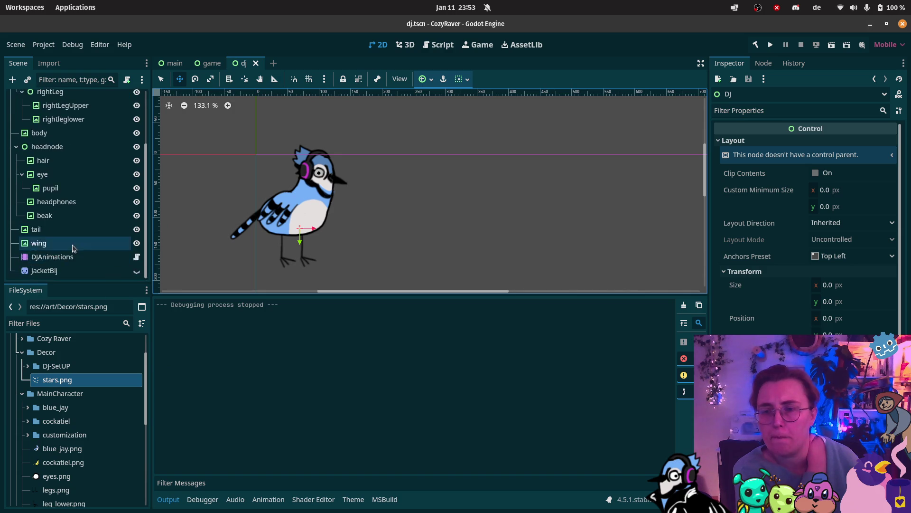
{"action": "scroll", "coordinate": [73, 256], "scroll_direction": "down", "scroll_amount": 2}
{"action": "left_click", "coordinate": [75, 257]}
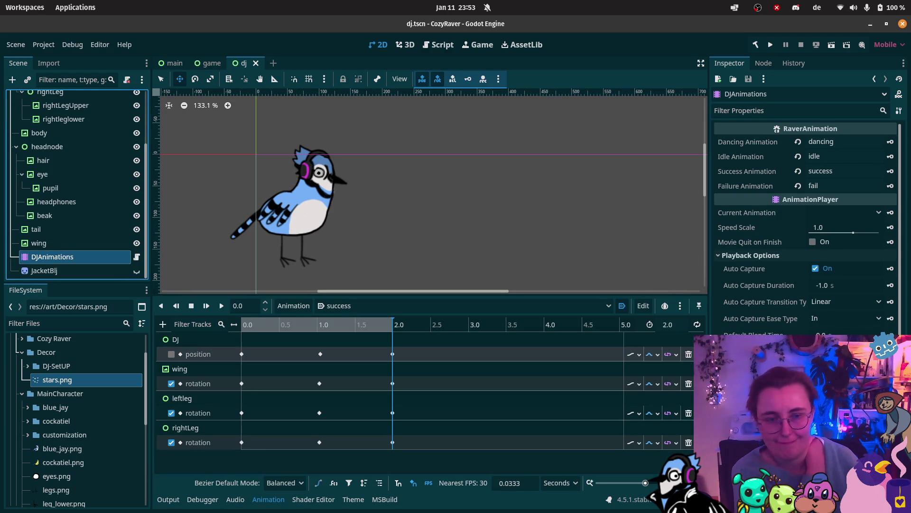
{"action": "left_click", "coordinate": [689, 356]}
{"action": "key", "text": "ctrl+s"}
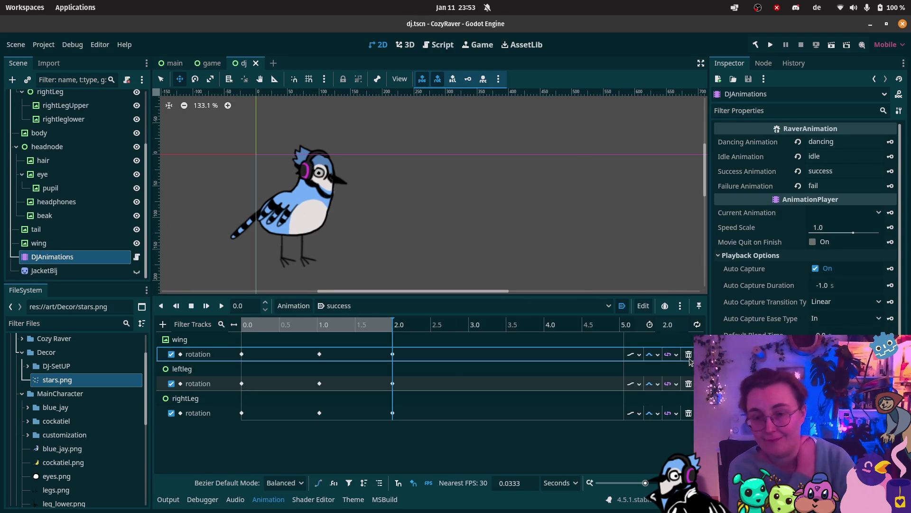
Rerun the game scene, close it, and go back to the dj scene
{"action": "left_click", "coordinate": [201, 65]}
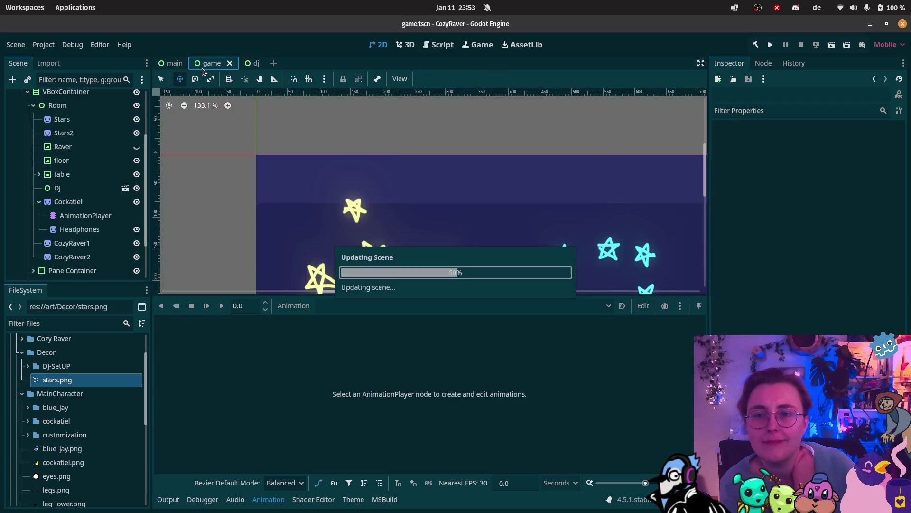
{"action": "left_click", "coordinate": [831, 46]}
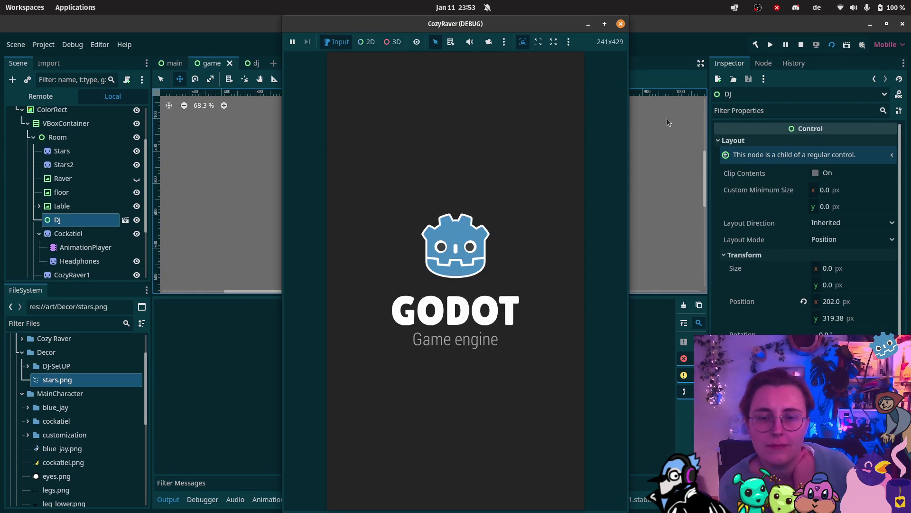
{"action": "left_click", "coordinate": [620, 23]}
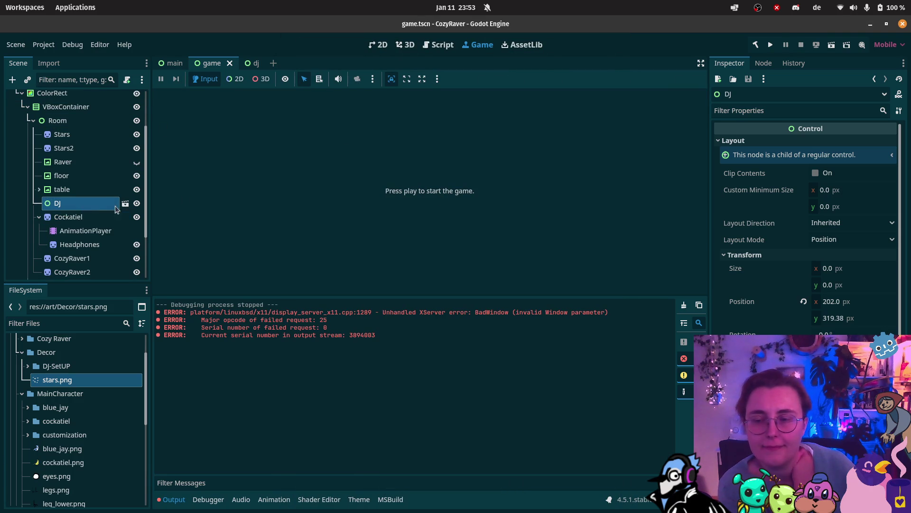
{"action": "left_click", "coordinate": [251, 63]}
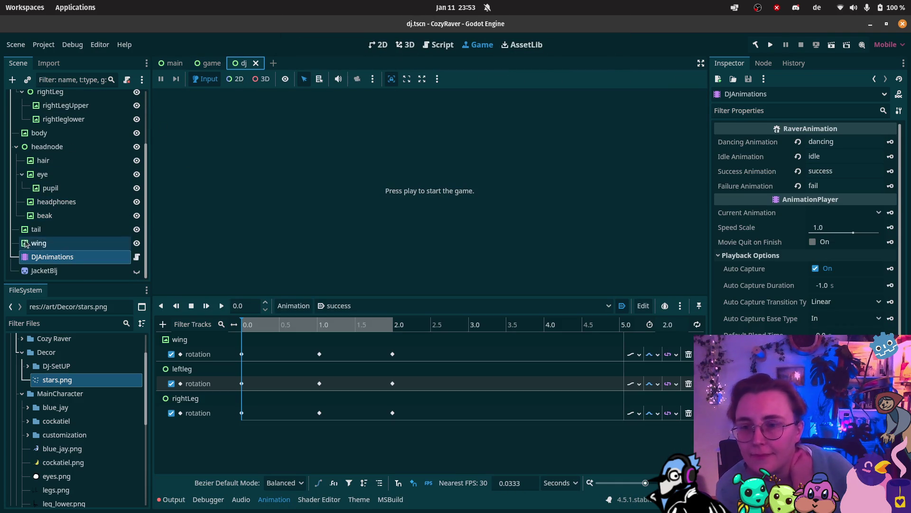
Tint the blue jay's body light grey, darkening to 191 then lightening slightly
{"action": "left_click", "coordinate": [36, 133]}
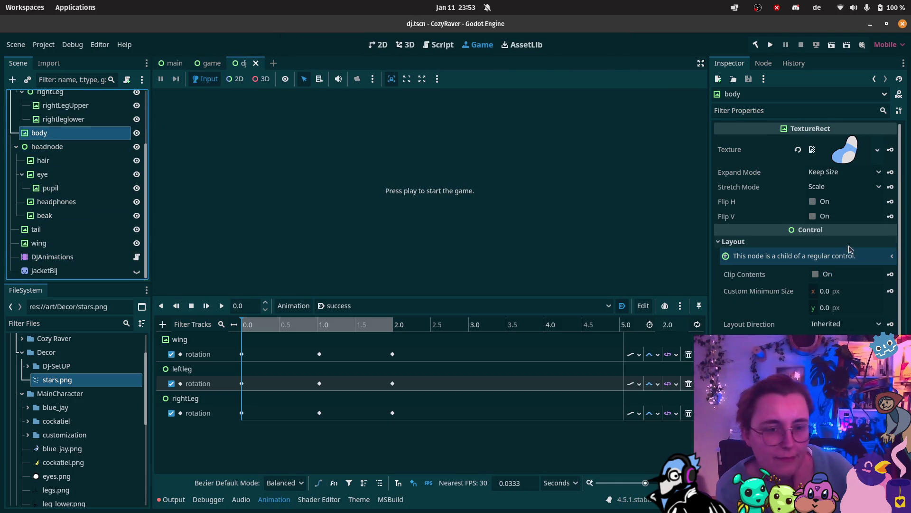
{"action": "scroll", "coordinate": [849, 266], "scroll_direction": "down", "scroll_amount": 5}
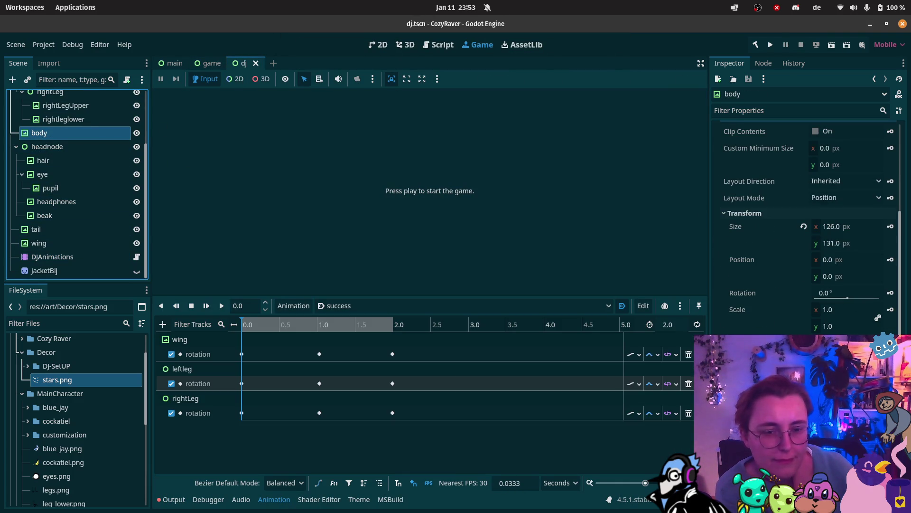
{"action": "scroll", "coordinate": [806, 228], "scroll_direction": "down", "scroll_amount": 2}
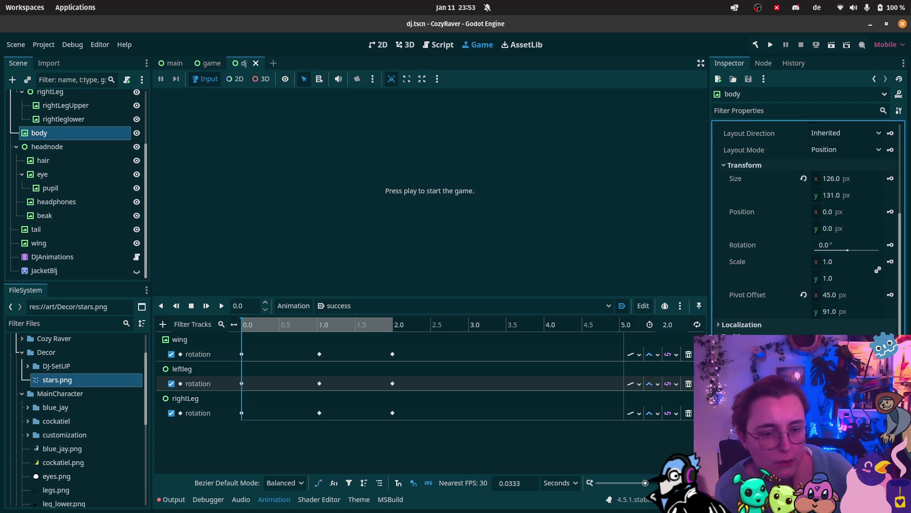
{"action": "left_click", "coordinate": [850, 342]}
{"action": "left_click_drag", "start_coordinate": [892, 177], "coordinate": [897, 184]}
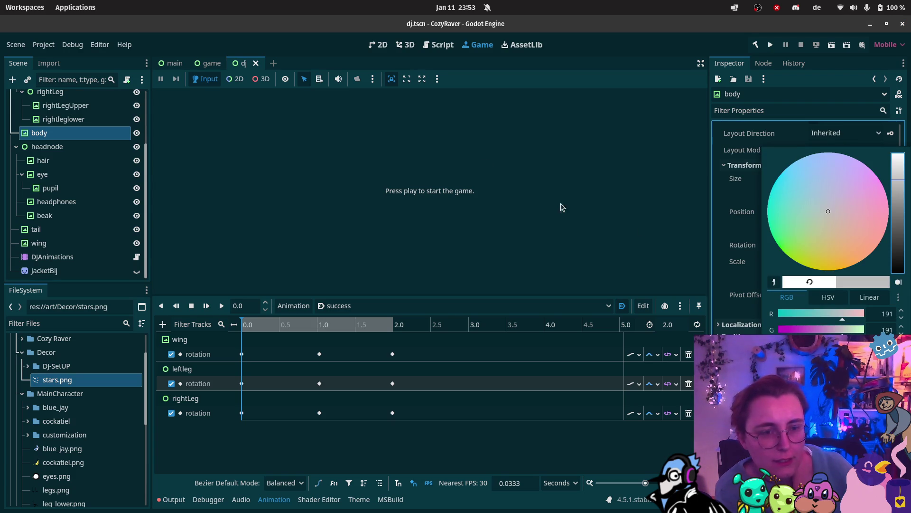
{"action": "left_click", "coordinate": [379, 45]}
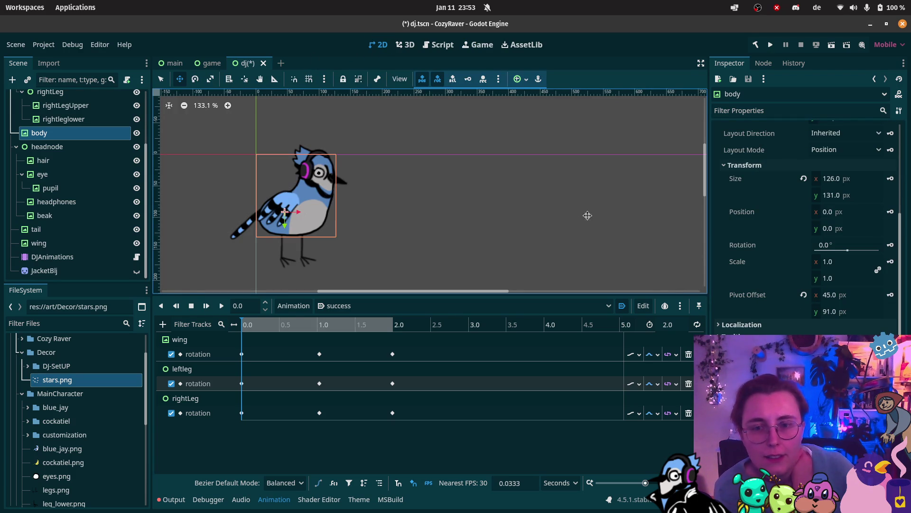
{"action": "left_click", "coordinate": [850, 342]}
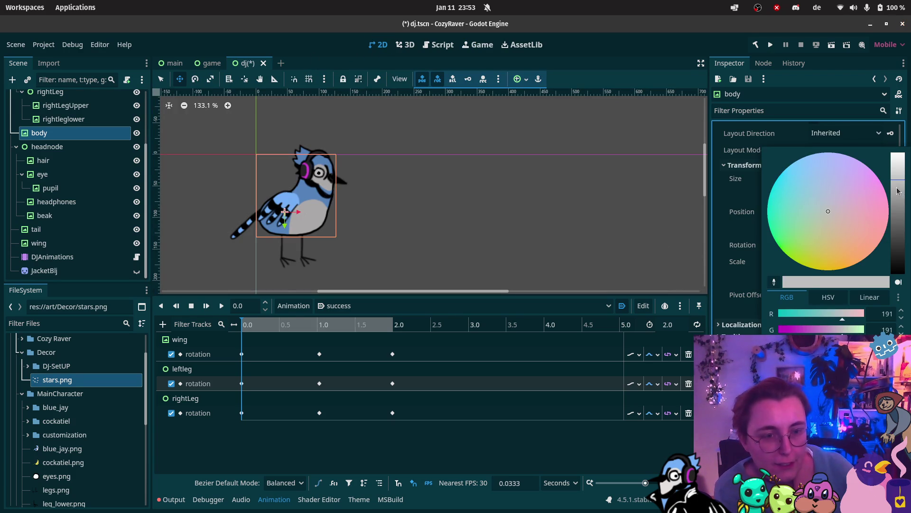
{"action": "left_click", "coordinate": [902, 174]}
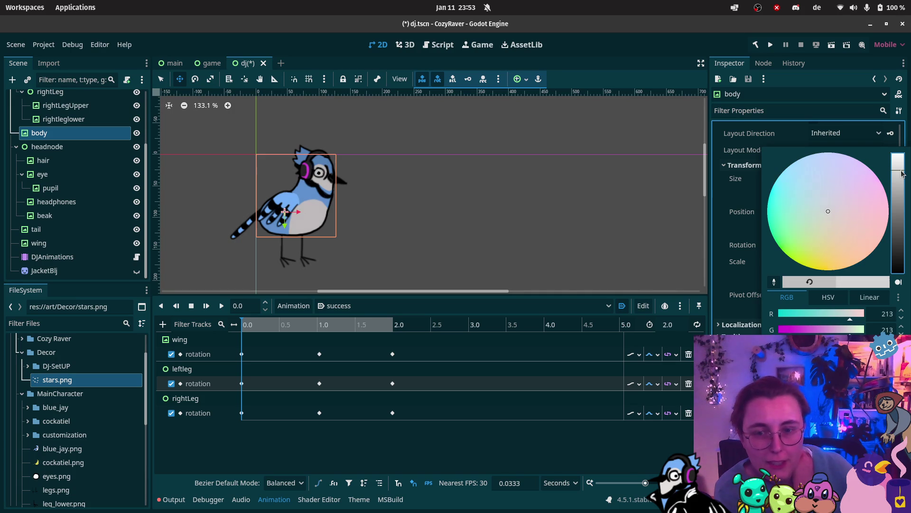
{"action": "left_click", "coordinate": [54, 138]}
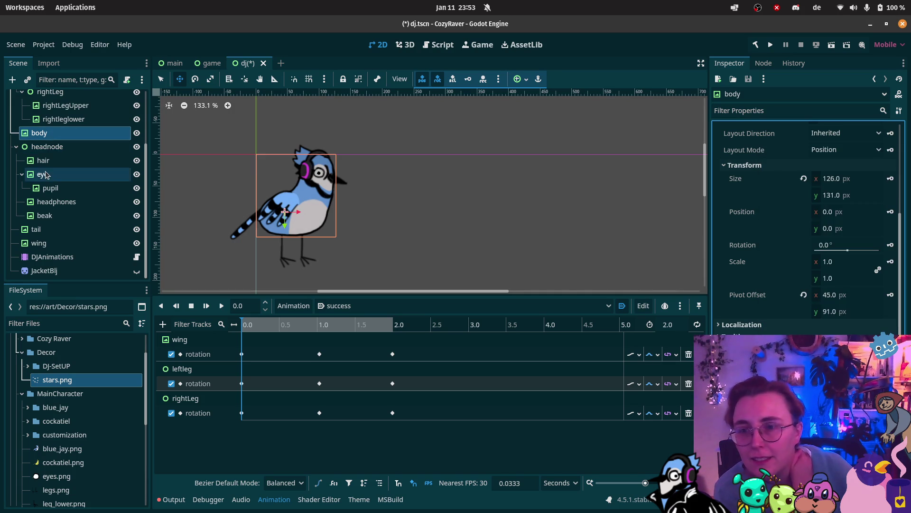
Brighten the eye tint to about dcdcdc and save the dj scene
{"action": "left_click", "coordinate": [45, 175]}
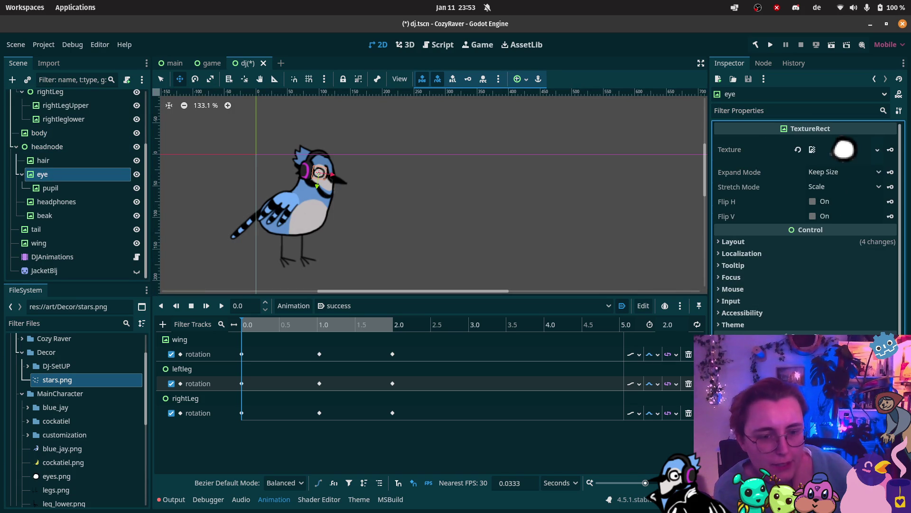
{"action": "left_click", "coordinate": [879, 181]}
{"action": "left_click", "coordinate": [894, 98]}
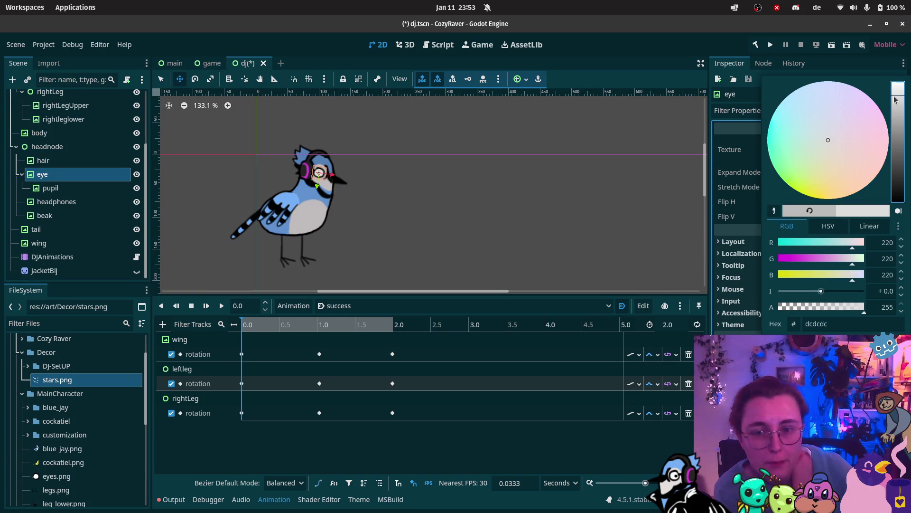
{"action": "left_click", "coordinate": [897, 93]}
{"action": "left_click", "coordinate": [477, 177]}
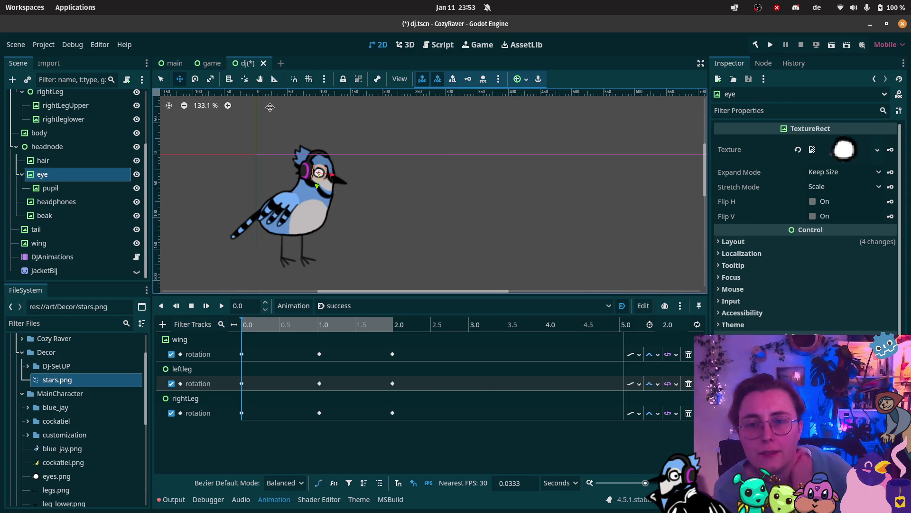
{"action": "key", "text": "ctrl+s"}
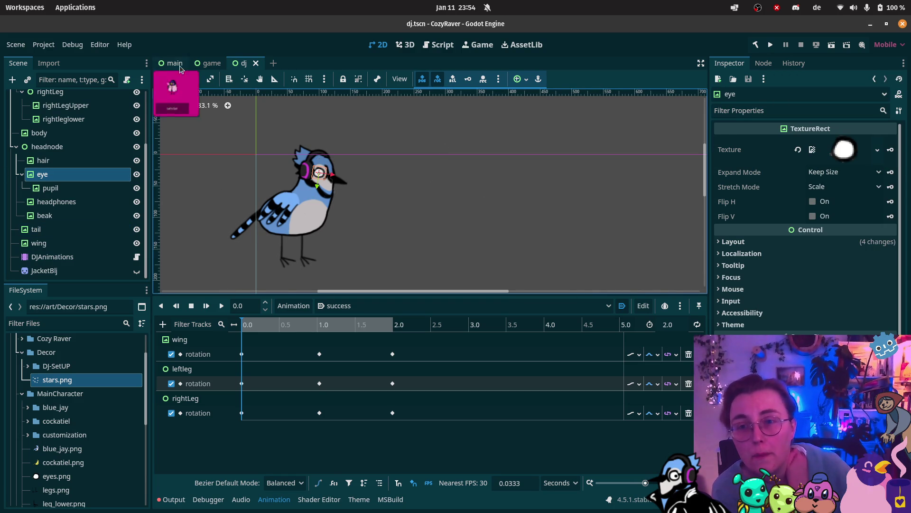
Set DJAnimations' idle animation to autoplay on load and save the dj scene
{"action": "left_click", "coordinate": [211, 63]}
{"action": "scroll", "coordinate": [502, 179], "scroll_direction": "down", "scroll_amount": 2}
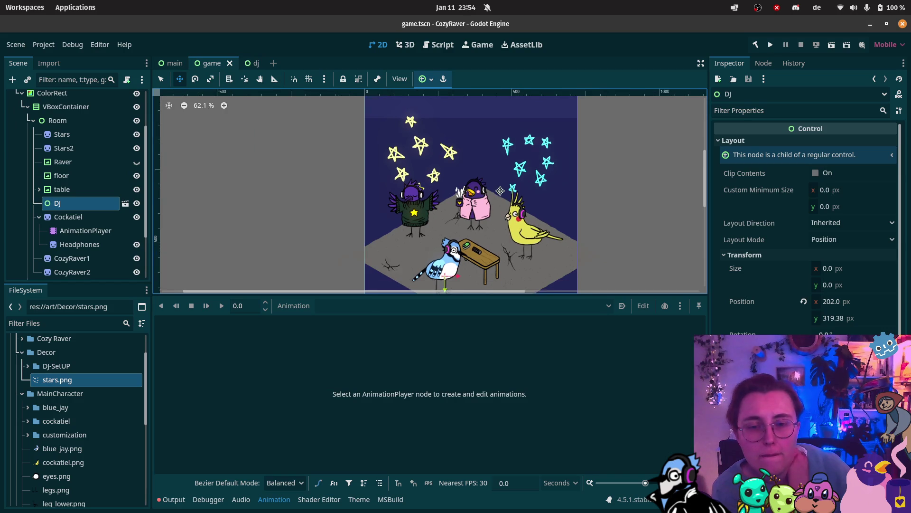
{"action": "left_click", "coordinate": [255, 66]}
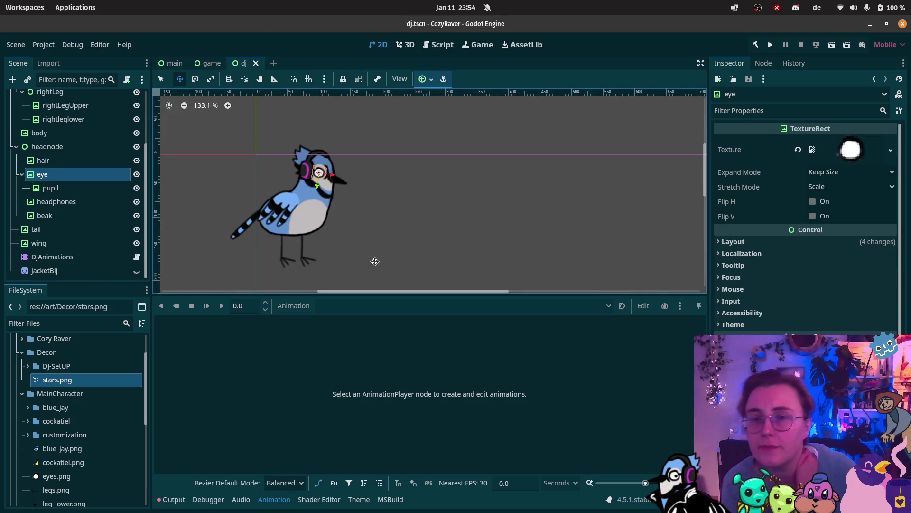
{"action": "left_click", "coordinate": [79, 258]}
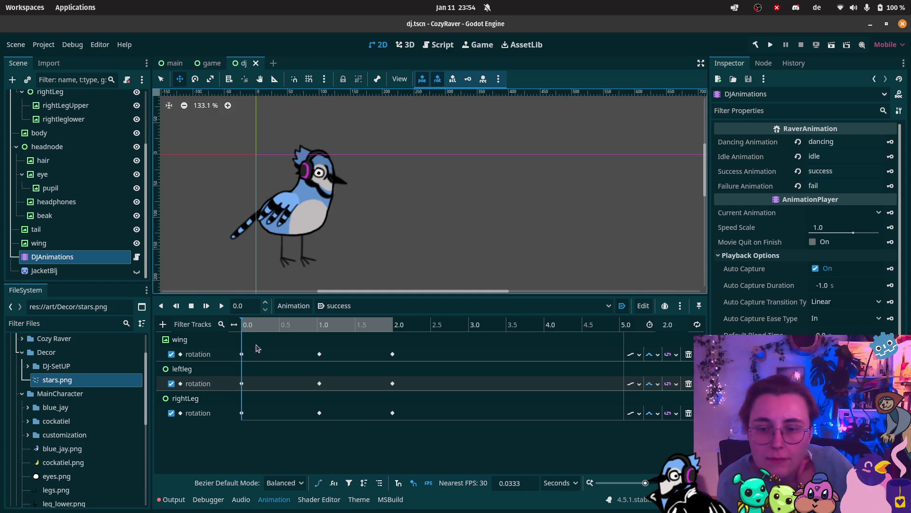
{"action": "left_click", "coordinate": [339, 306]}
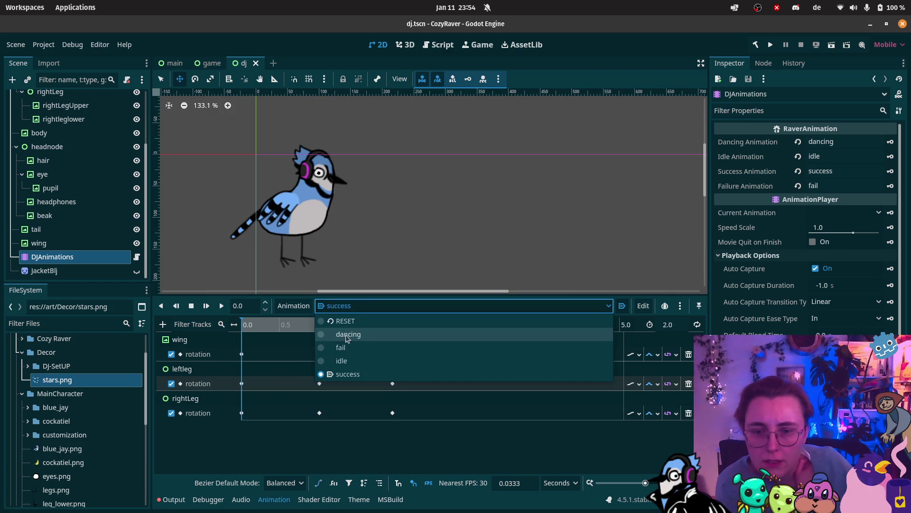
{"action": "left_click", "coordinate": [343, 361]}
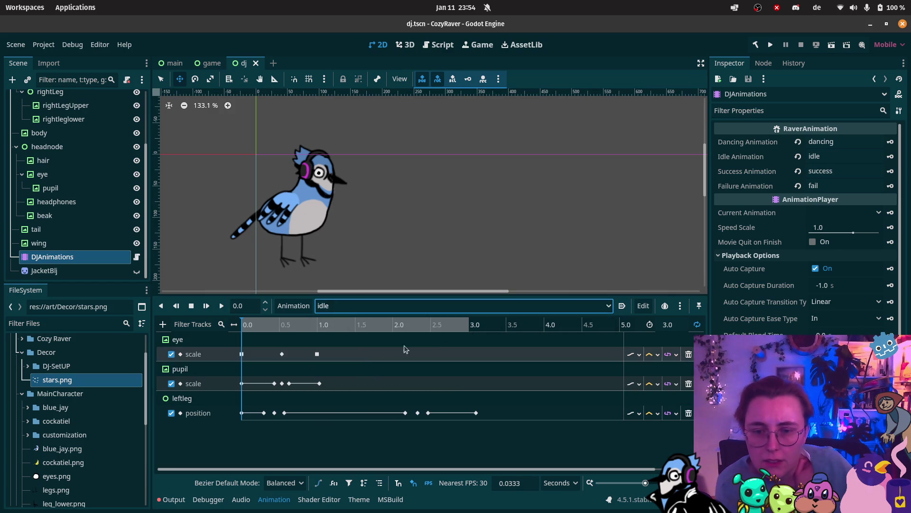
{"action": "left_click", "coordinate": [622, 305]}
{"action": "key", "text": "ctrl+s"}
Test-run the game scene, close it, and return to the dj scene
{"action": "left_click", "coordinate": [213, 64]}
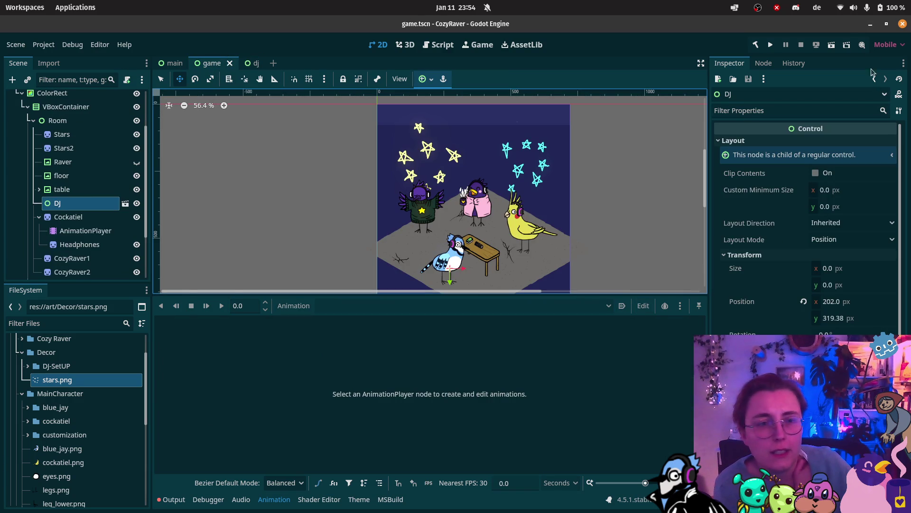
{"action": "left_click", "coordinate": [831, 45]}
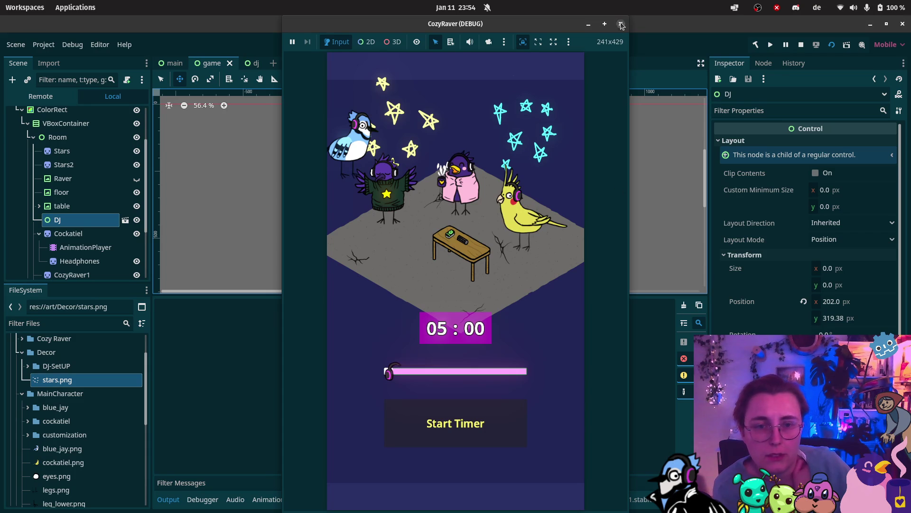
{"action": "left_click", "coordinate": [621, 24]}
{"action": "left_click", "coordinate": [253, 66]}
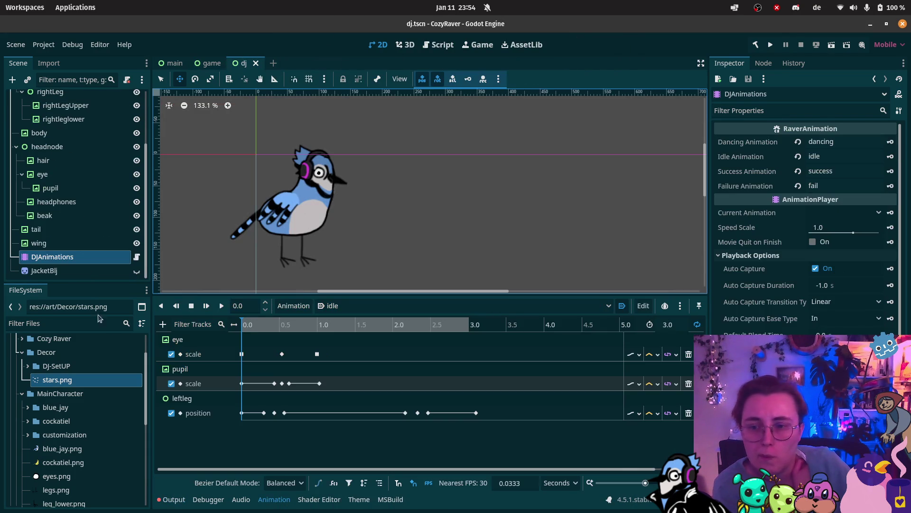
Move the DJAnimations node below JacketBlj in the scene tree and save
{"action": "right_click", "coordinate": [101, 261]}
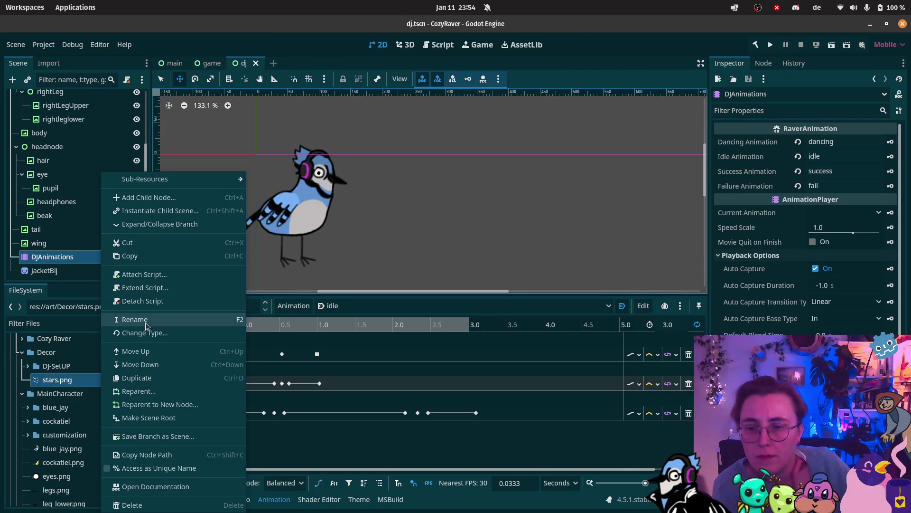
{"action": "left_click", "coordinate": [61, 266]}
{"action": "left_click_drag", "start_coordinate": [58, 261], "coordinate": [60, 278]}
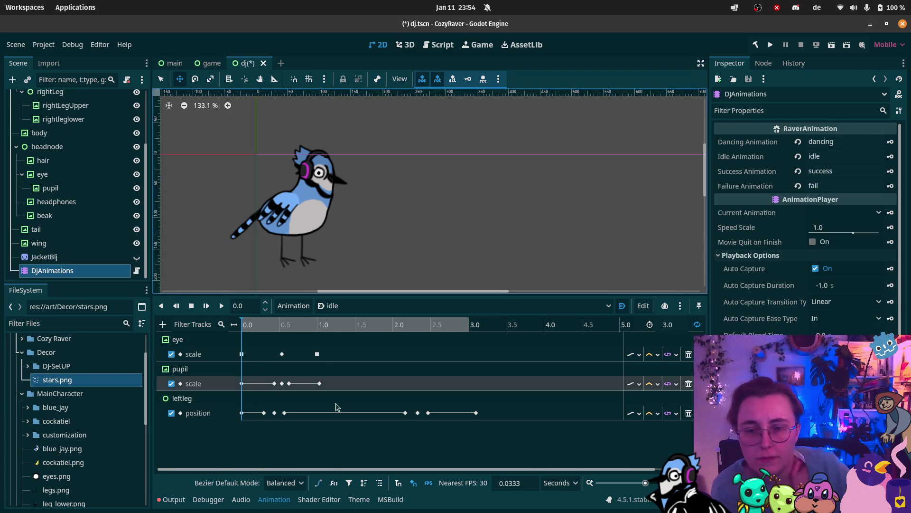
{"action": "scroll", "coordinate": [90, 243], "scroll_direction": "up", "scroll_amount": 2}
{"action": "scroll", "coordinate": [90, 240], "scroll_direction": "down", "scroll_amount": 2}
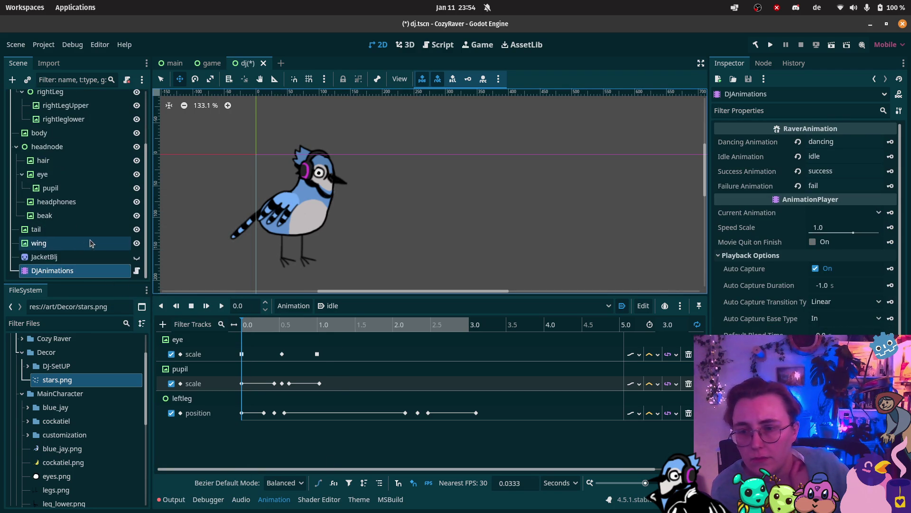
{"action": "scroll", "coordinate": [71, 228], "scroll_direction": "up", "scroll_amount": 5}
{"action": "scroll", "coordinate": [53, 212], "scroll_direction": "down", "scroll_amount": 5}
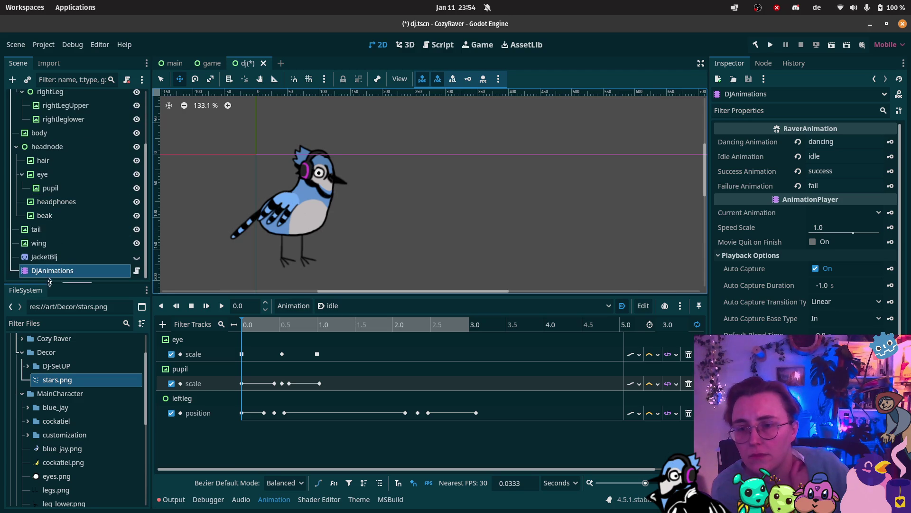
{"action": "key", "text": "ctrl+s"}
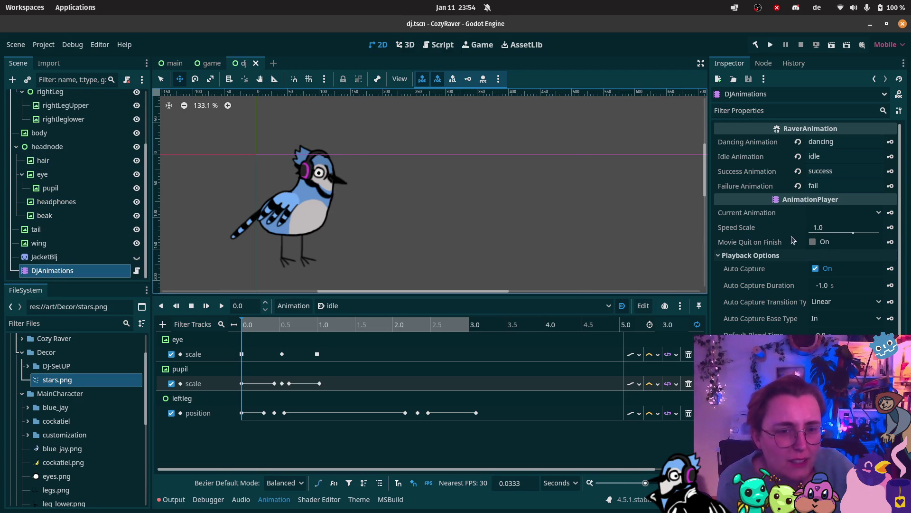
Check the Current Animation setting without changing it, then go to the game scene
{"action": "left_click", "coordinate": [866, 214]}
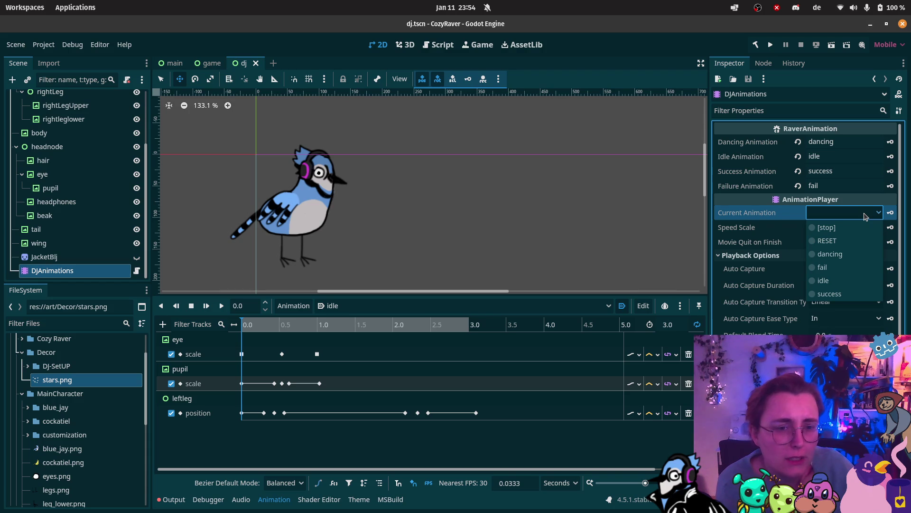
{"action": "left_click", "coordinate": [866, 216]}
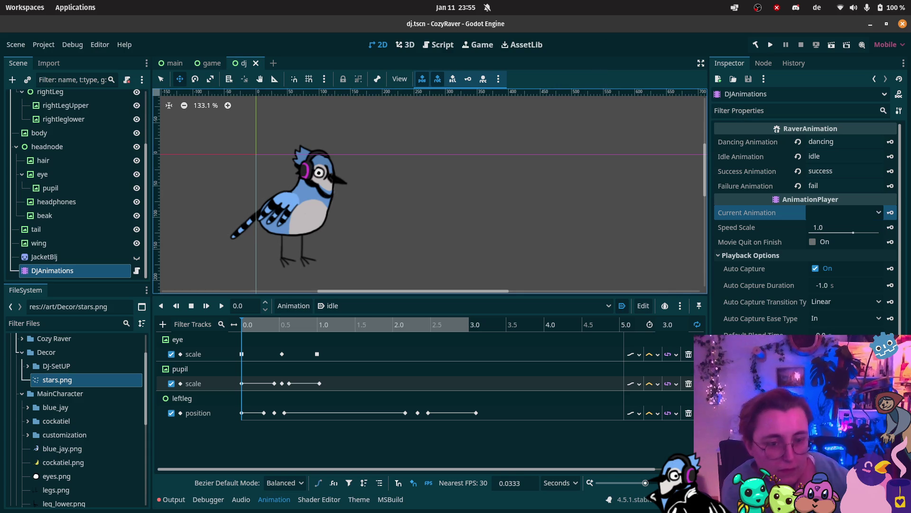
{"action": "scroll", "coordinate": [806, 214], "scroll_direction": "down", "scroll_amount": 3}
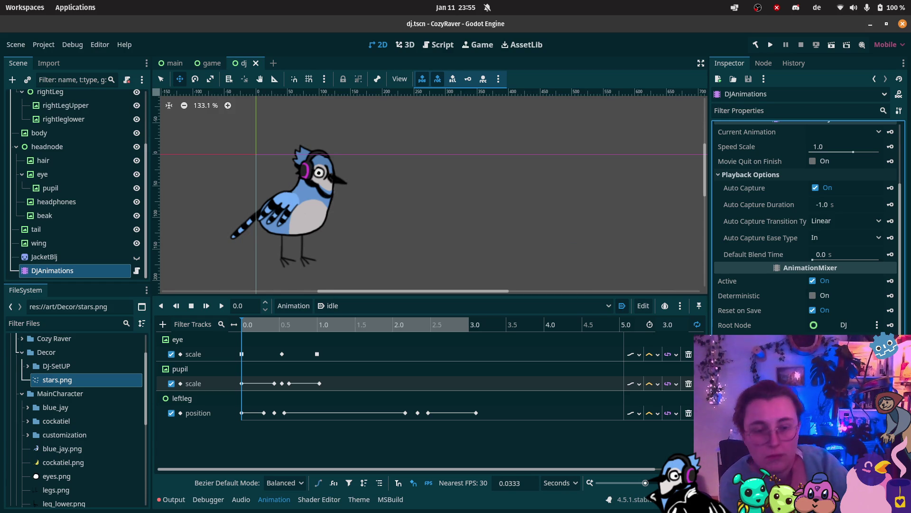
{"action": "left_click", "coordinate": [207, 63]}
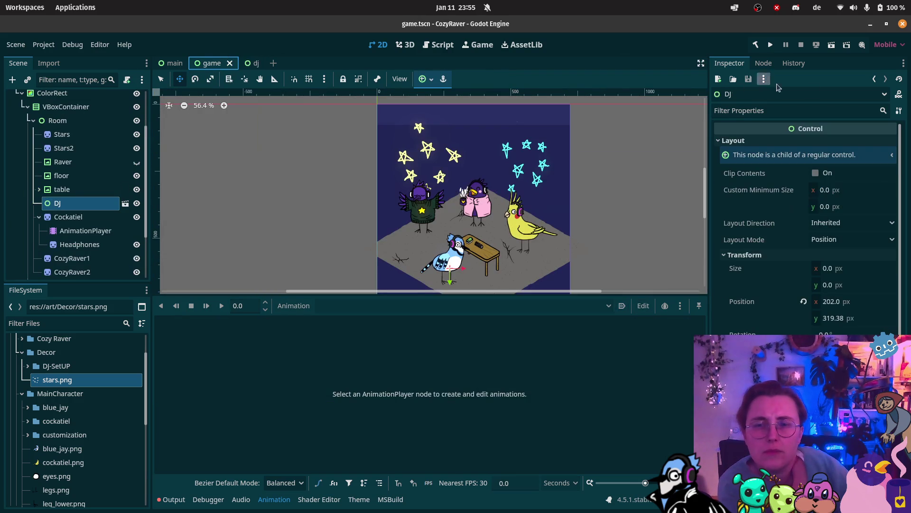
Test-run the game, close it, and return to the dj scene
{"action": "left_click", "coordinate": [832, 47]}
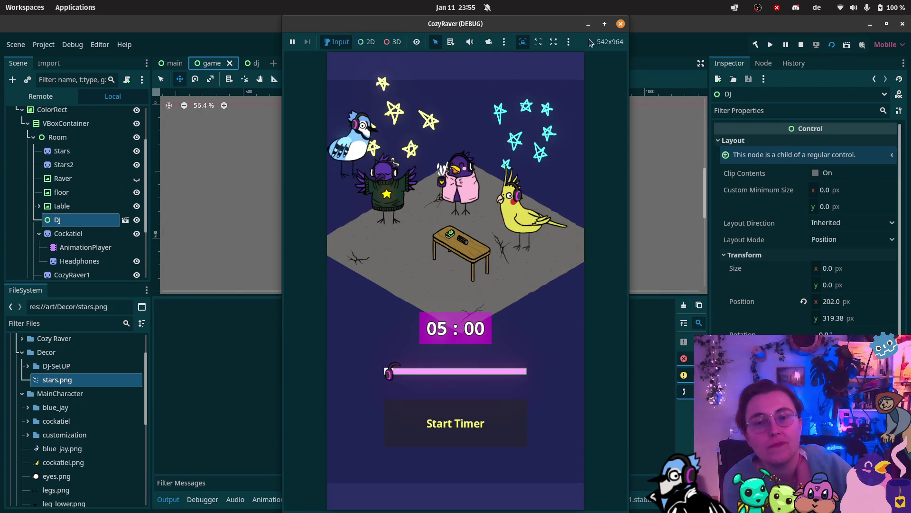
{"action": "left_click", "coordinate": [620, 23]}
{"action": "left_click", "coordinate": [252, 65]}
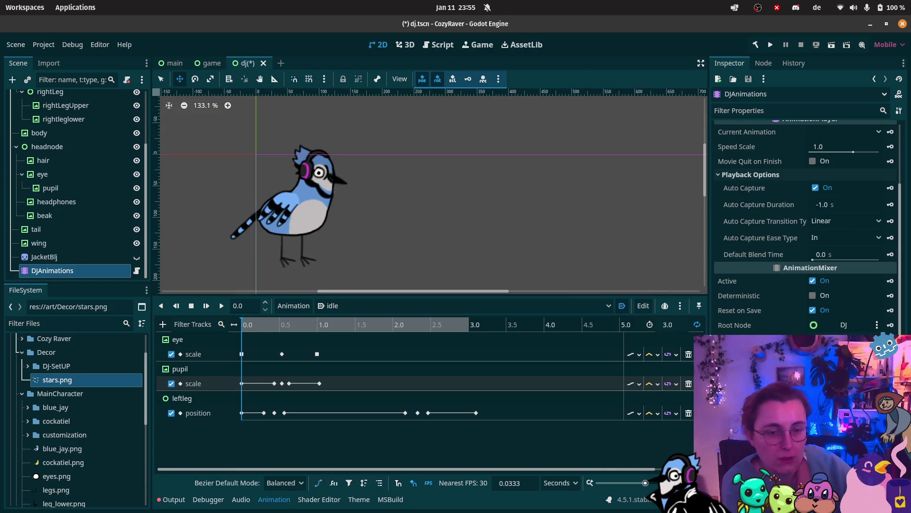
{"action": "scroll", "coordinate": [807, 214], "scroll_direction": "down", "scroll_amount": 2}
{"action": "scroll", "coordinate": [807, 228], "scroll_direction": "up", "scroll_amount": 2}
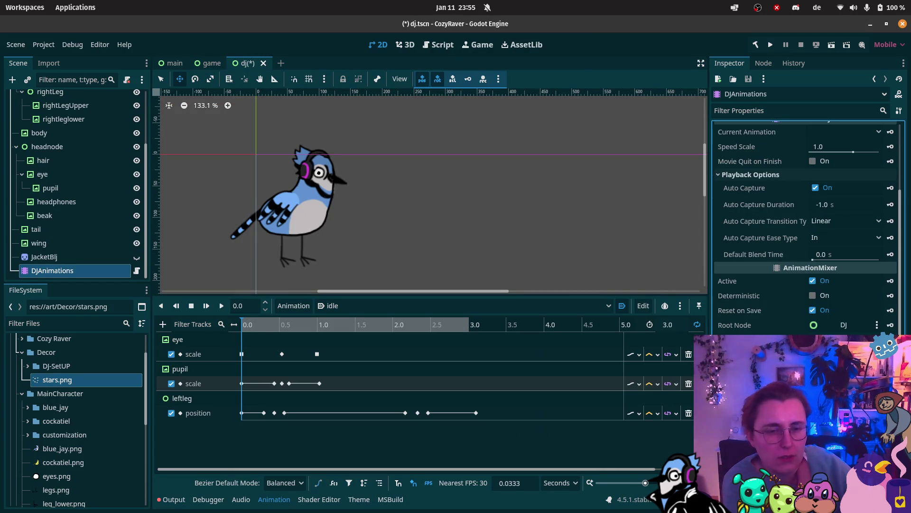
{"action": "scroll", "coordinate": [807, 214], "scroll_direction": "down", "scroll_amount": 2}
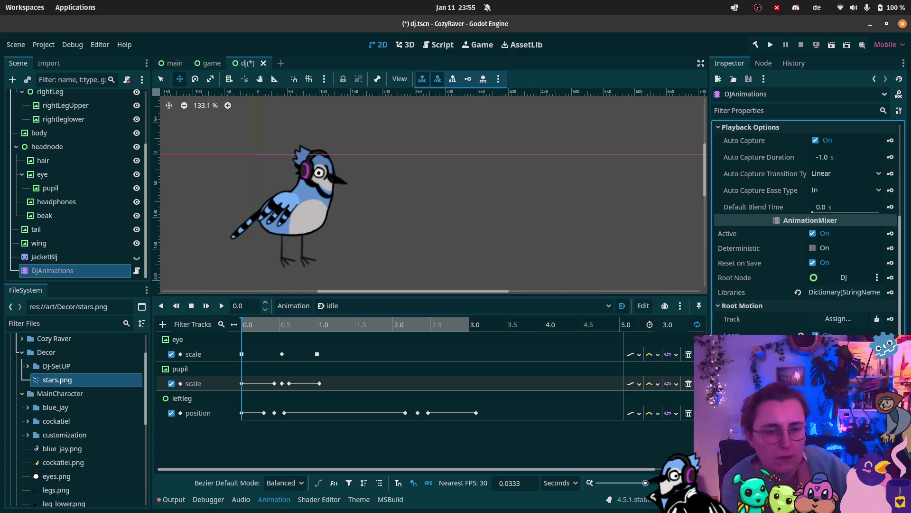
Cancel the Create New Node dialog, then run and close the game scene again
{"action": "key", "text": "ctrl+a"}
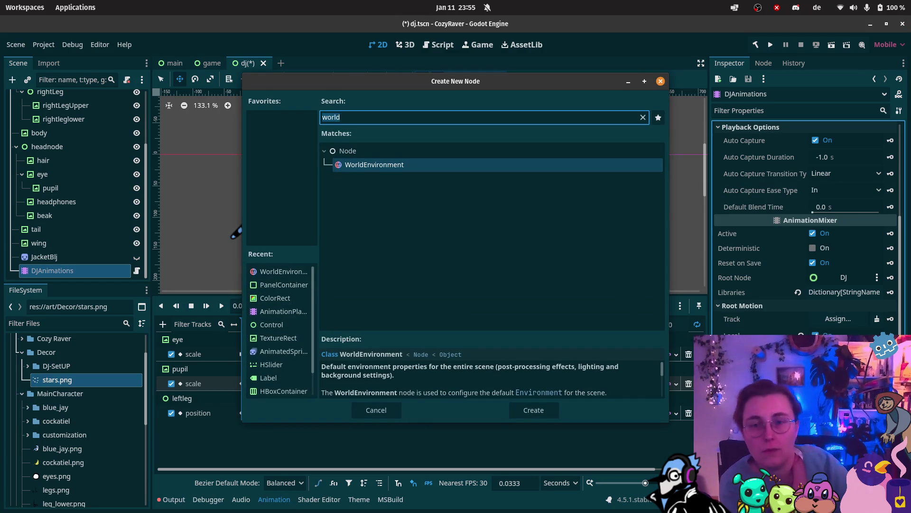
{"action": "left_click", "coordinate": [660, 81]}
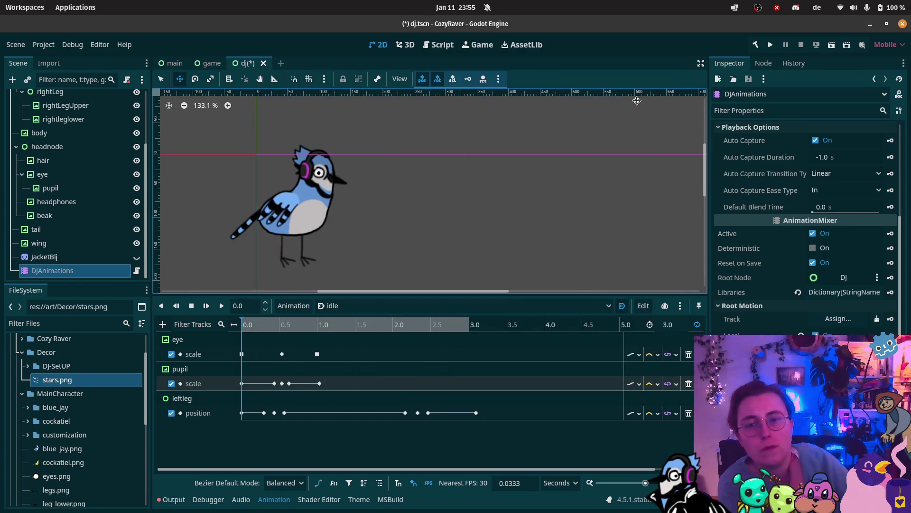
{"action": "left_click", "coordinate": [224, 64]}
{"action": "left_click", "coordinate": [831, 44]}
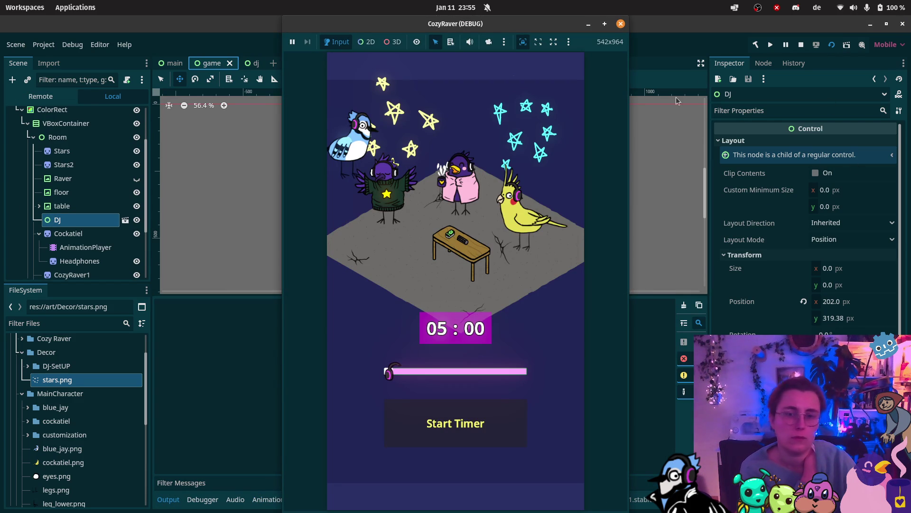
{"action": "left_click", "coordinate": [620, 23]}
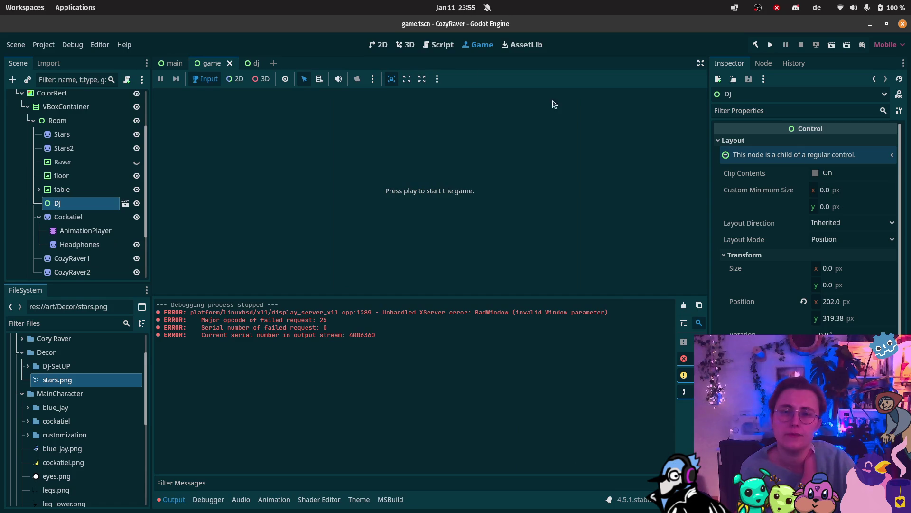
Delete the DJAnimations node from the dj scene and confirm
{"action": "left_click", "coordinate": [240, 65]}
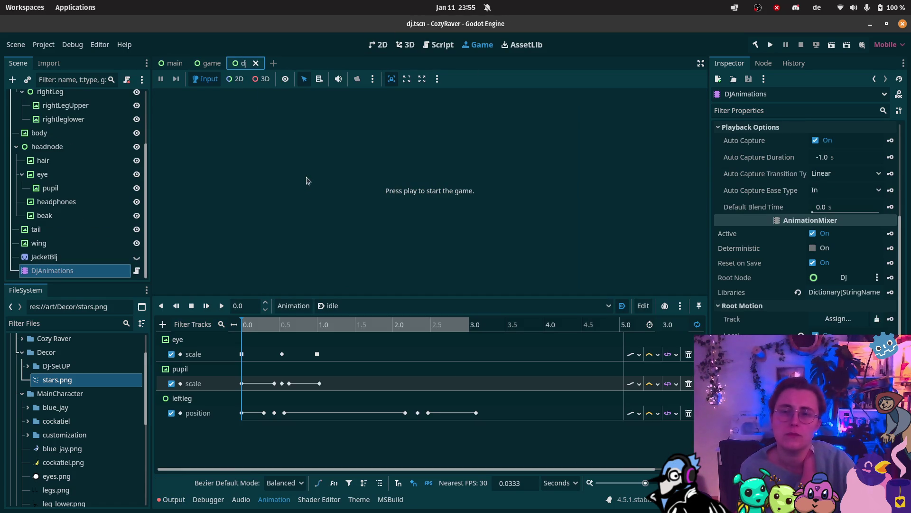
{"action": "scroll", "coordinate": [71, 142], "scroll_direction": "up", "scroll_amount": 5}
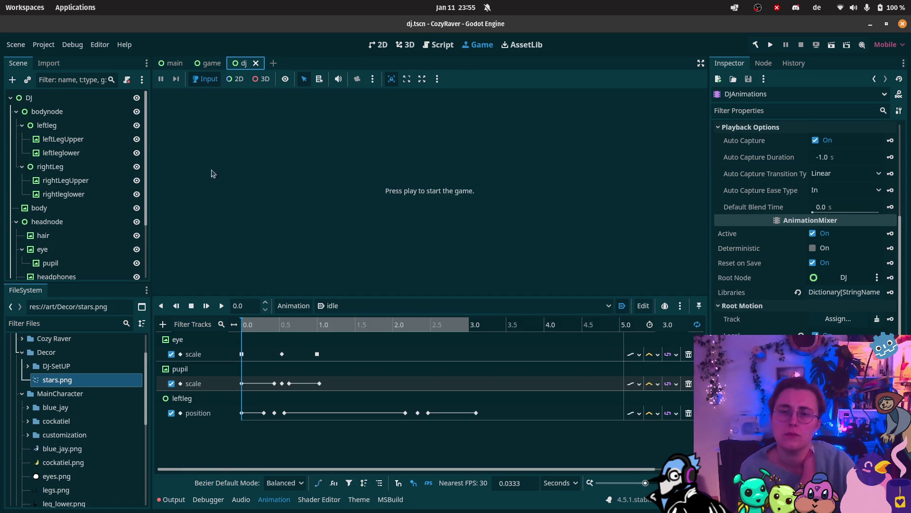
{"action": "left_click", "coordinate": [378, 45]}
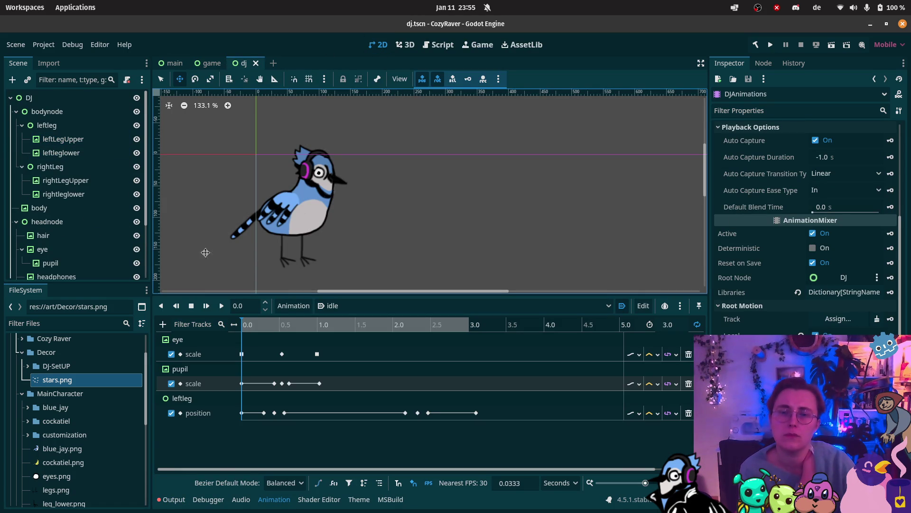
{"action": "scroll", "coordinate": [110, 224], "scroll_direction": "down", "scroll_amount": 4}
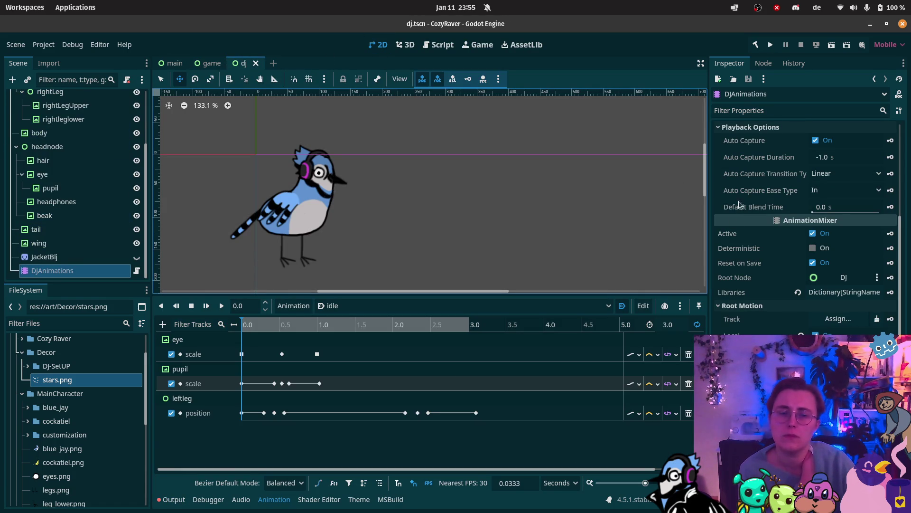
{"action": "left_click", "coordinate": [87, 262]}
{"action": "left_click", "coordinate": [87, 271]}
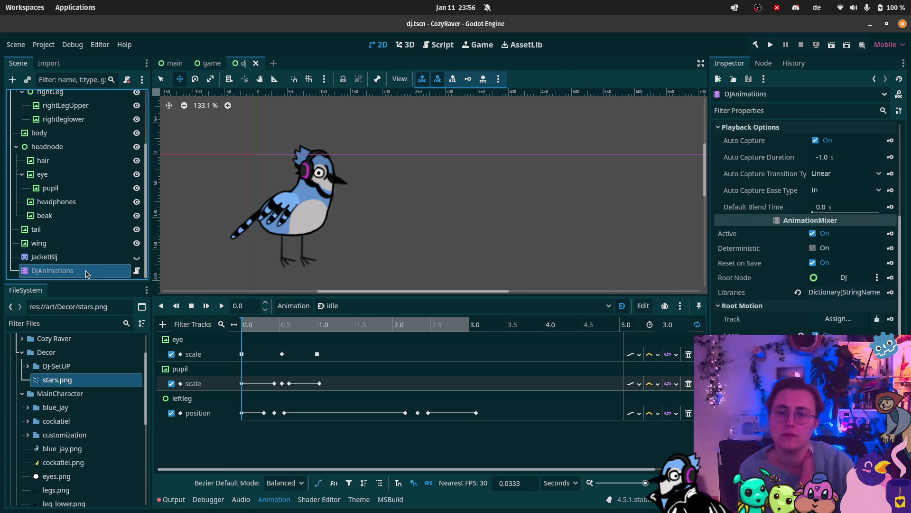
{"action": "key", "text": "Delete"}
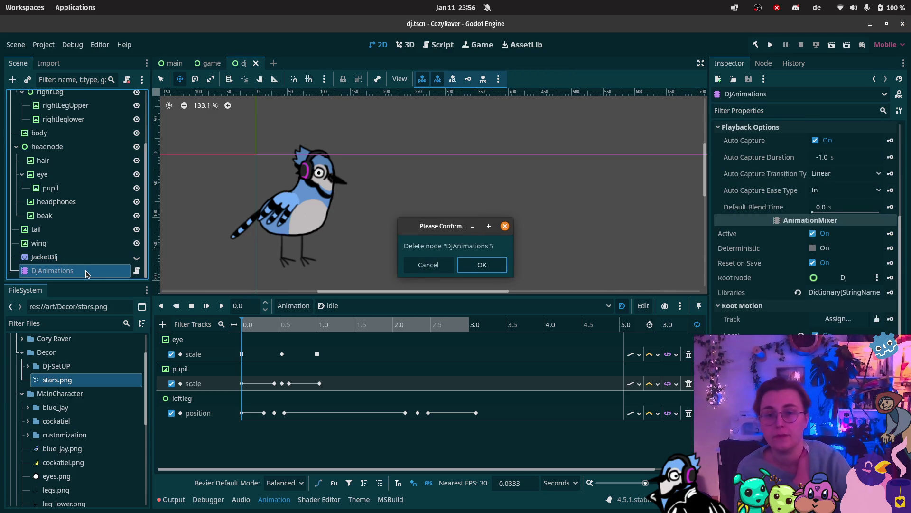
{"action": "left_click", "coordinate": [503, 262]}
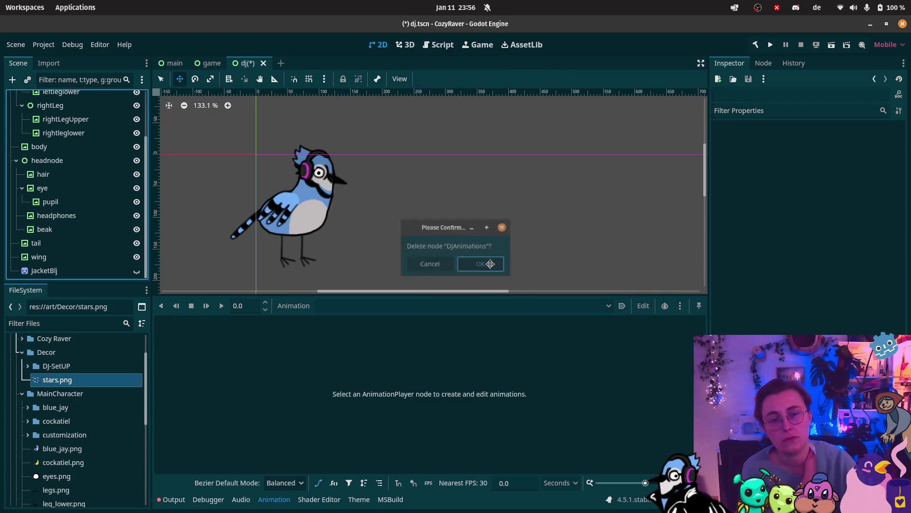
Run the game scene to test it, then stop the run
{"action": "left_click", "coordinate": [211, 63]}
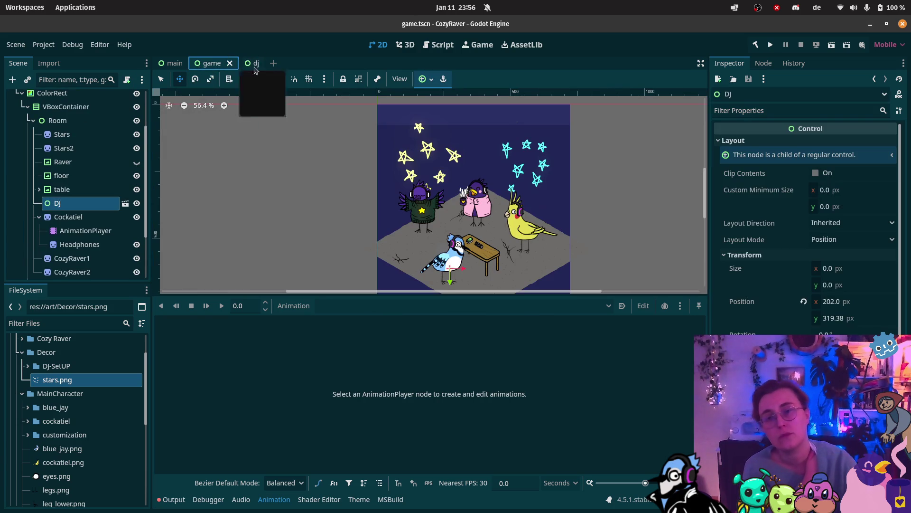
{"action": "left_click", "coordinate": [827, 49]}
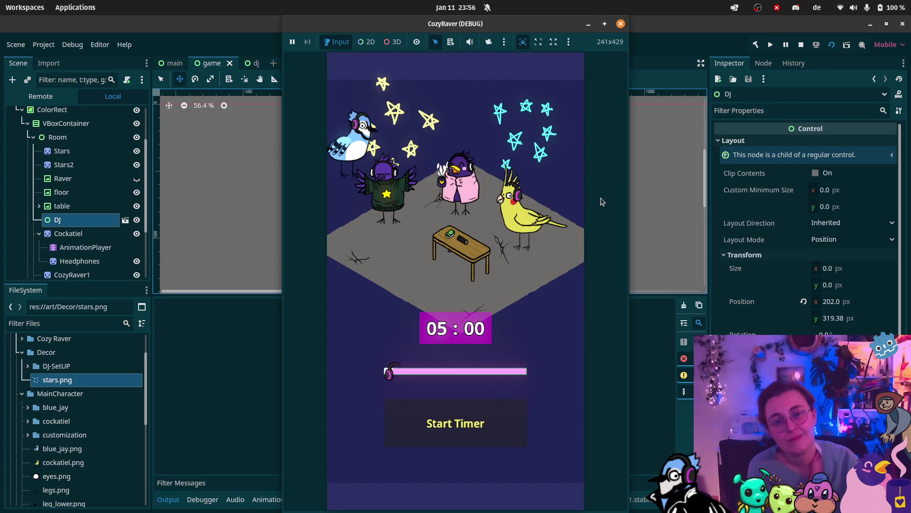
{"action": "left_click", "coordinate": [620, 24]}
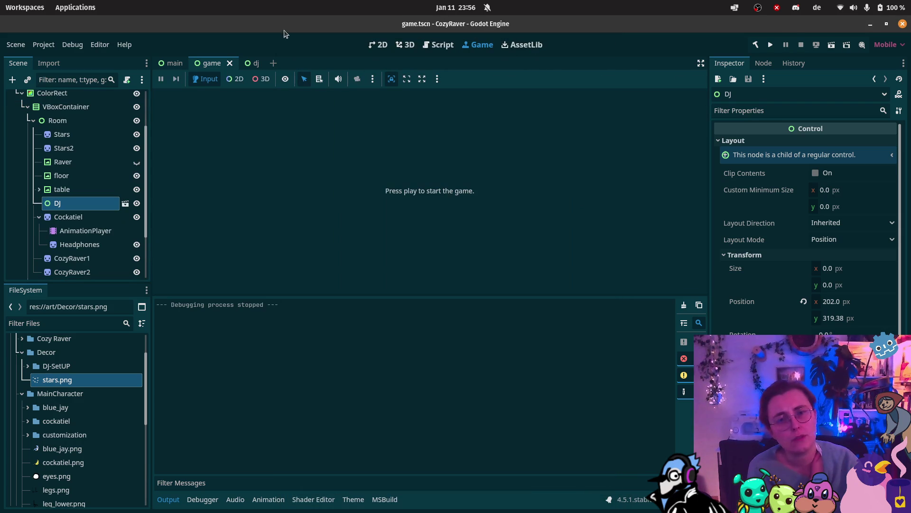
{"action": "mouse_move", "coordinate": [1, 349]}
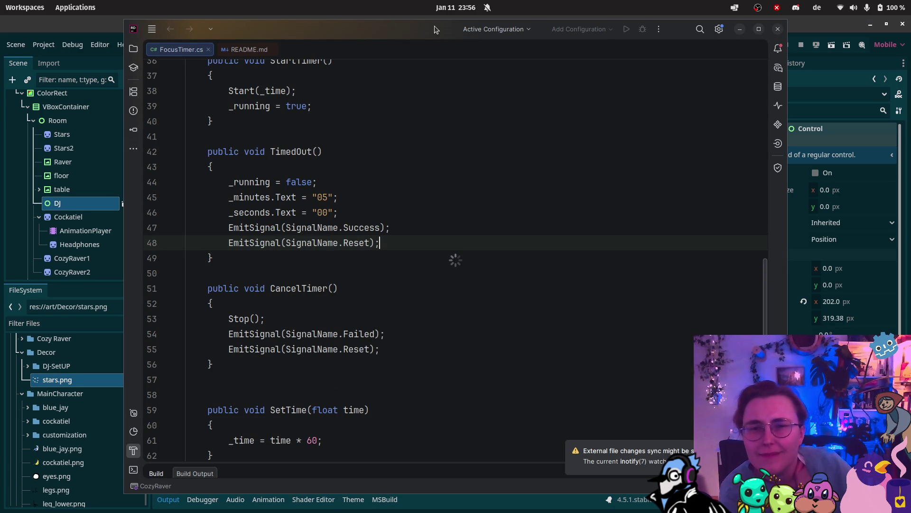
{"action": "left_click_drag", "start_coordinate": [458, 81], "coordinate": [470, 142]}
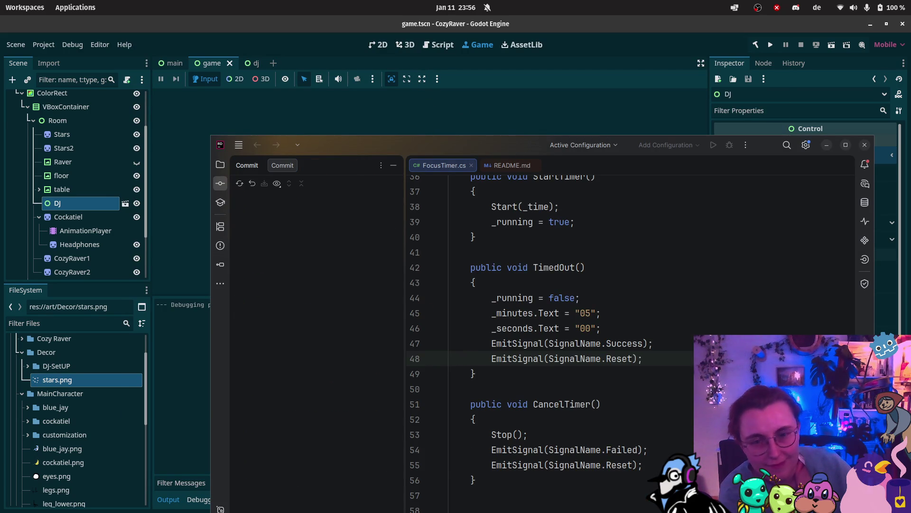
{"action": "key", "text": "super+shift+Right"}
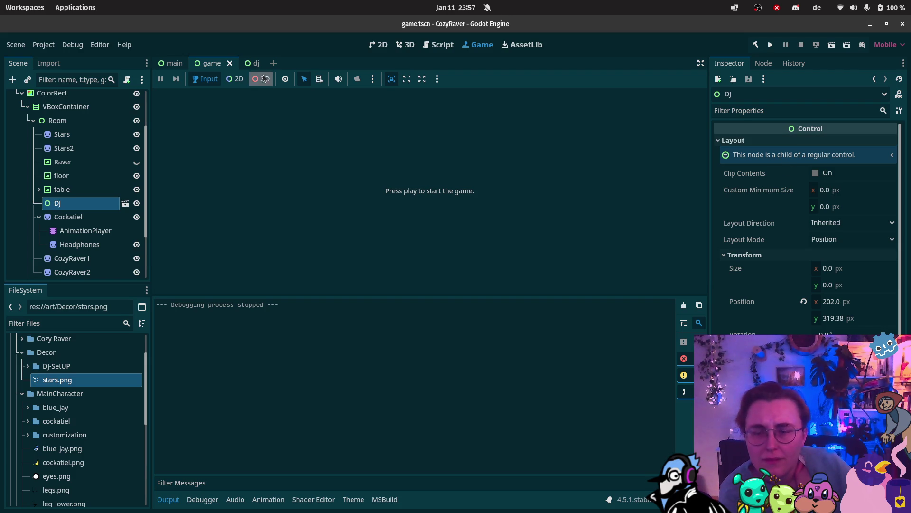
{"action": "left_click", "coordinate": [256, 65]}
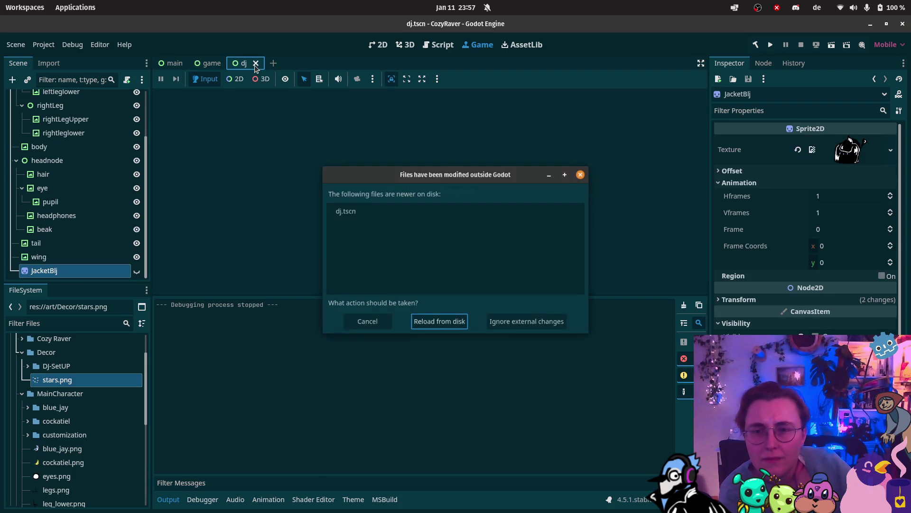
Reload dj.tscn from disk and set DJAnimations' idle animation to Autoplay on Load
{"action": "left_click", "coordinate": [440, 327]}
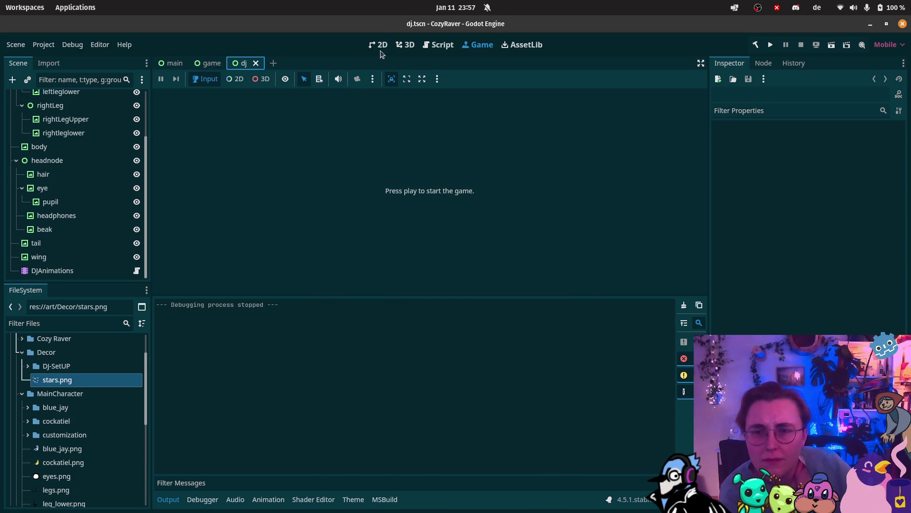
{"action": "left_click", "coordinate": [379, 45]}
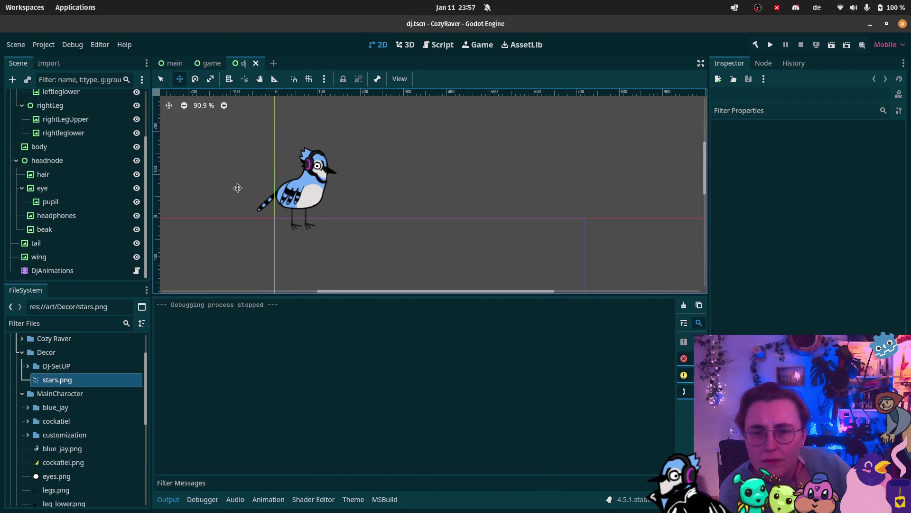
{"action": "left_click", "coordinate": [43, 189]}
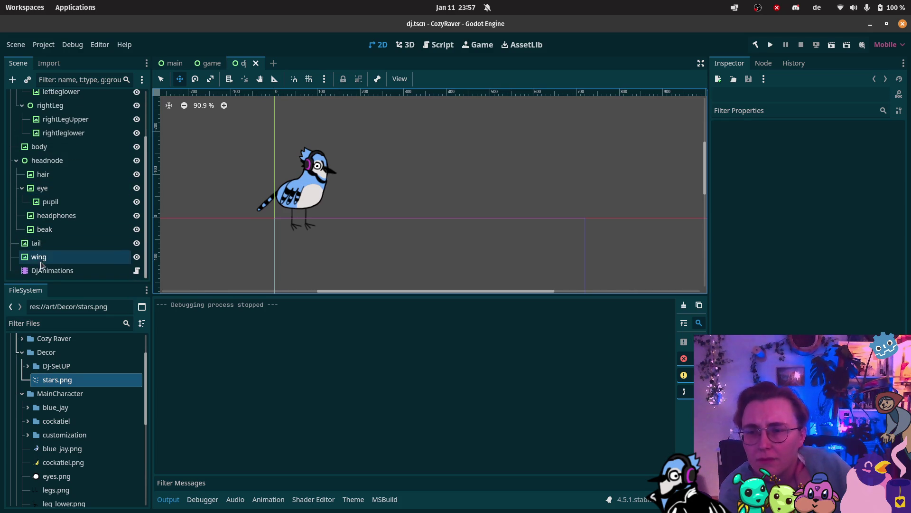
{"action": "left_click", "coordinate": [48, 273]}
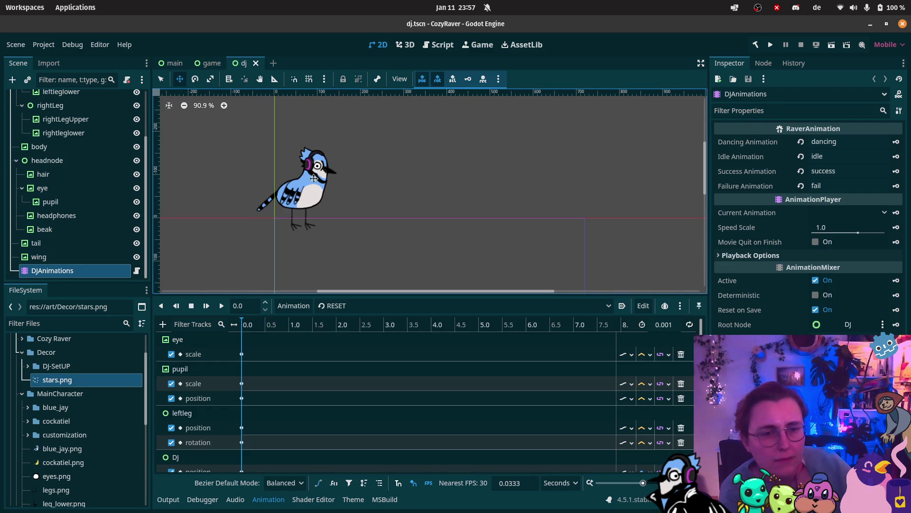
{"action": "left_click", "coordinate": [332, 306]}
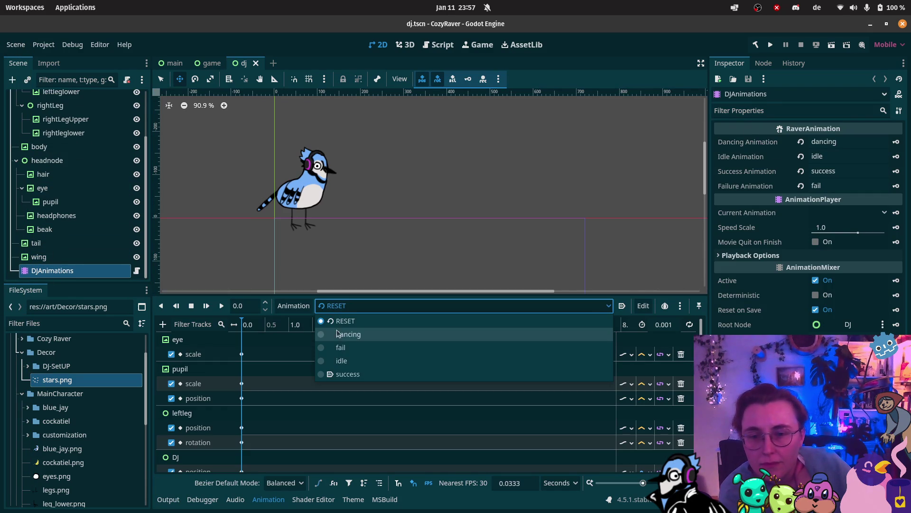
{"action": "left_click", "coordinate": [354, 360]}
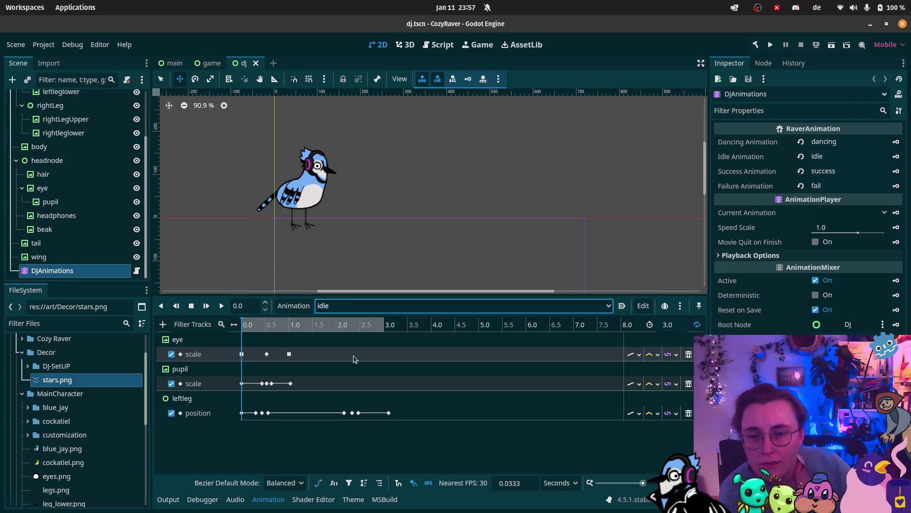
{"action": "left_click", "coordinate": [623, 306]}
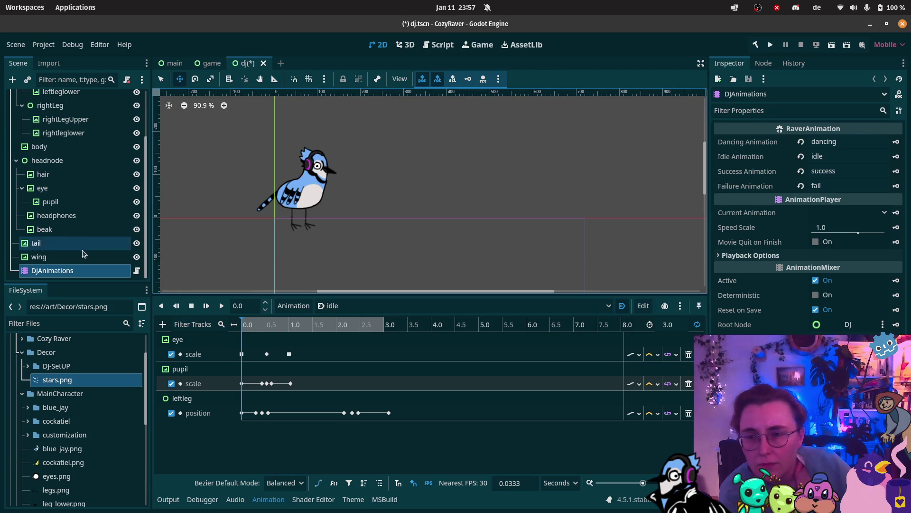
Select the wing, tail, hair and body parts together, then save the dj scene
{"action": "left_click", "coordinate": [70, 253]}
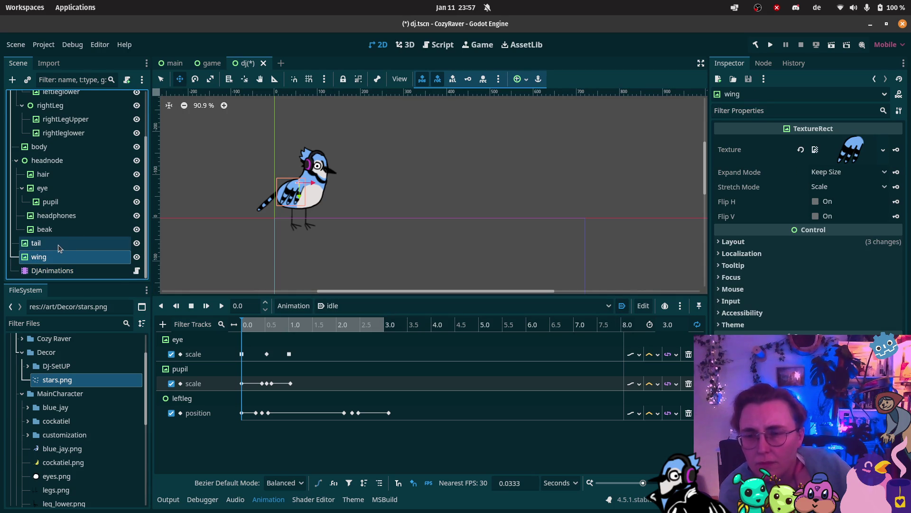
{"action": "left_click", "coordinate": [59, 246], "text": "ctrl"}
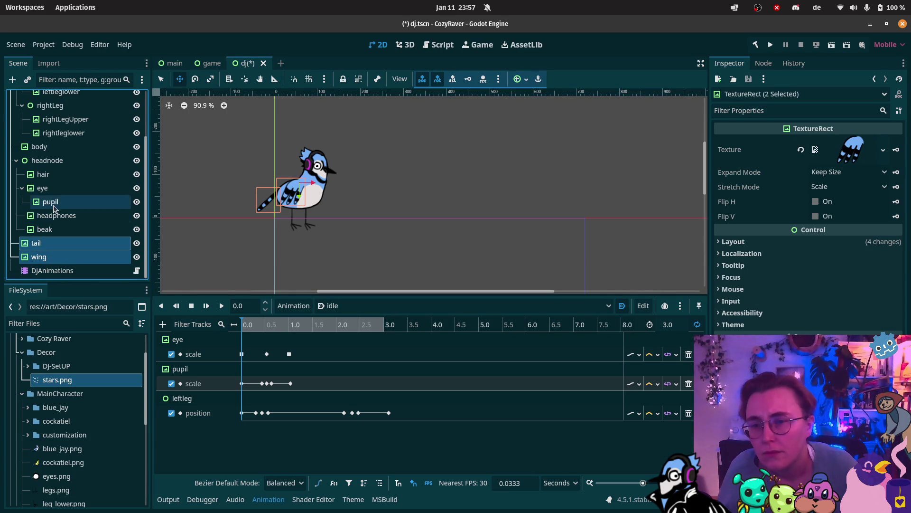
{"action": "left_click", "coordinate": [49, 179], "text": "ctrl"}
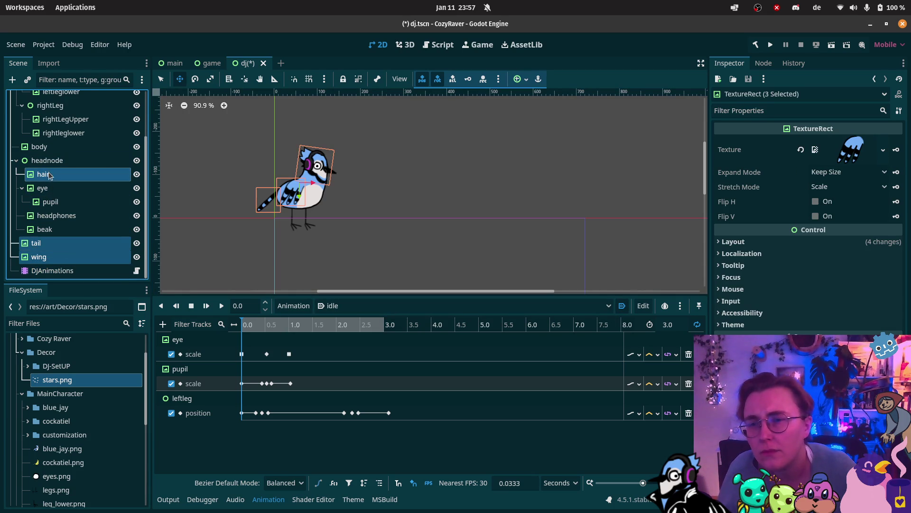
{"action": "left_click", "coordinate": [45, 148], "text": "ctrl"}
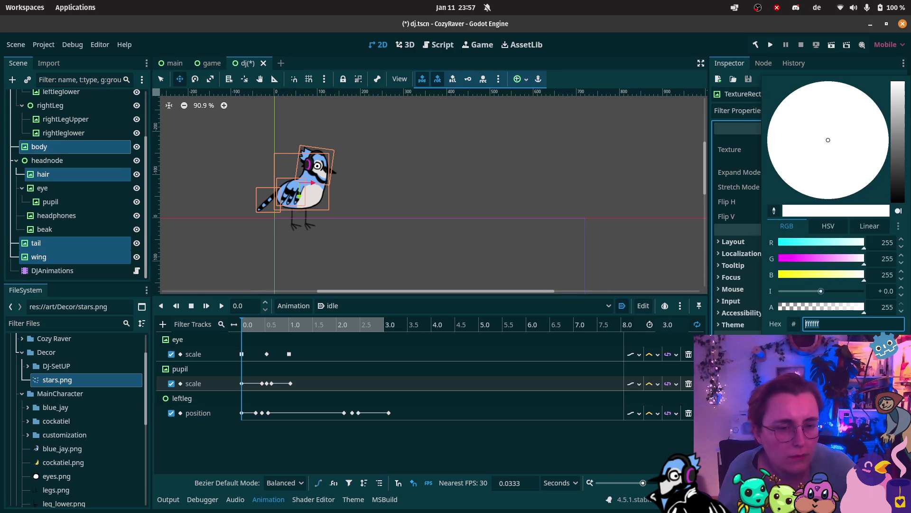
{"action": "left_click", "coordinate": [474, 163]}
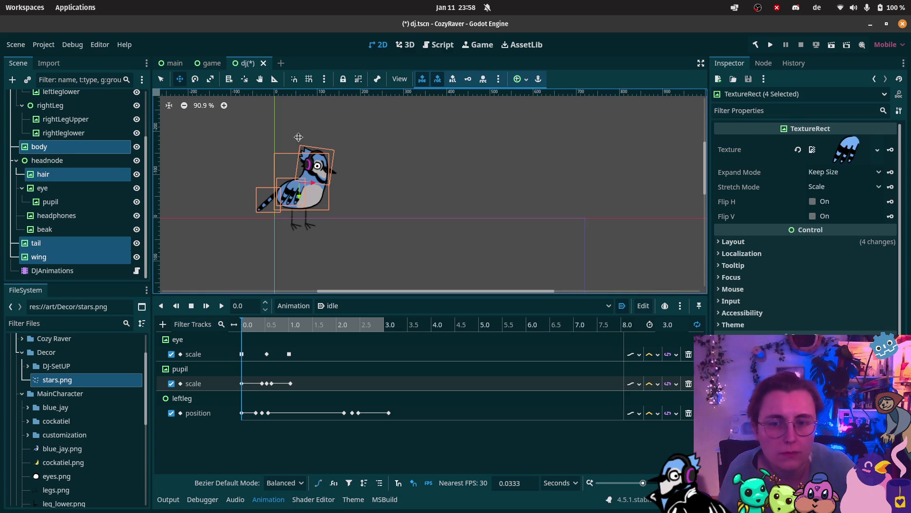
{"action": "key", "text": "ctrl+s"}
Play and stop a preview of the idle animation on DJAnimations, then show the game scene
{"action": "left_click", "coordinate": [209, 63]}
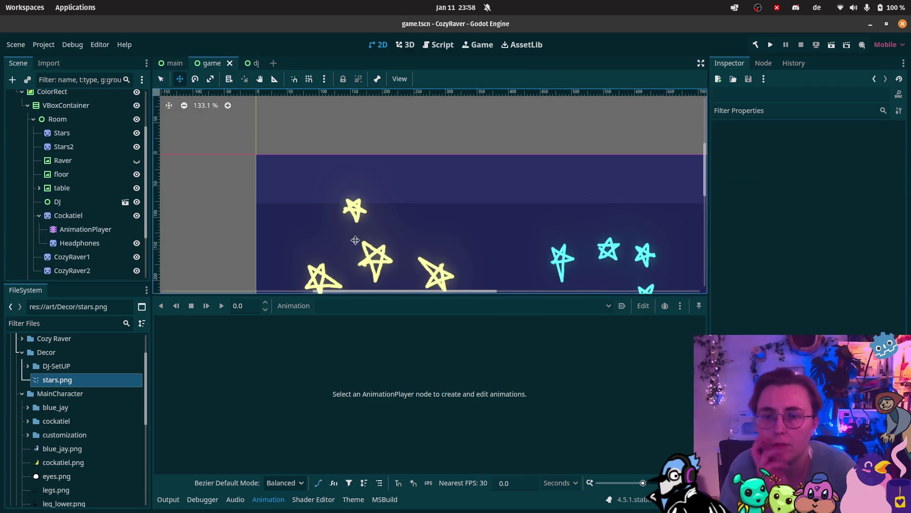
{"action": "scroll", "coordinate": [394, 129], "scroll_direction": "up", "scroll_amount": 1}
{"action": "scroll", "coordinate": [387, 133], "scroll_direction": "down", "scroll_amount": 3}
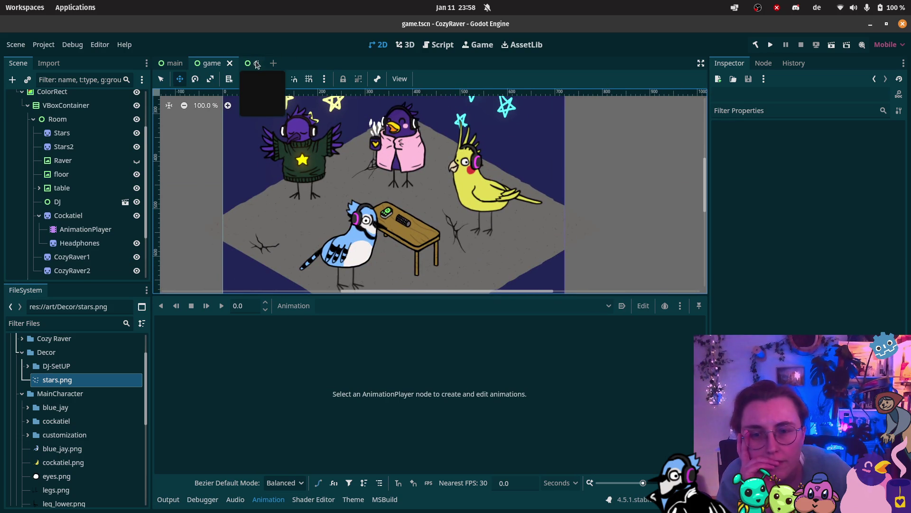
{"action": "left_click", "coordinate": [254, 63]}
{"action": "scroll", "coordinate": [315, 151], "scroll_direction": "up", "scroll_amount": 5}
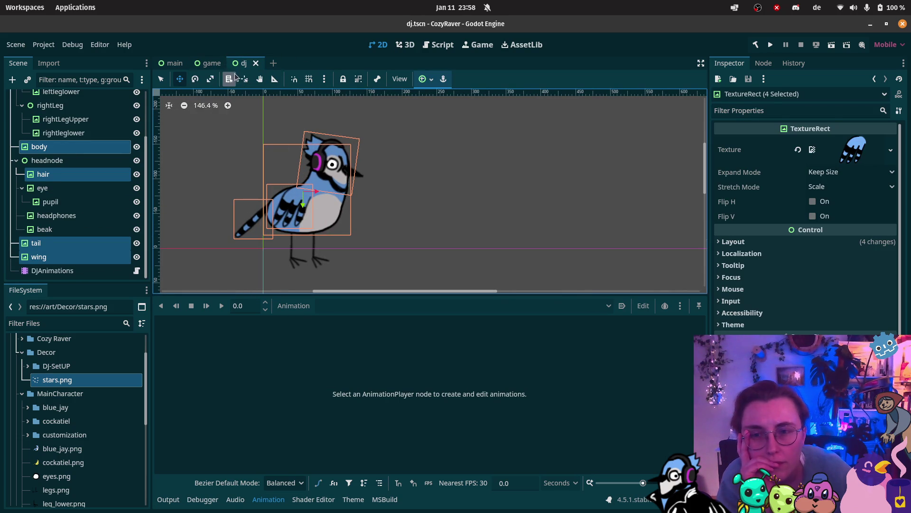
{"action": "scroll", "coordinate": [41, 188], "scroll_direction": "up", "scroll_amount": 3}
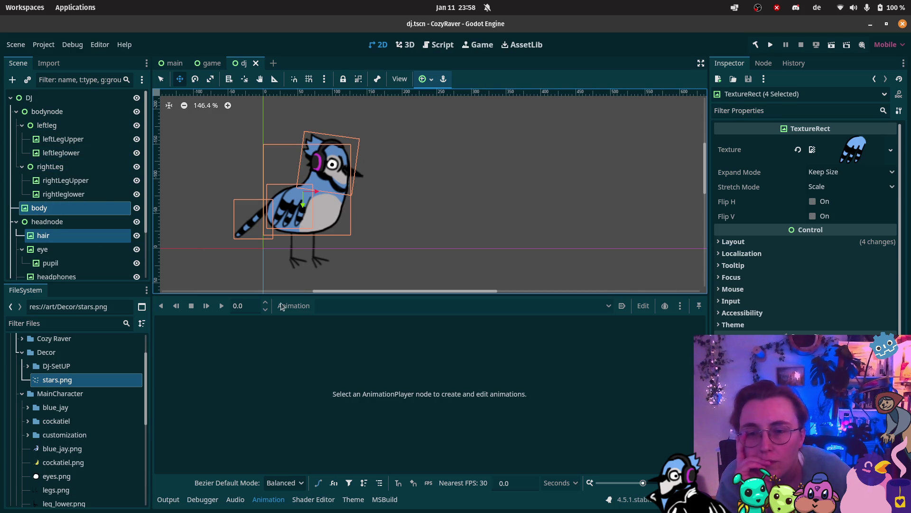
{"action": "scroll", "coordinate": [90, 237], "scroll_direction": "down", "scroll_amount": 3}
{"action": "left_click", "coordinate": [72, 270]}
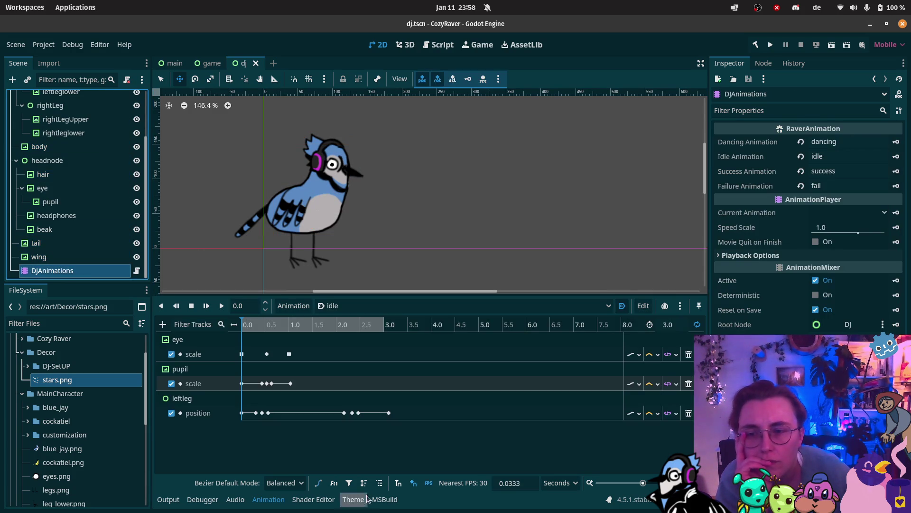
{"action": "left_click", "coordinate": [222, 308]}
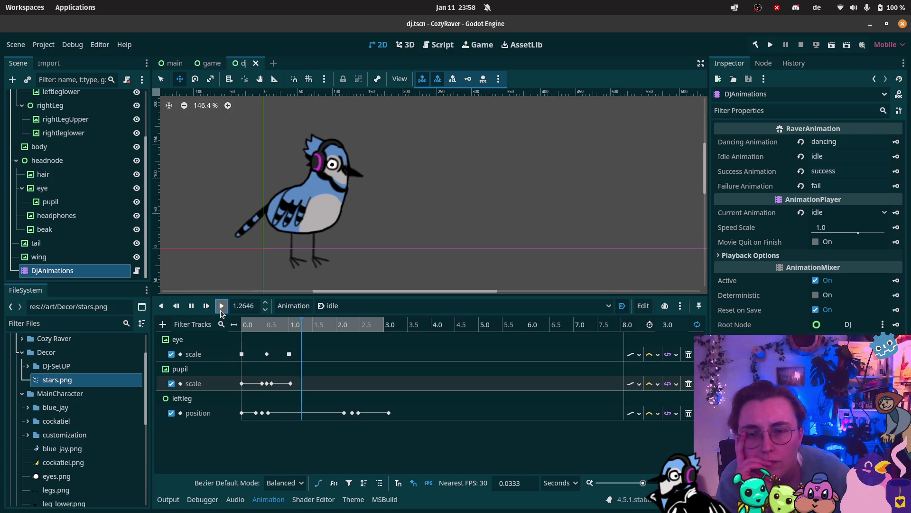
{"action": "left_click", "coordinate": [191, 306]}
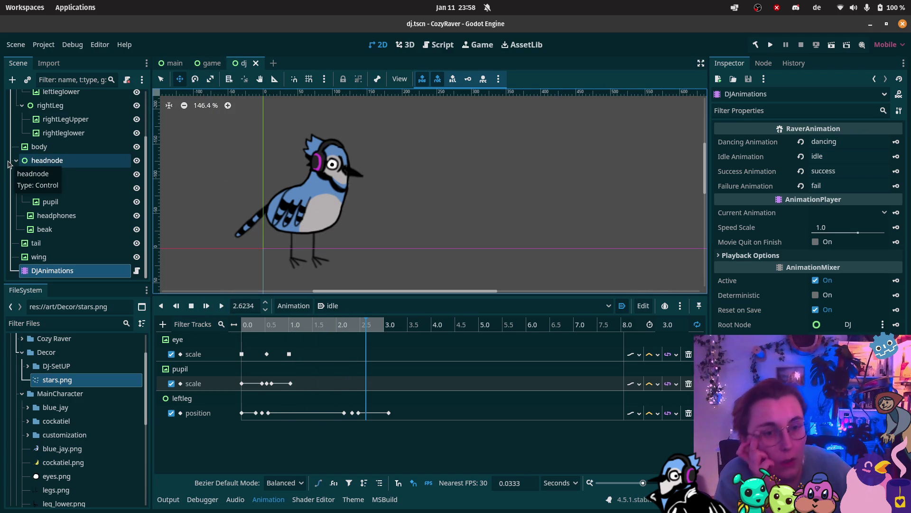
{"action": "left_click", "coordinate": [209, 63]}
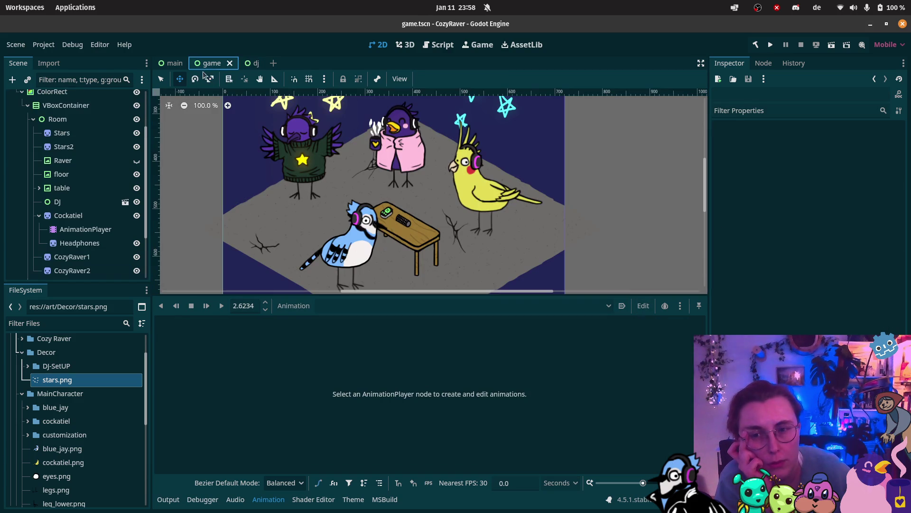
Inspect the layout positioning hint of the DJ node and the VBoxContainer's layout
{"action": "scroll", "coordinate": [98, 145], "scroll_direction": "up", "scroll_amount": 2}
{"action": "left_click", "coordinate": [71, 226]}
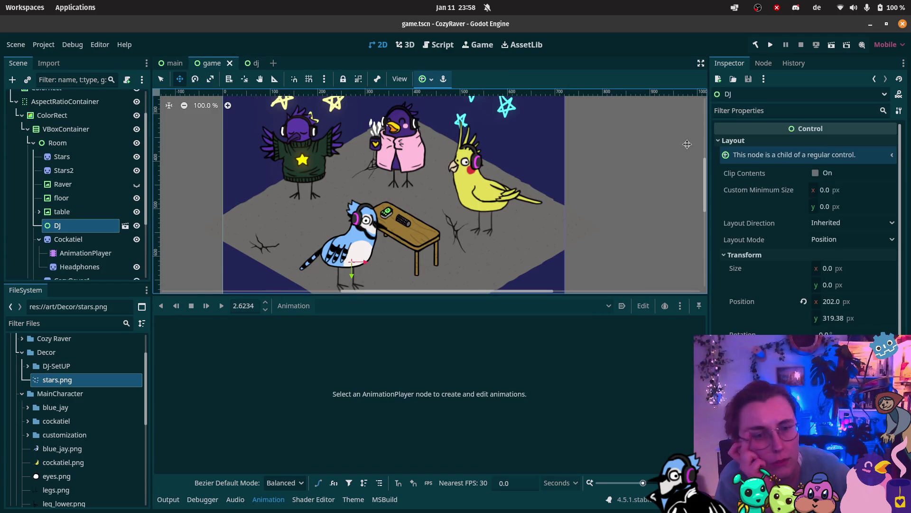
{"action": "left_click", "coordinate": [822, 161]}
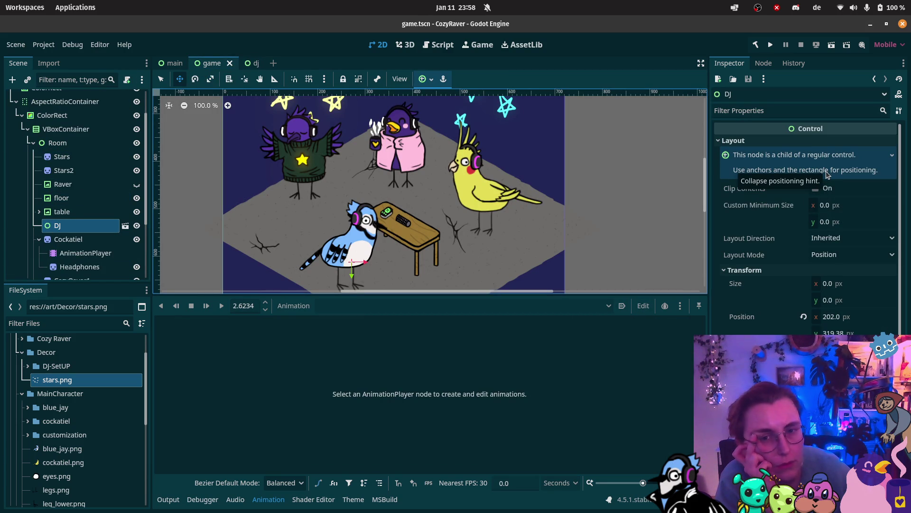
{"action": "left_click", "coordinate": [744, 173]}
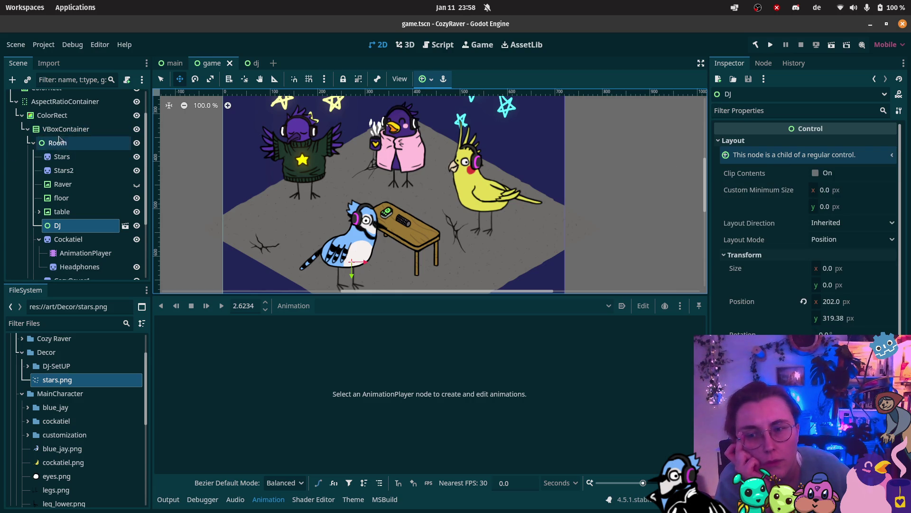
{"action": "left_click", "coordinate": [94, 133]}
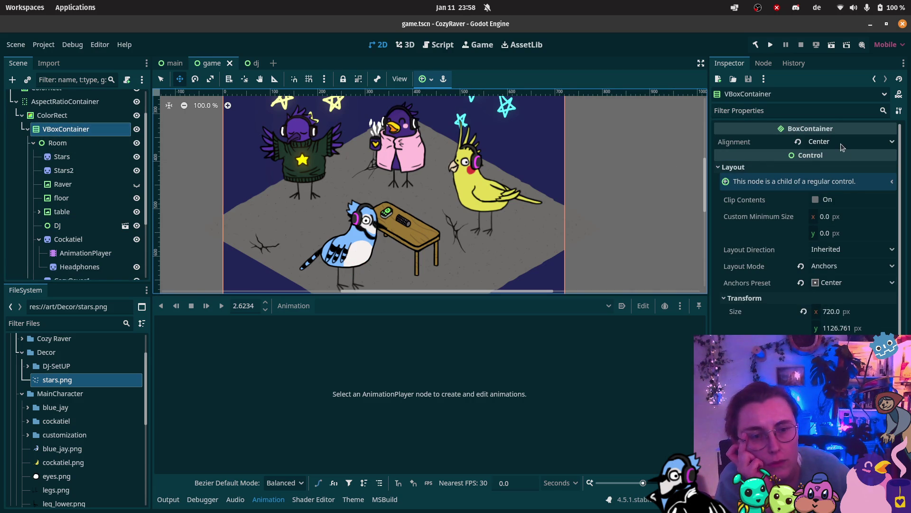
Try Based on Application Locale for Room's layout direction, then revert it to Inherited
{"action": "left_click", "coordinate": [68, 140]}
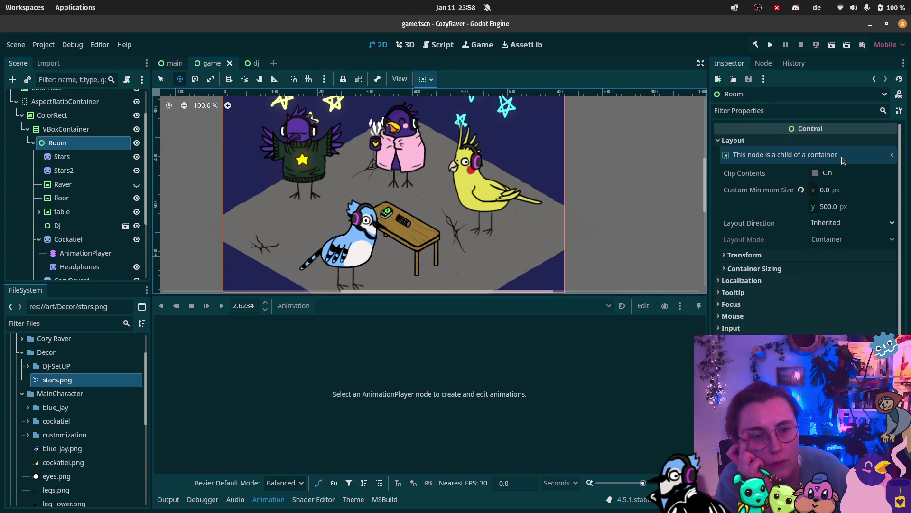
{"action": "left_click", "coordinate": [823, 227]}
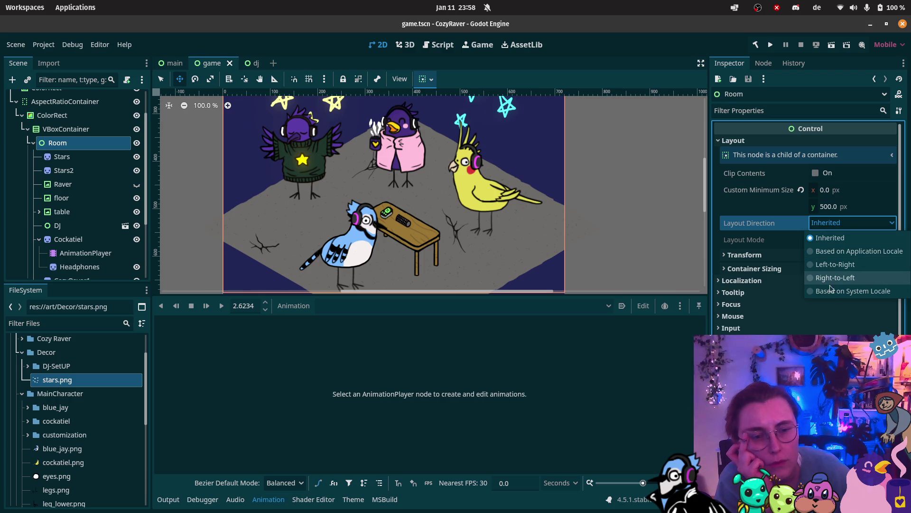
{"action": "left_click", "coordinate": [850, 251]}
{"action": "left_click", "coordinate": [825, 223]}
{"action": "left_click", "coordinate": [832, 237]}
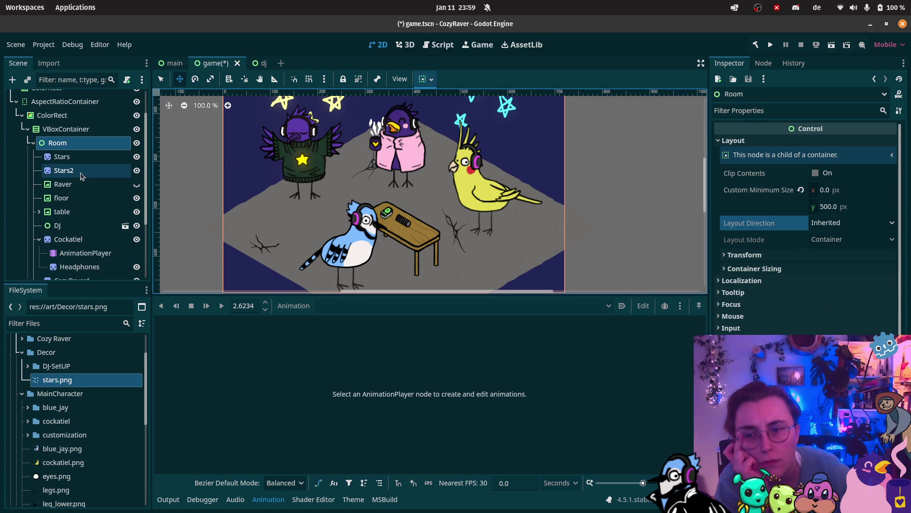
Set DJ's layout direction to Based on Application Locale, then save and test-run the scene
{"action": "left_click", "coordinate": [76, 226]}
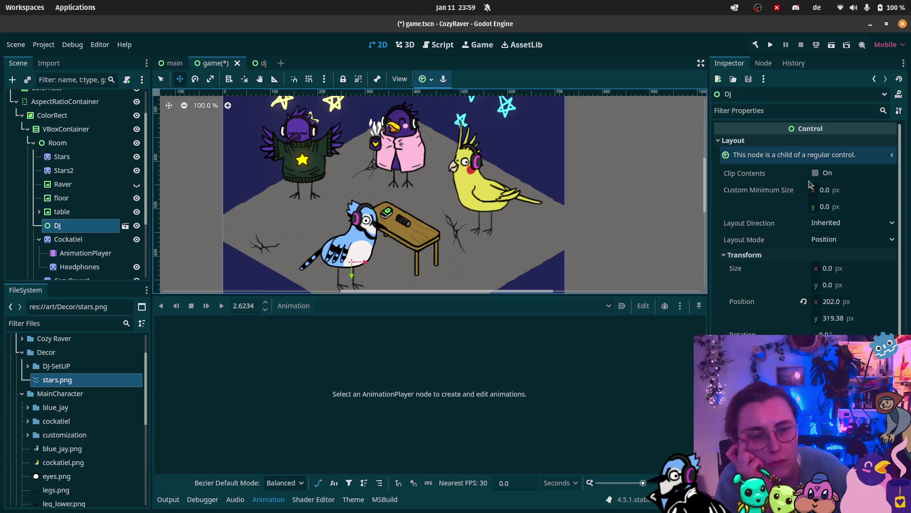
{"action": "left_click", "coordinate": [847, 223]}
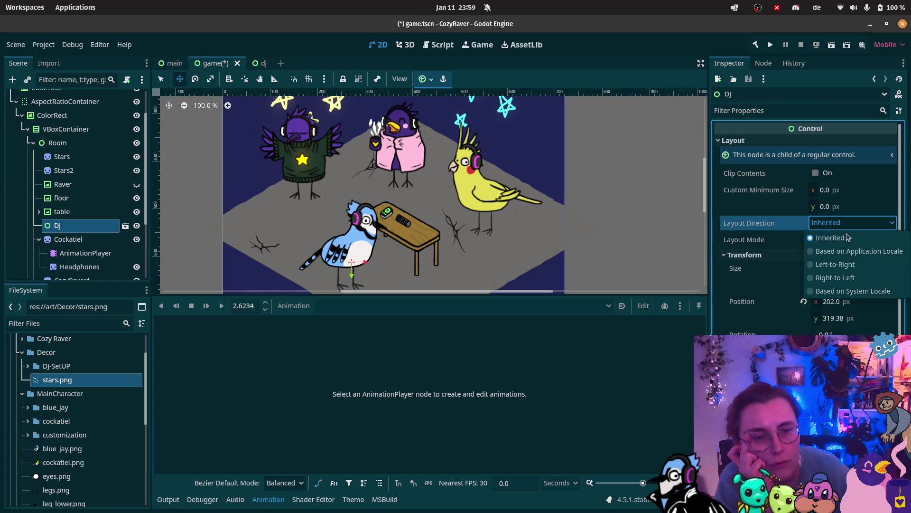
{"action": "left_click", "coordinate": [835, 252]}
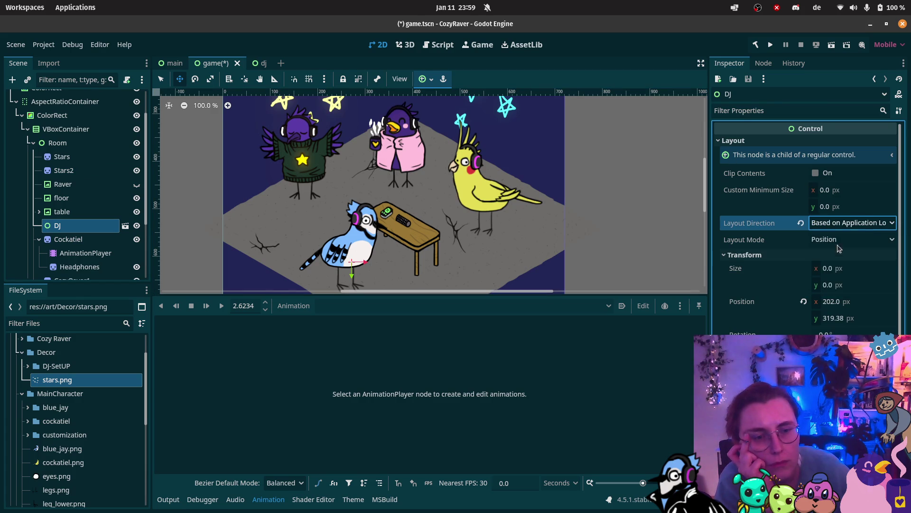
{"action": "left_click", "coordinate": [832, 44]}
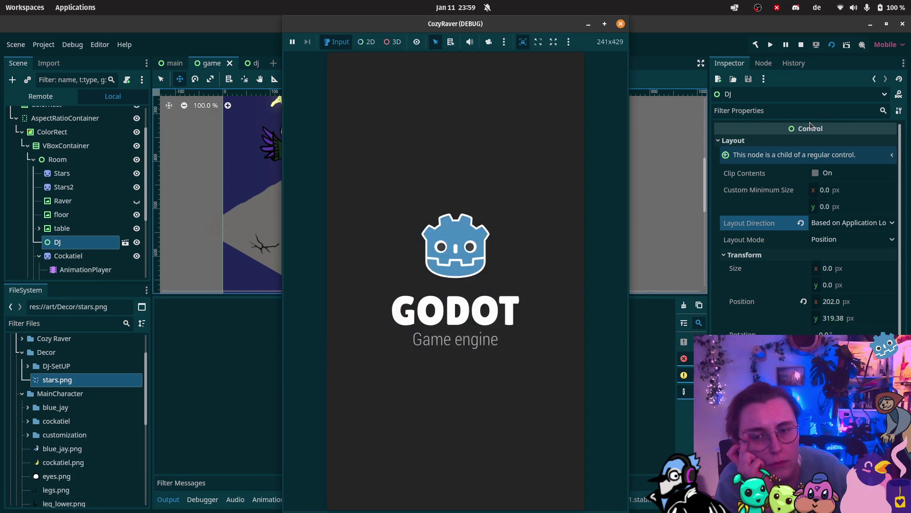
Close the test run and set DJ's layout mode to Position after trying Anchors
{"action": "left_click", "coordinate": [621, 24]}
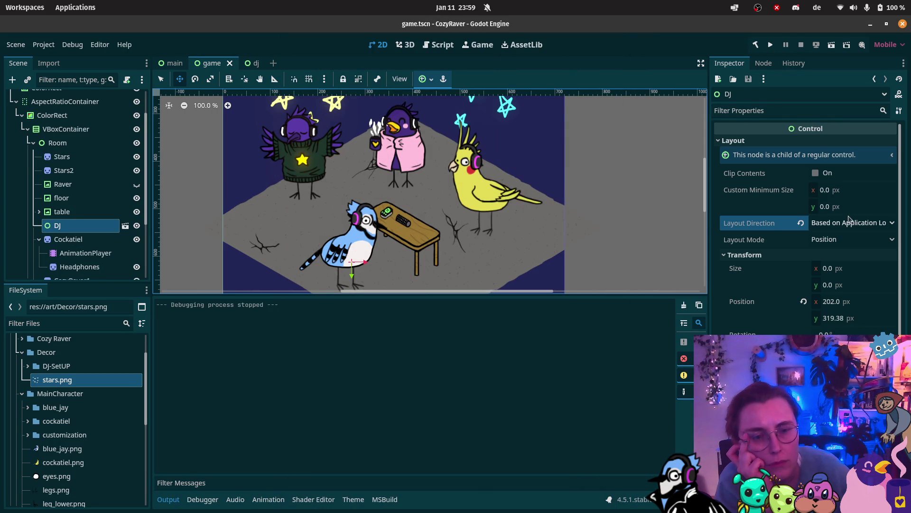
{"action": "left_click", "coordinate": [837, 242]}
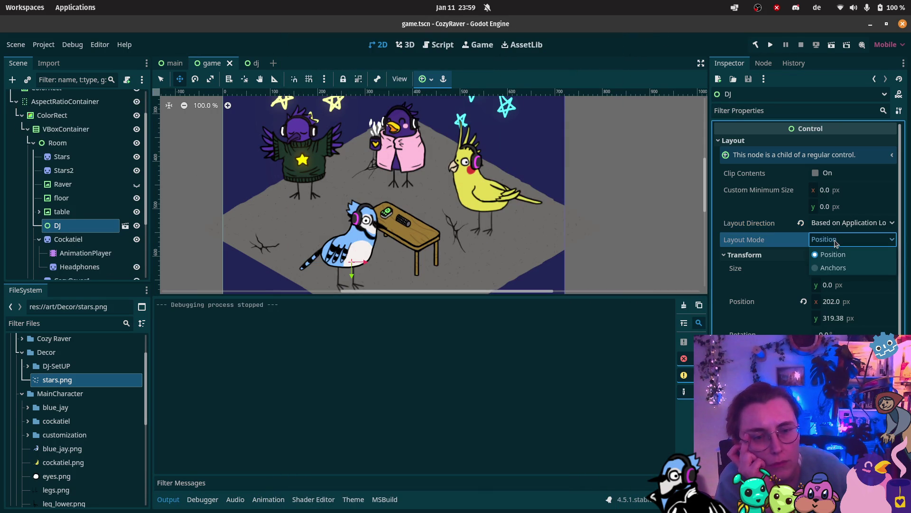
{"action": "left_click", "coordinate": [828, 268]}
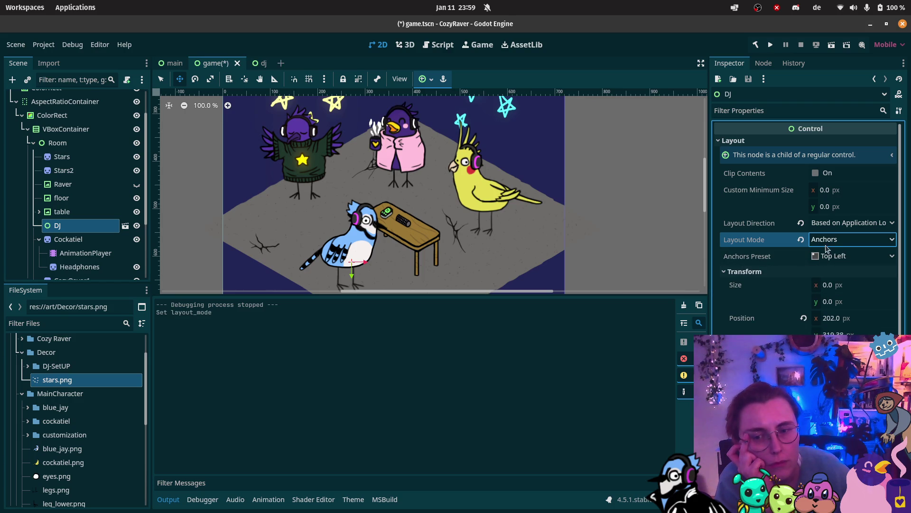
{"action": "left_click", "coordinate": [829, 241]}
{"action": "left_click", "coordinate": [829, 253]}
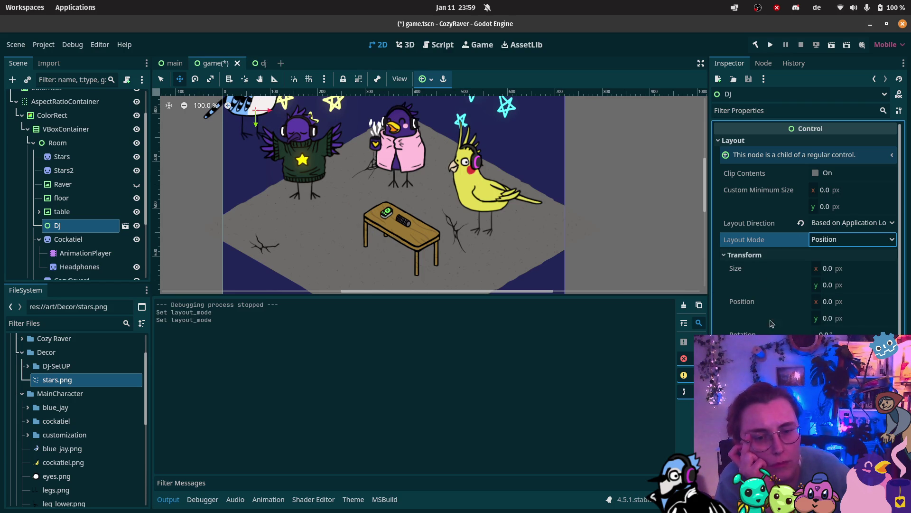
Move DJ to position x 200, y 300, then save, test-run and close the game
{"action": "left_click_drag", "start_coordinate": [823, 307], "coordinate": [819, 308]}
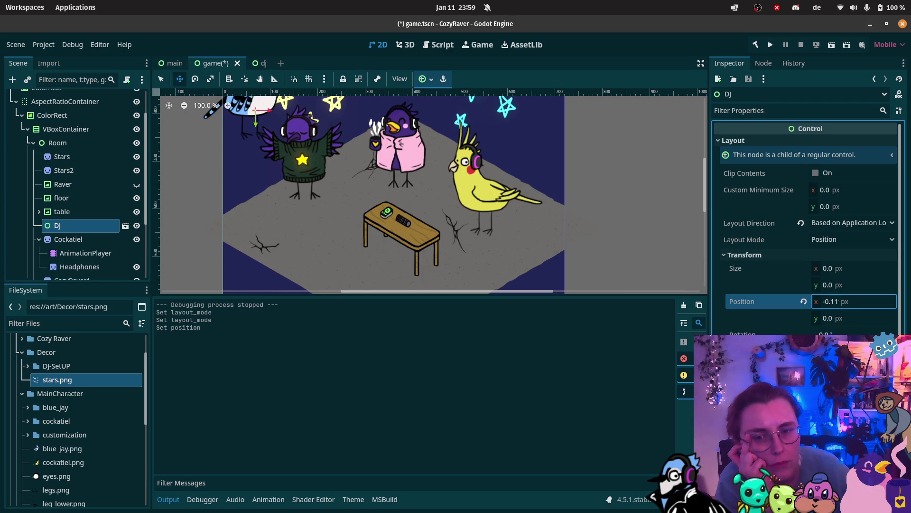
{"action": "scroll", "coordinate": [665, 214], "scroll_direction": "down", "scroll_amount": 2}
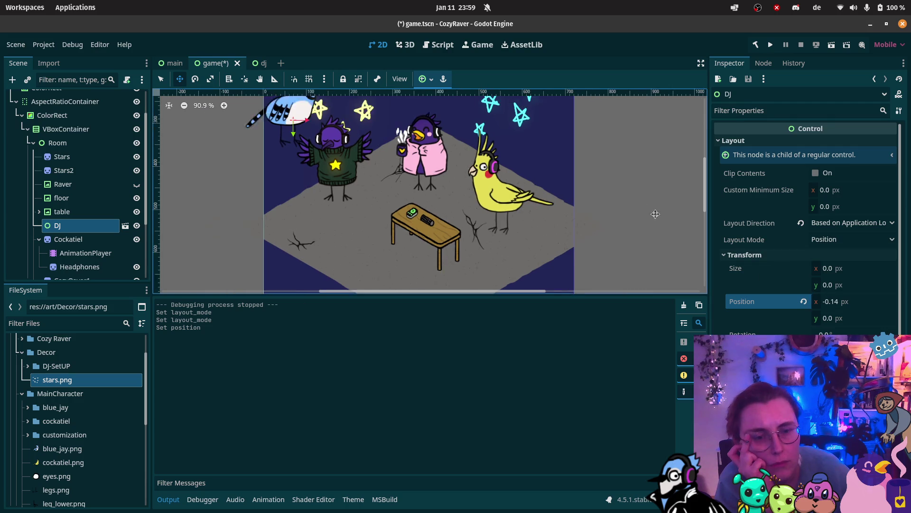
{"action": "left_click", "coordinate": [836, 307]}
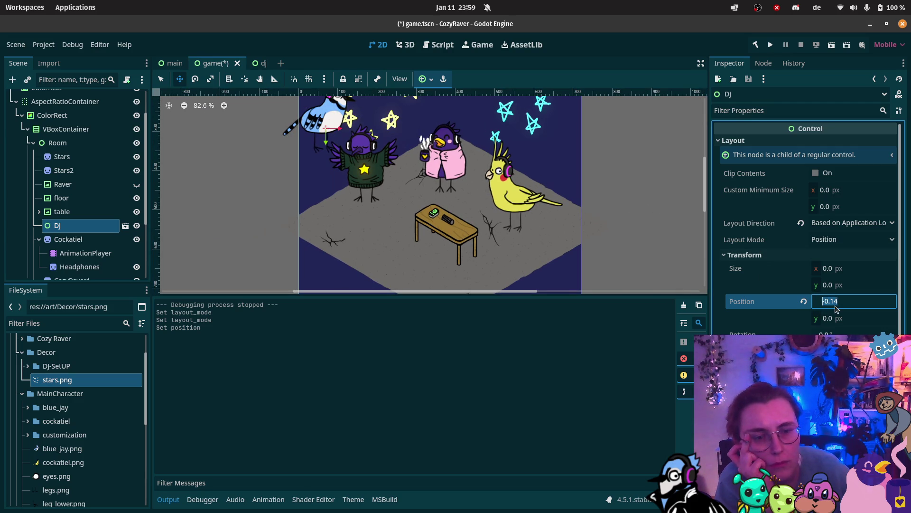
{"action": "type", "text": "200"}
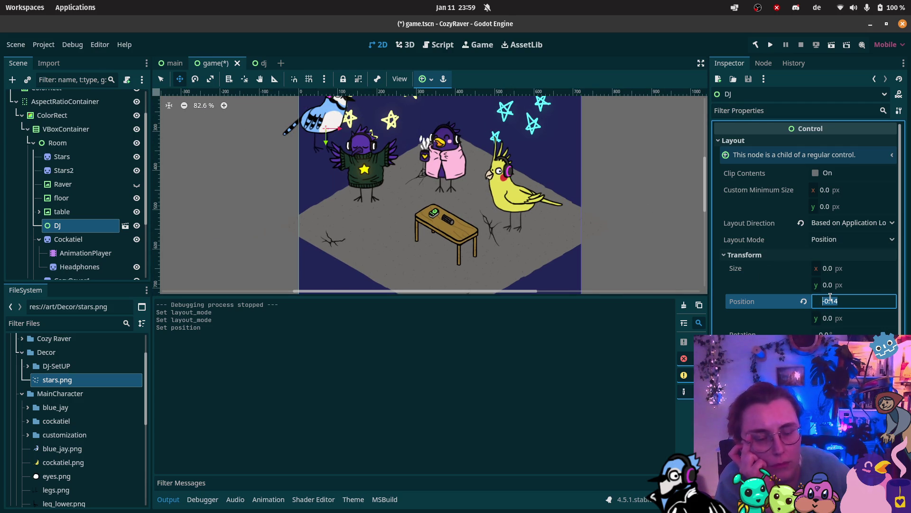
{"action": "key", "text": "Return"}
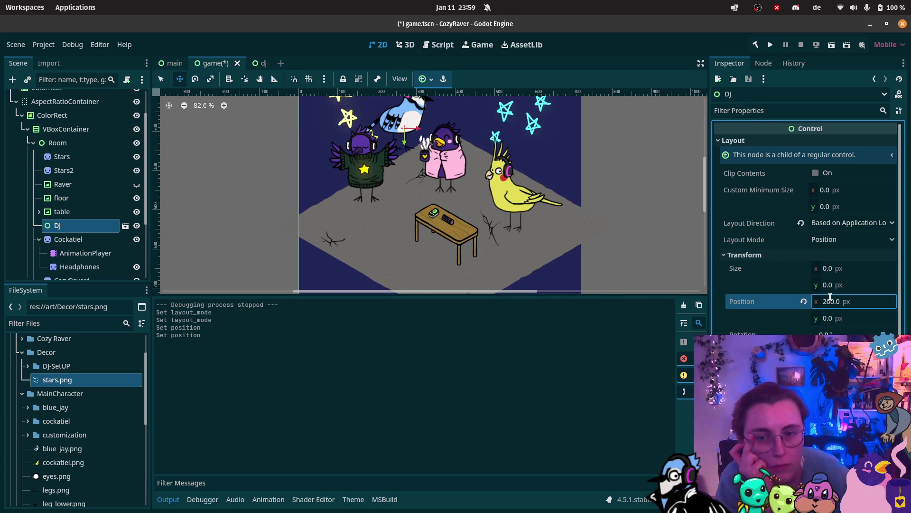
{"action": "left_click", "coordinate": [828, 319]}
{"action": "type", "text": "500"}
{"action": "key", "text": "Return"}
{"action": "left_click", "coordinate": [838, 323]}
{"action": "type", "text": "300"}
{"action": "key", "text": "Return"}
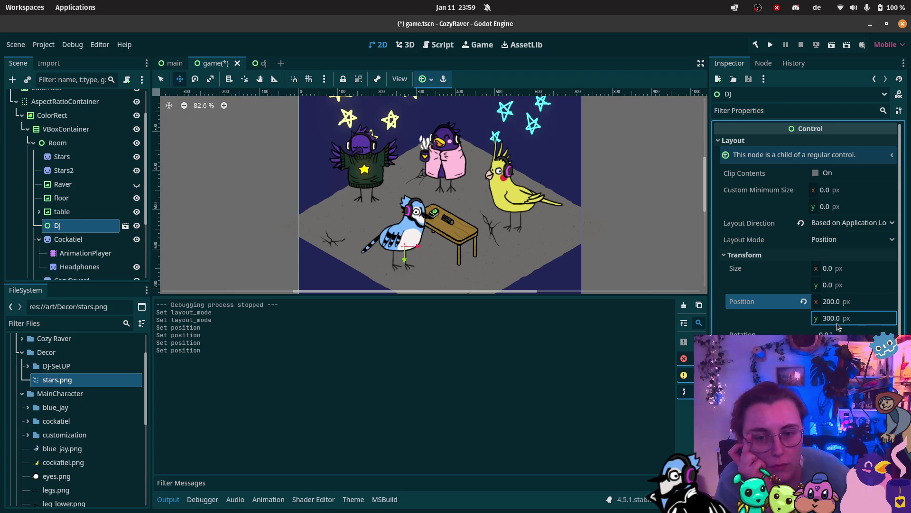
{"action": "left_click", "coordinate": [832, 48]}
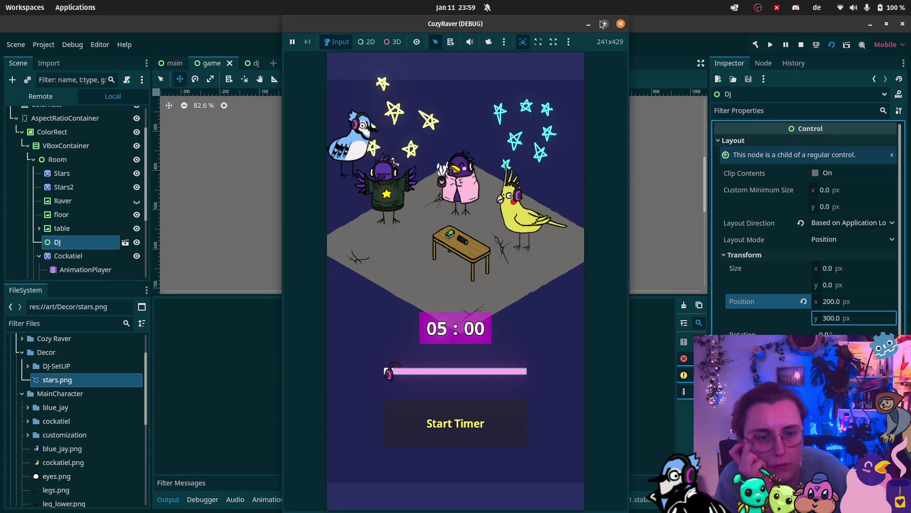
{"action": "left_click", "coordinate": [621, 24]}
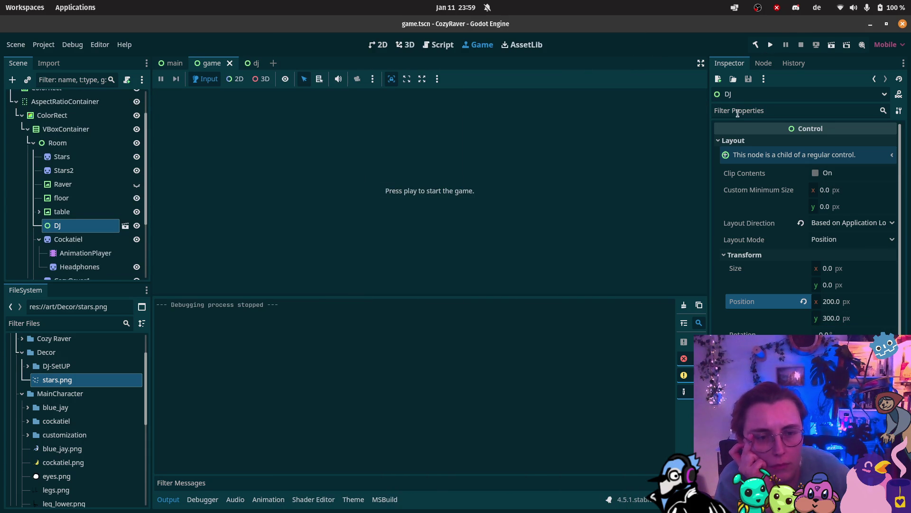
Apply the Center Left anchor preset to DJ, after trying Center, in the 2D view
{"action": "left_click", "coordinate": [373, 45]}
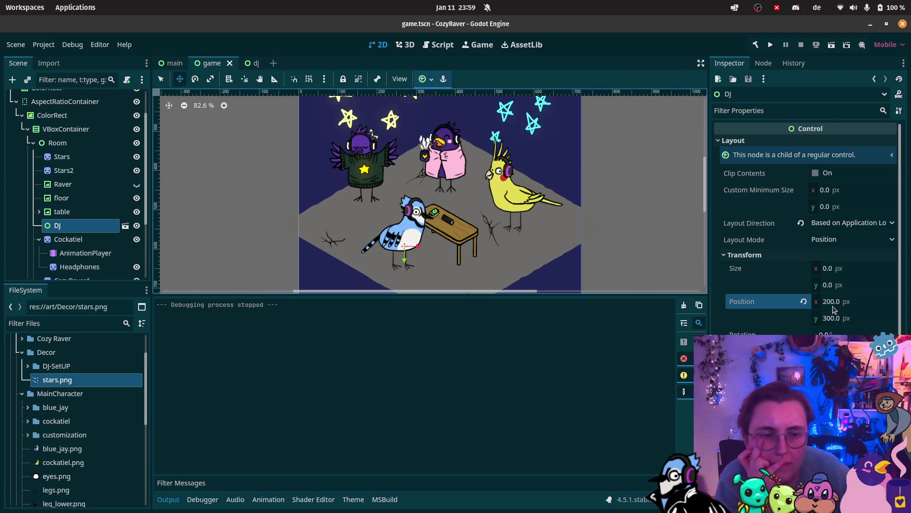
{"action": "left_click", "coordinate": [848, 226]}
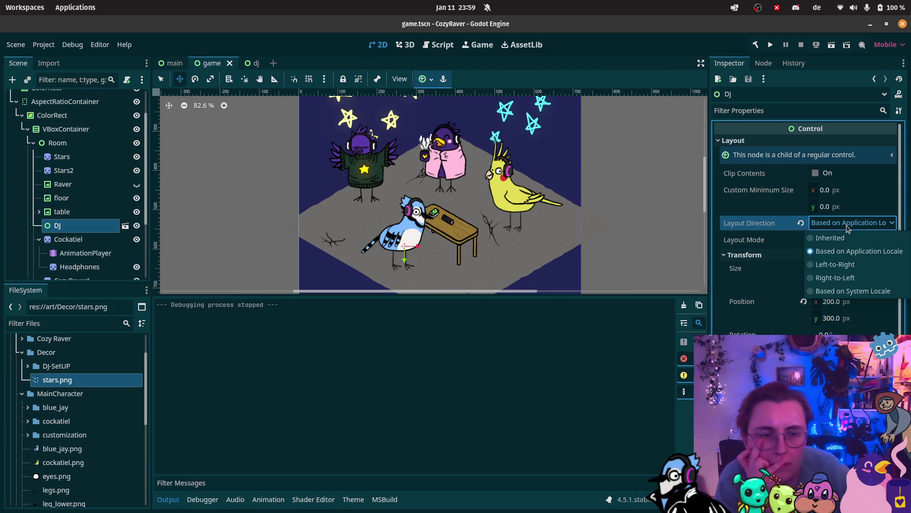
{"action": "left_click", "coordinate": [848, 228]}
{"action": "left_click", "coordinate": [841, 154]}
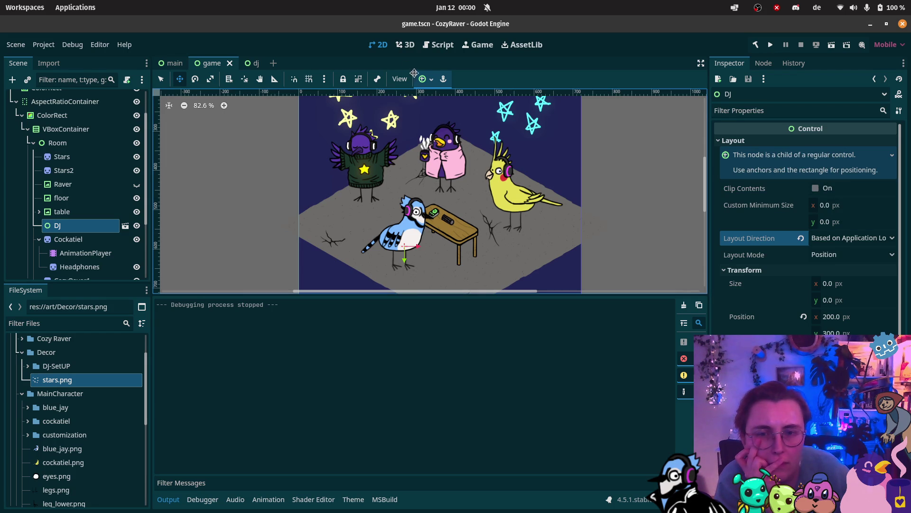
{"action": "left_click", "coordinate": [425, 81]}
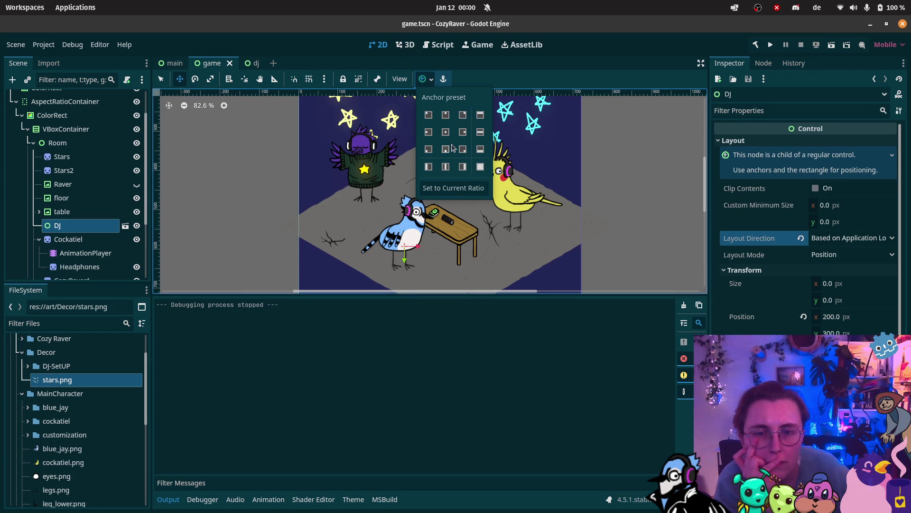
{"action": "left_click", "coordinate": [445, 132]}
{"action": "left_click", "coordinate": [428, 132]}
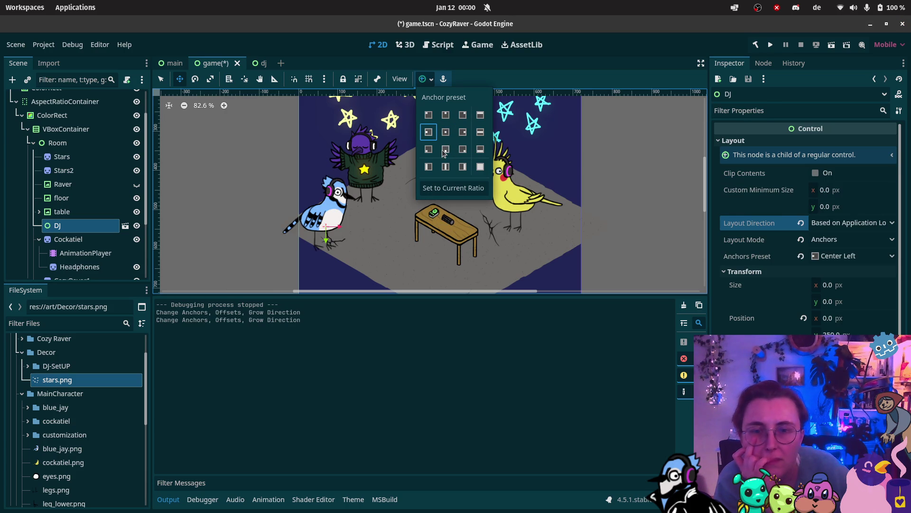
Save and test-run the scene, then close it and return to the 2D view
{"action": "left_click", "coordinate": [831, 46]}
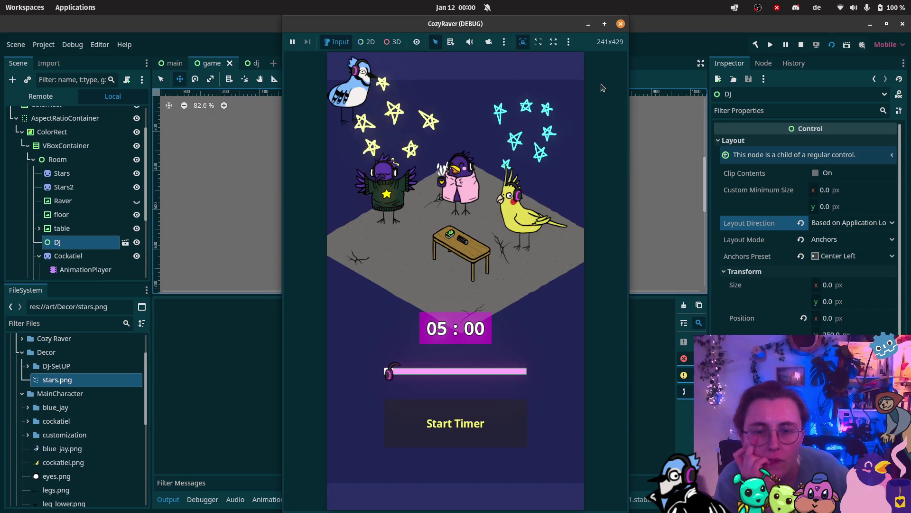
{"action": "left_click", "coordinate": [620, 24]}
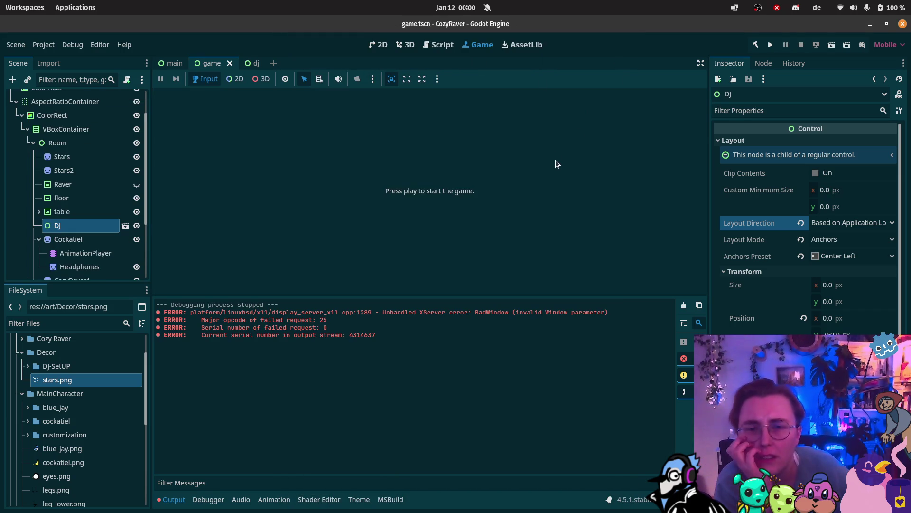
{"action": "left_click", "coordinate": [379, 44]}
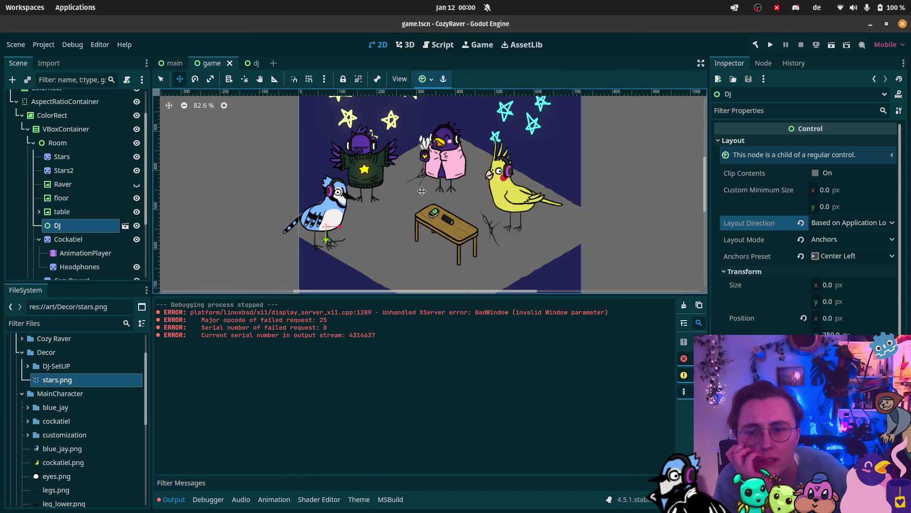
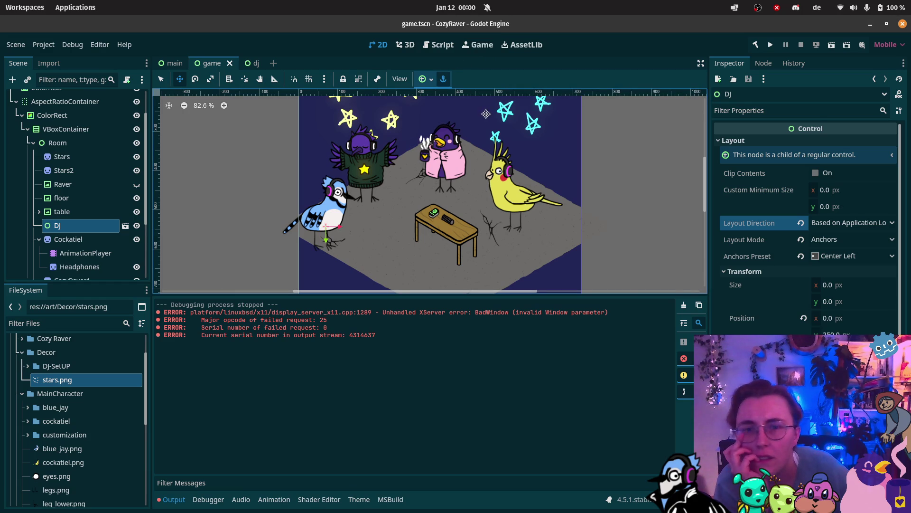
Move the blue jay DJ beside the table at (157, 244) using anchor-move mode, test-run, and save
{"action": "left_click", "coordinate": [442, 81]}
{"action": "left_click_drag", "start_coordinate": [337, 211], "coordinate": [410, 232]}
{"action": "left_click", "coordinate": [832, 45]}
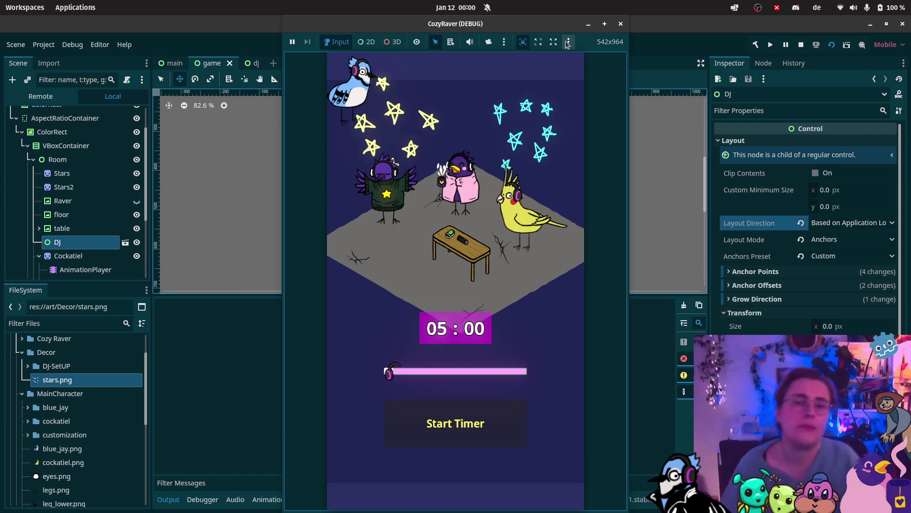
{"action": "left_click", "coordinate": [620, 24]}
{"action": "left_click_drag", "start_coordinate": [392, 244], "coordinate": [380, 218]}
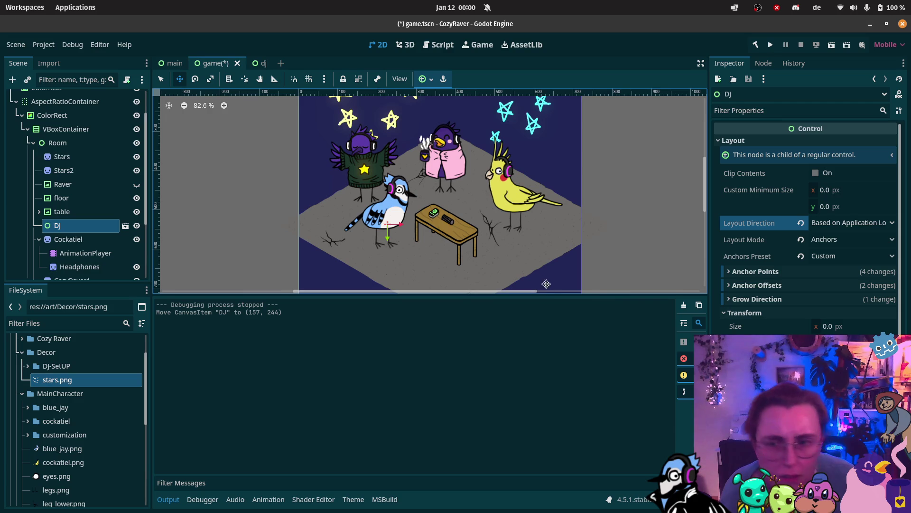
{"action": "key", "text": "ctrl+s"}
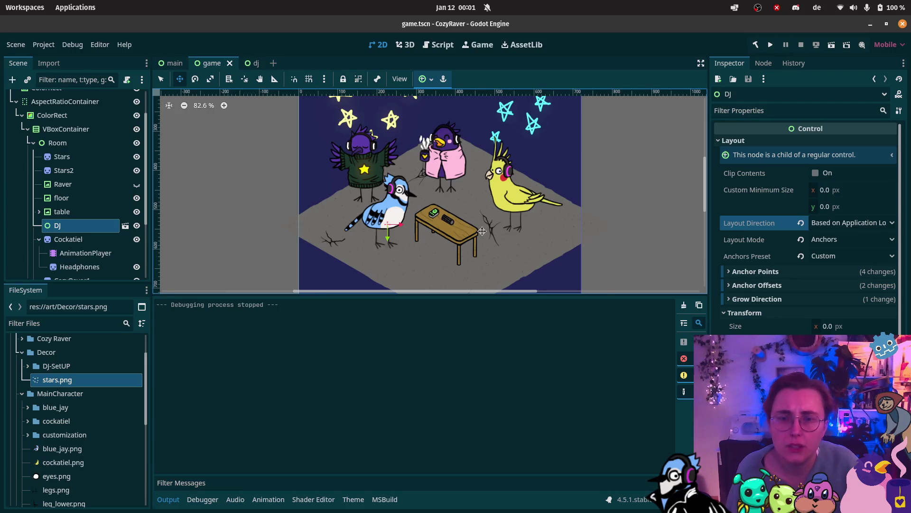
Inspect the DJ's layout note, anchor points, anchor offsets and grow direction settings
{"action": "scroll", "coordinate": [450, 213], "scroll_direction": "down", "scroll_amount": 2}
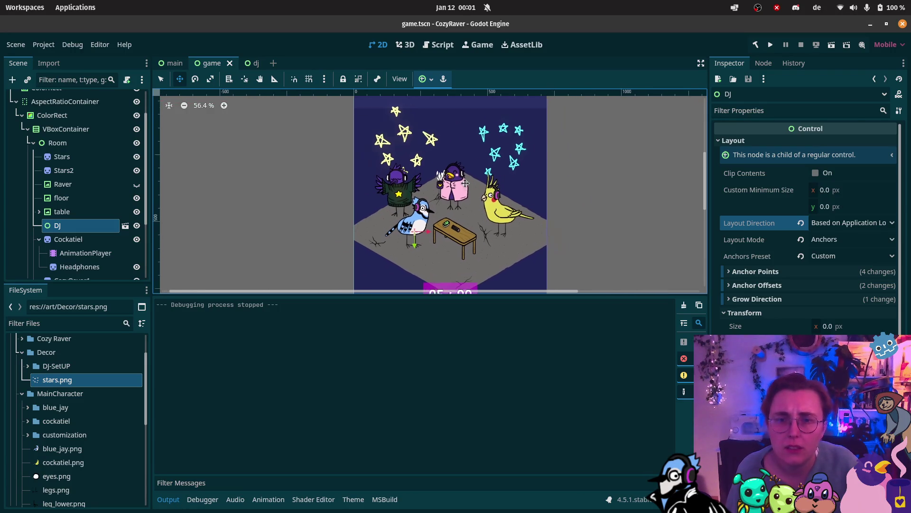
{"action": "left_click", "coordinate": [798, 155]}
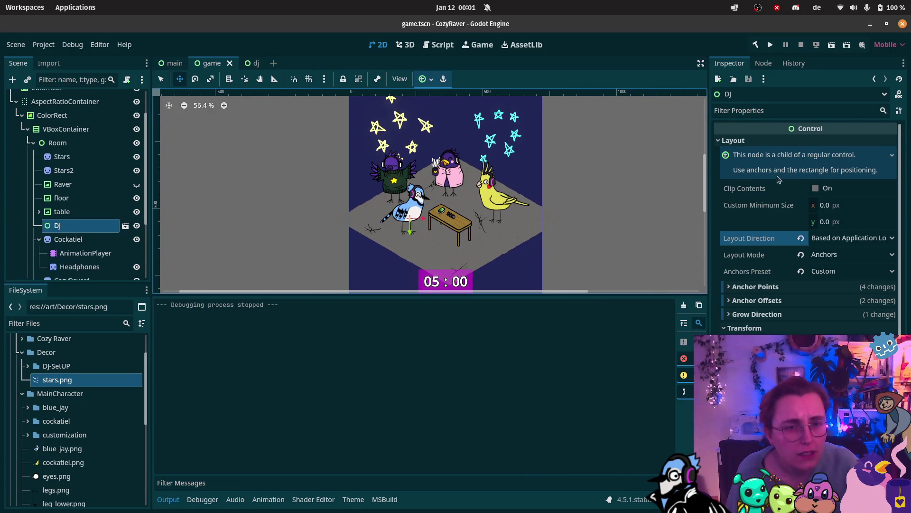
{"action": "left_click", "coordinate": [770, 287]}
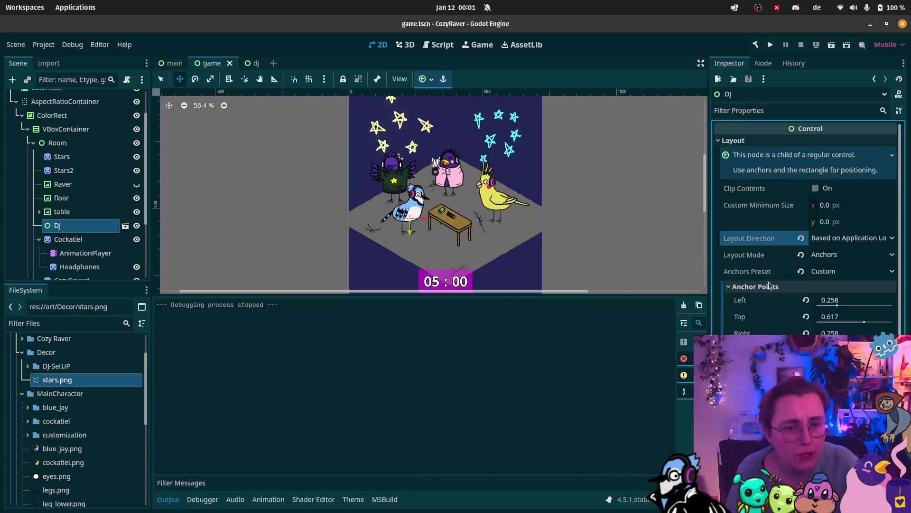
{"action": "left_click", "coordinate": [770, 286]}
{"action": "left_click", "coordinate": [761, 300]}
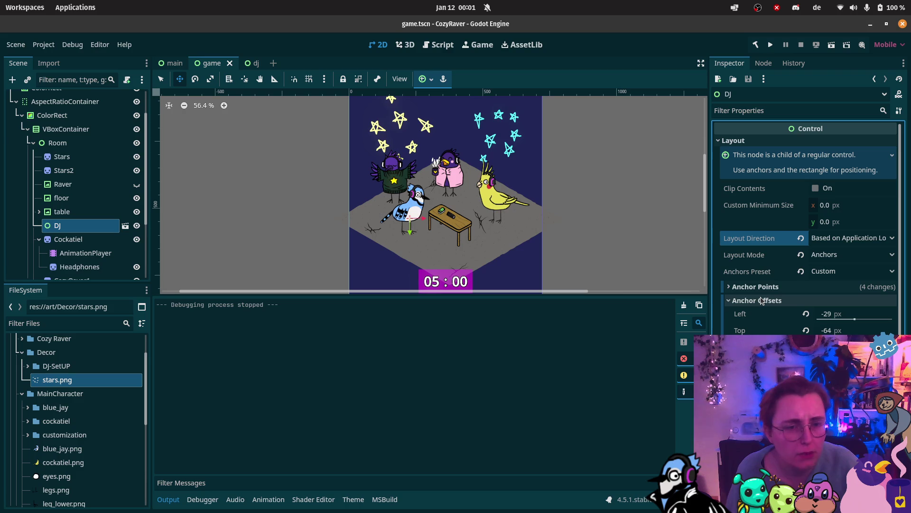
{"action": "left_click", "coordinate": [761, 300]}
{"action": "left_click", "coordinate": [759, 314]}
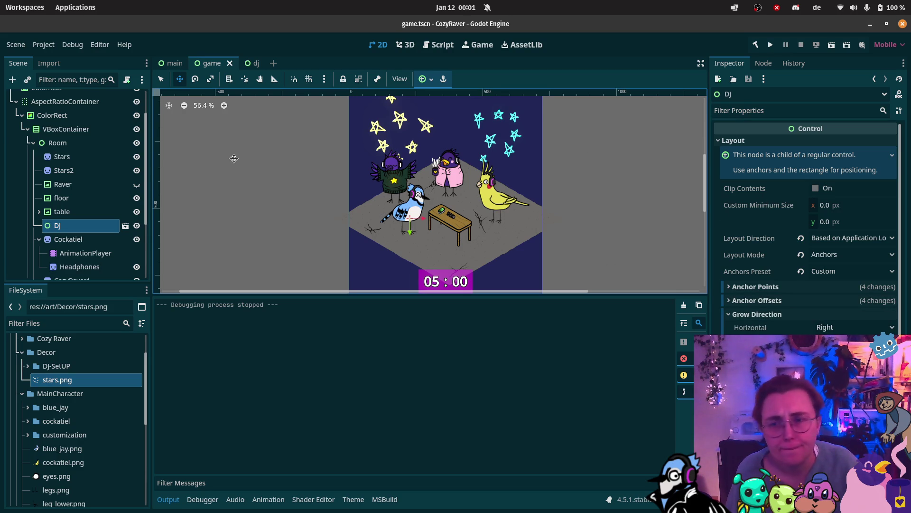
Reparent DJ from VBoxContainer to ColorRect and place it beside the table at (175, 390)
{"action": "mouse_move", "coordinate": [58, 225]}
{"action": "left_mouse_down"}
{"action": "mouse_move", "coordinate": [45, 123]}
{"action": "mouse_move", "coordinate": [58, 150]}
{"action": "left_mouse_up"}
{"action": "scroll", "coordinate": [430, 161], "scroll_direction": "down", "scroll_amount": 5}
{"action": "left_click", "coordinate": [57, 161]}
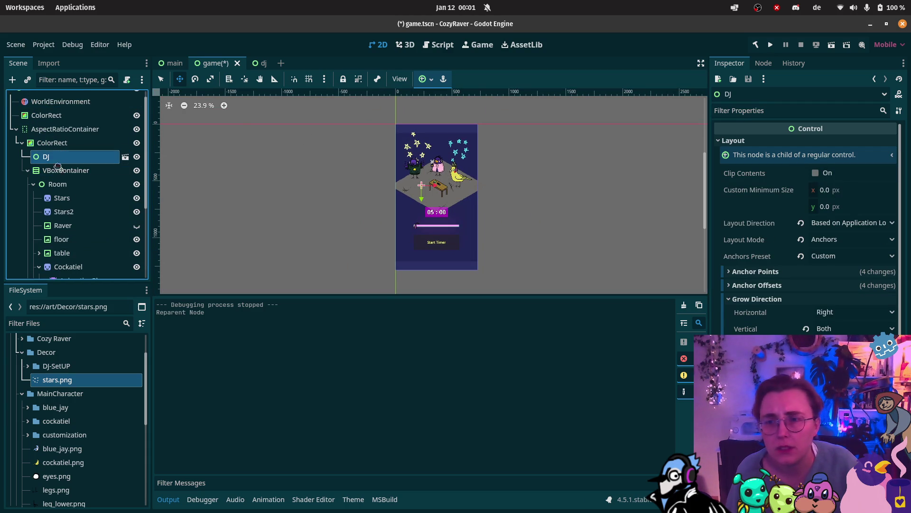
{"action": "left_click", "coordinate": [28, 172]}
{"action": "mouse_move", "coordinate": [47, 166]}
{"action": "left_mouse_down"}
{"action": "mouse_move", "coordinate": [60, 180]}
{"action": "mouse_move", "coordinate": [55, 191]}
{"action": "left_mouse_up"}
{"action": "scroll", "coordinate": [385, 171], "scroll_direction": "up", "scroll_amount": 6}
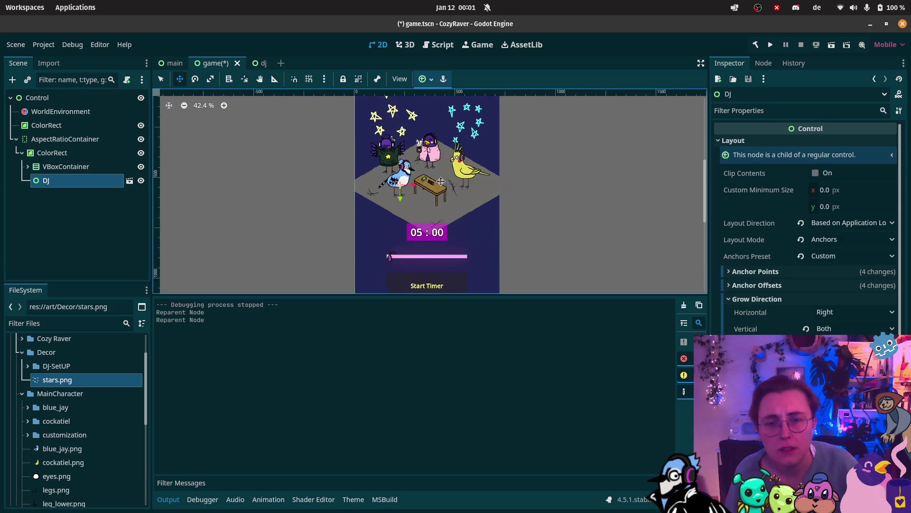
{"action": "left_click_drag", "start_coordinate": [394, 178], "coordinate": [400, 194]}
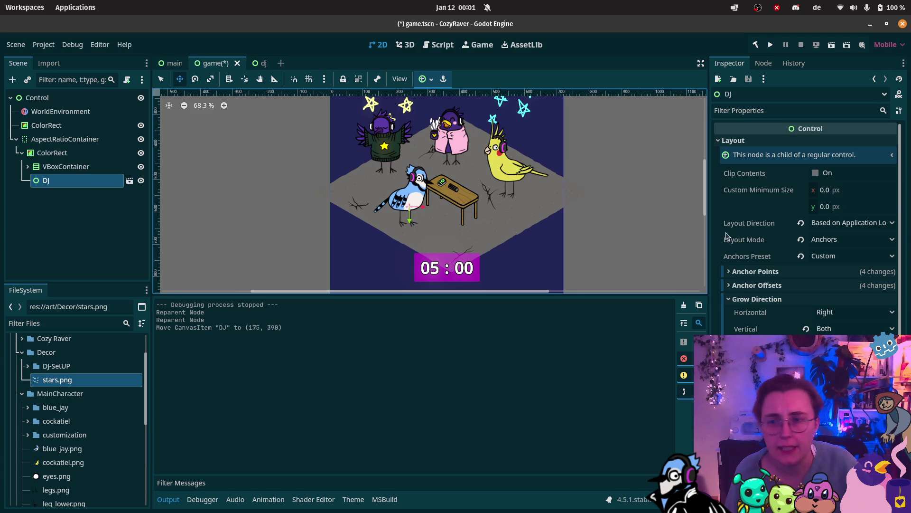
Save the game scene and test-run it, then stop the run
{"action": "key", "text": "ctrl+s"}
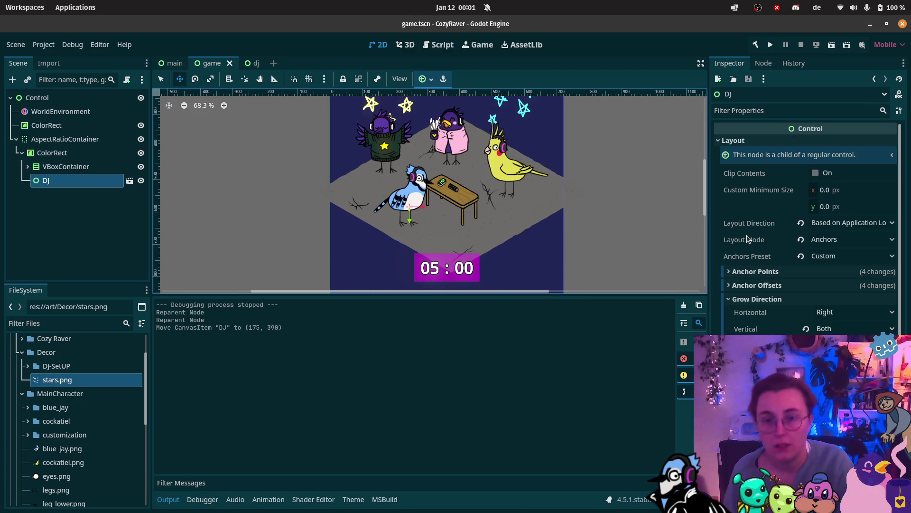
{"action": "left_click", "coordinate": [831, 44]}
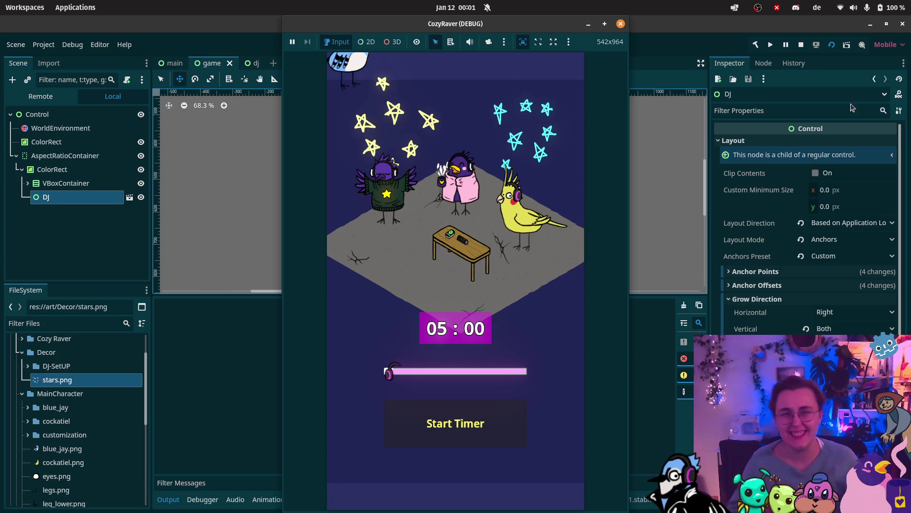
{"action": "left_click", "coordinate": [621, 24]}
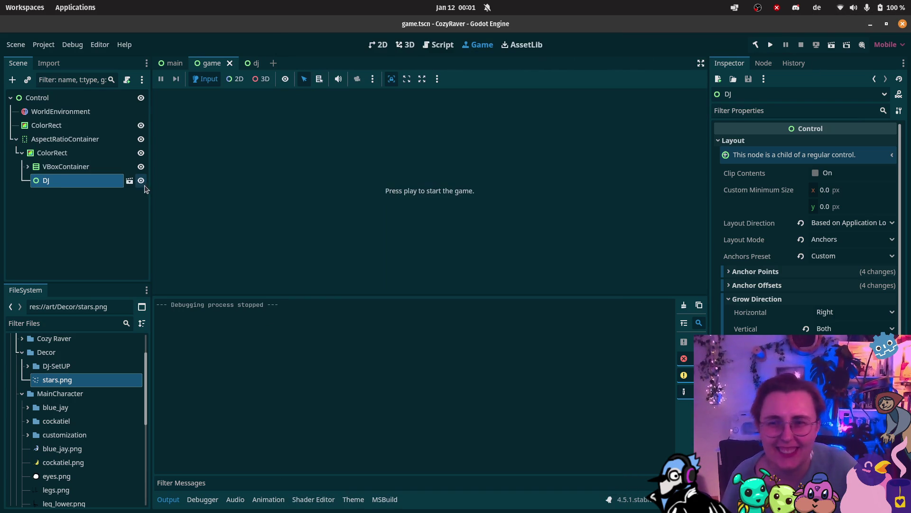
Move the DJ node into the Room node in the scene tree
{"action": "left_click_drag", "start_coordinate": [52, 181], "coordinate": [53, 170]}
{"action": "left_click_drag", "start_coordinate": [51, 270], "coordinate": [60, 195]}
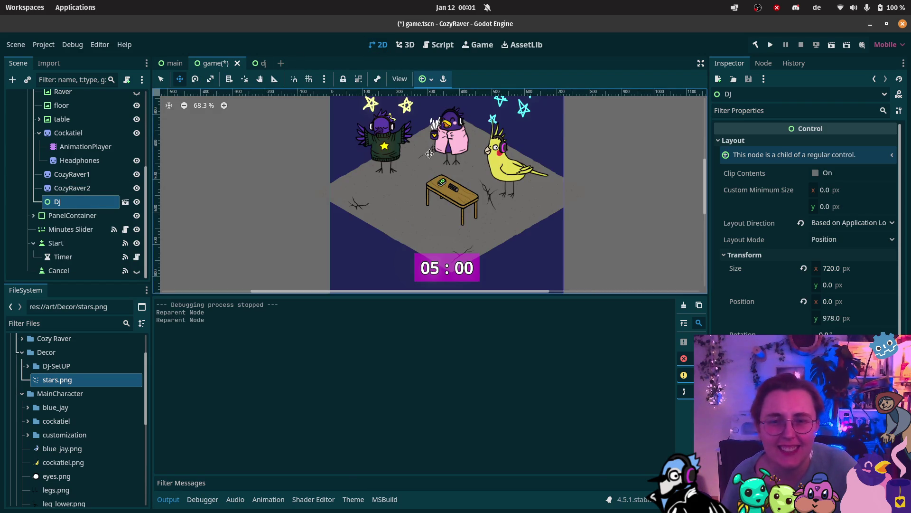
{"action": "scroll", "coordinate": [426, 150], "scroll_direction": "down", "scroll_amount": 10}
{"action": "left_click_drag", "start_coordinate": [80, 201], "coordinate": [58, 130]}
{"action": "scroll", "coordinate": [58, 133], "scroll_direction": "up", "scroll_amount": 3}
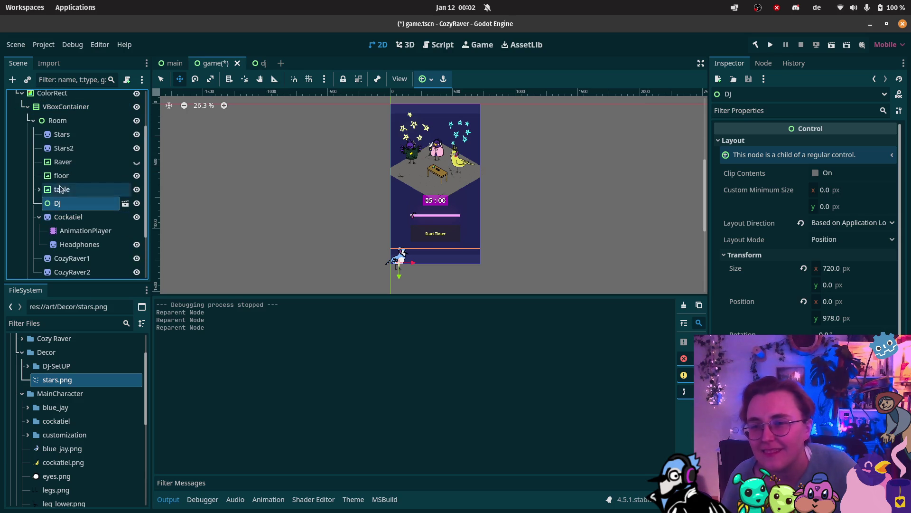
Add a new Node2D child under Room and reposition it in the tree
{"action": "right_click", "coordinate": [54, 121]}
{"action": "left_click", "coordinate": [110, 128]}
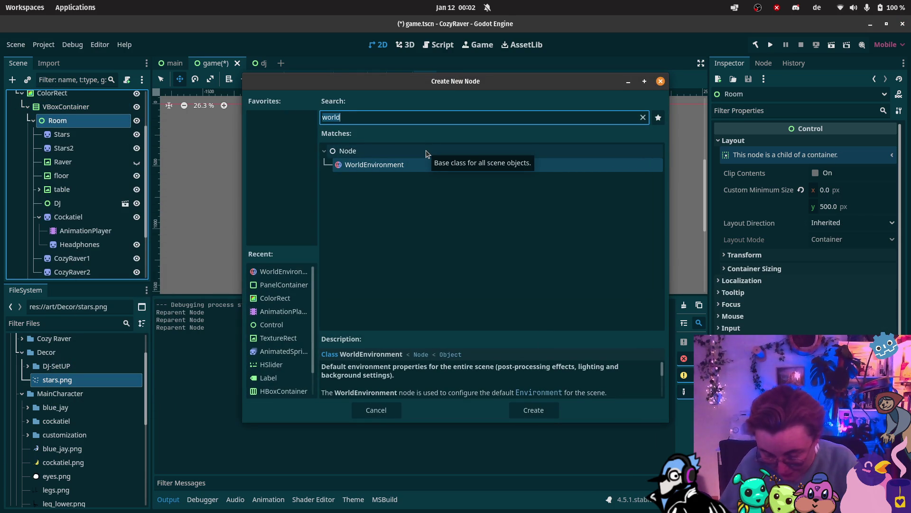
{"action": "type", "text": "2"}
{"action": "key", "text": "BackSpace"}
{"action": "key", "text": "BackSpace"}
{"action": "type", "text": "Sp"}
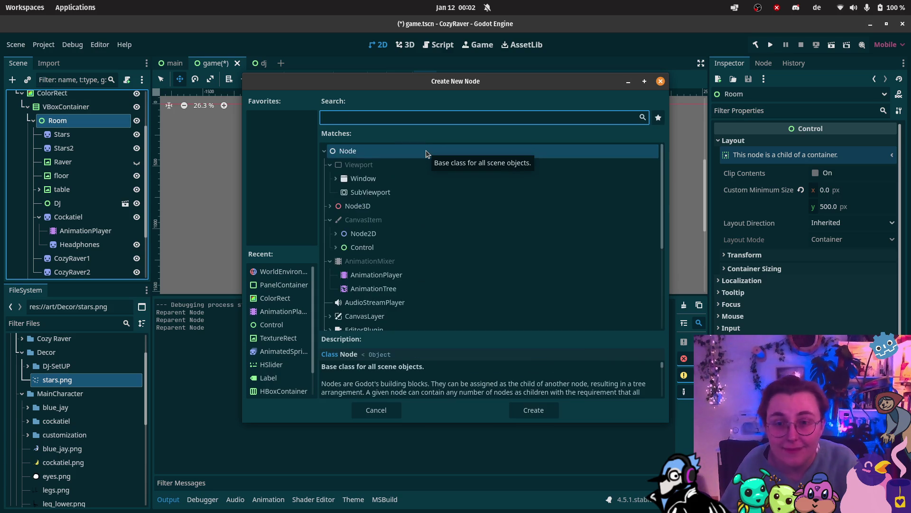
{"action": "type", "text": "r"}
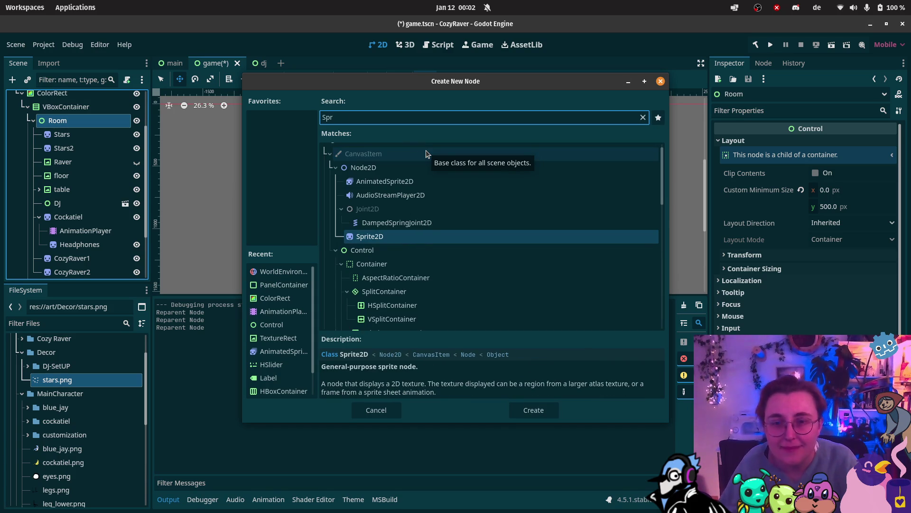
{"action": "left_click", "coordinate": [411, 169]}
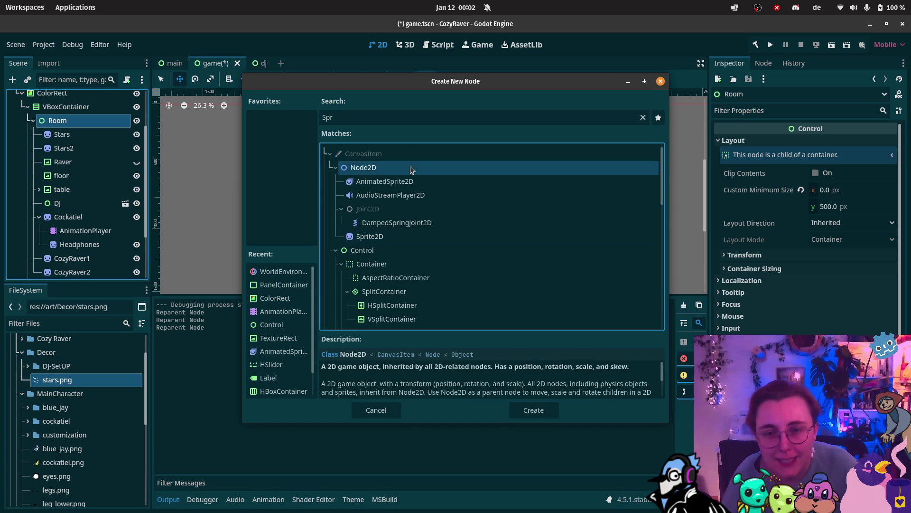
{"action": "left_click", "coordinate": [533, 410]}
{"action": "mouse_move", "coordinate": [68, 273]}
{"action": "left_mouse_down"}
{"action": "mouse_move", "coordinate": [30, 106]}
{"action": "mouse_move", "coordinate": [71, 135]}
{"action": "mouse_move", "coordinate": [57, 166]}
{"action": "mouse_move", "coordinate": [54, 139]}
{"action": "left_mouse_up"}
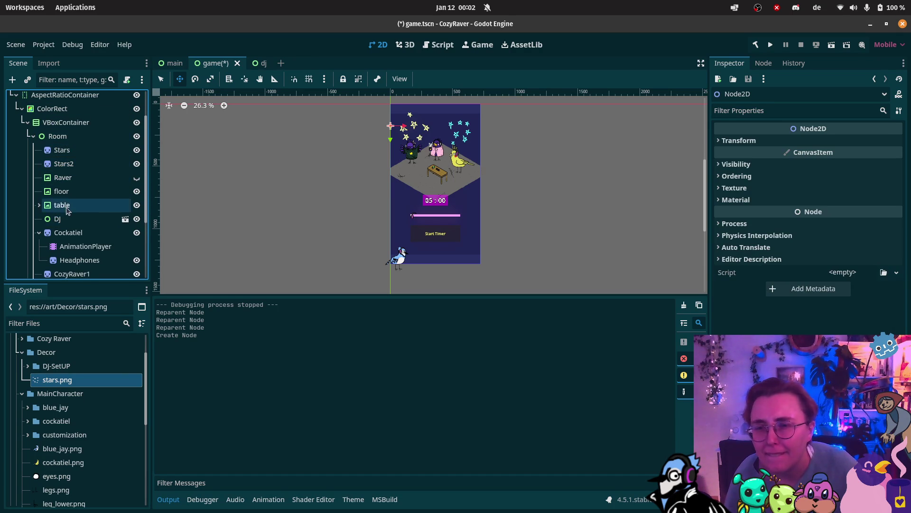
Rename the new Node2D to DJContainer and put DJ inside it
{"action": "scroll", "coordinate": [66, 212], "scroll_direction": "down", "scroll_amount": 2}
{"action": "double_click", "coordinate": [64, 261]}
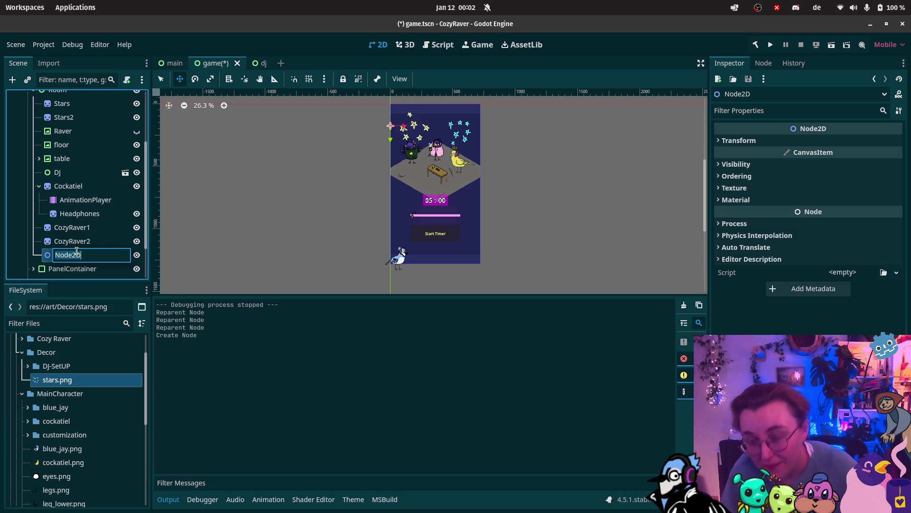
{"action": "type", "text": "DJContainer"}
{"action": "key", "text": "Return"}
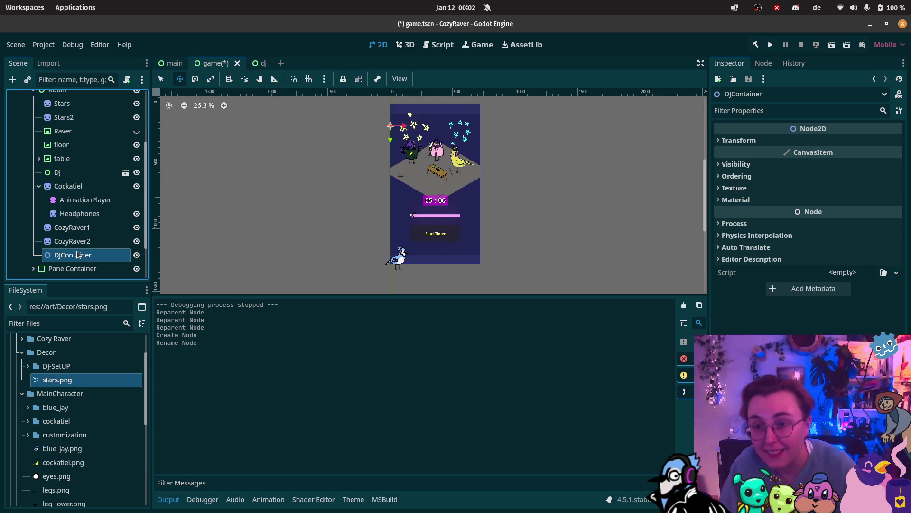
{"action": "mouse_move", "coordinate": [71, 172]}
{"action": "left_mouse_down"}
{"action": "mouse_move", "coordinate": [89, 258]}
{"action": "mouse_move", "coordinate": [72, 240]}
{"action": "mouse_move", "coordinate": [61, 94]}
{"action": "mouse_move", "coordinate": [65, 146]}
{"action": "mouse_move", "coordinate": [57, 149]}
{"action": "left_mouse_up"}
Collapse the Cockatiel node and nudge DJContainer up and right on the canvas
{"action": "scroll", "coordinate": [508, 170], "scroll_direction": "up", "scroll_amount": 1}
{"action": "scroll", "coordinate": [74, 225], "scroll_direction": "down", "scroll_amount": 3}
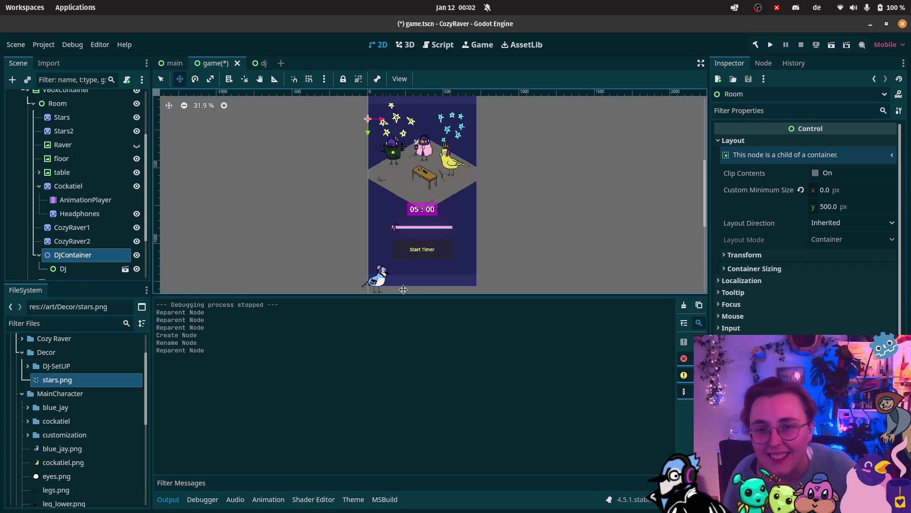
{"action": "left_click", "coordinate": [39, 186]}
{"action": "mouse_move", "coordinate": [381, 281]}
{"action": "left_mouse_down"}
{"action": "mouse_move", "coordinate": [374, 255]}
{"action": "mouse_move", "coordinate": [387, 227]}
{"action": "mouse_move", "coordinate": [388, 265]}
{"action": "left_mouse_up"}
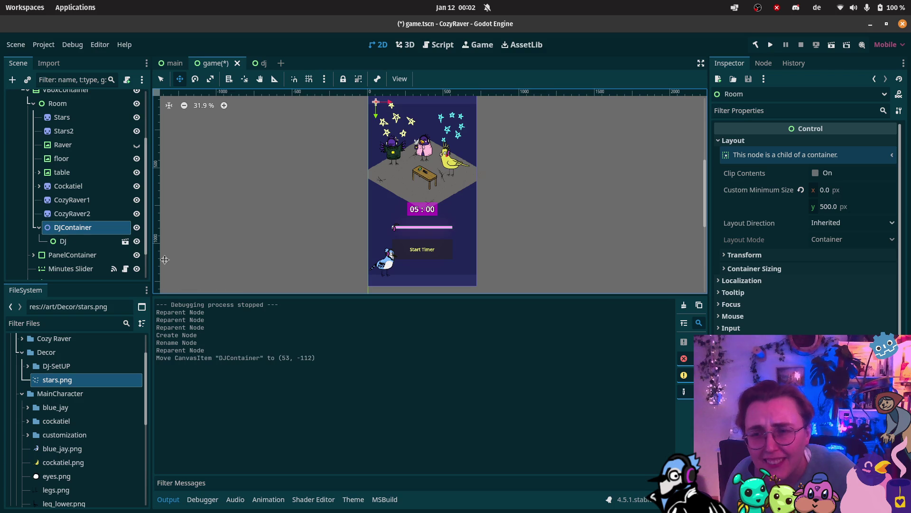
Reset DJ's anchor offsets to defaults and move DJContainer beside the table at (201, 458)
{"action": "left_click", "coordinate": [60, 241]}
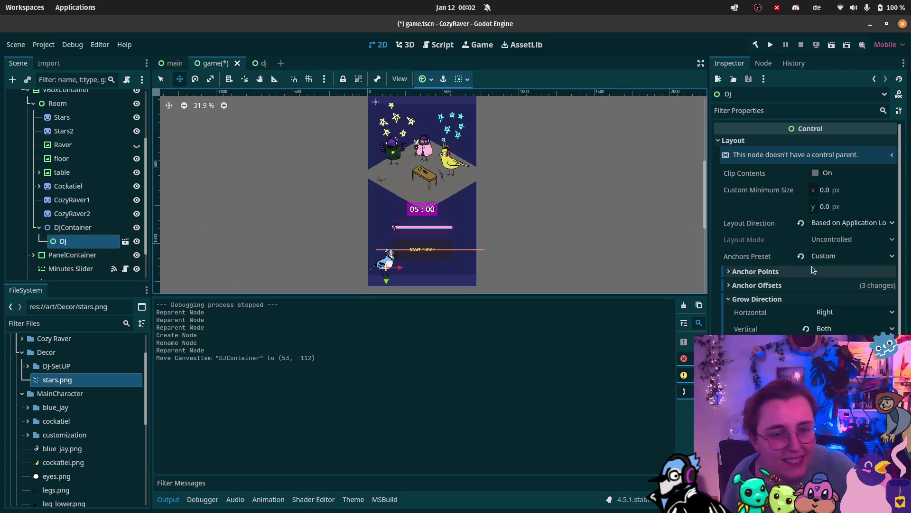
{"action": "left_click", "coordinate": [823, 272]}
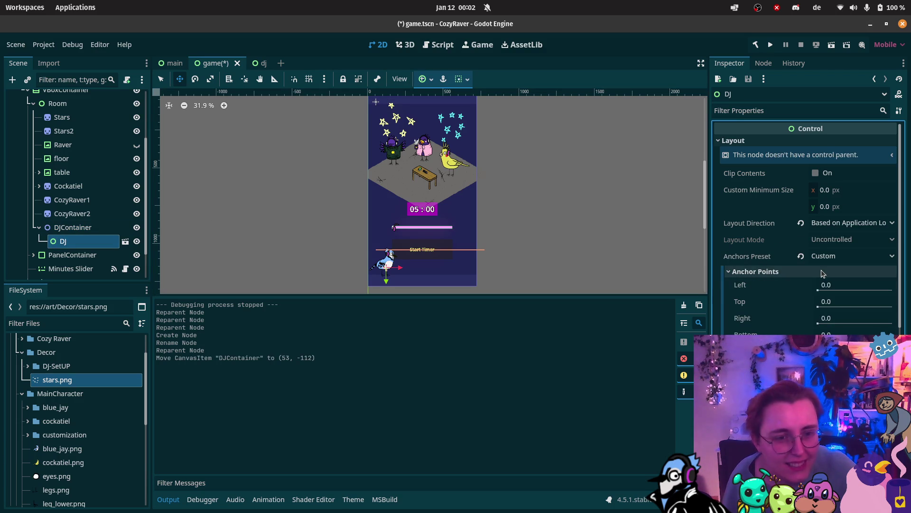
{"action": "left_click", "coordinate": [751, 271]}
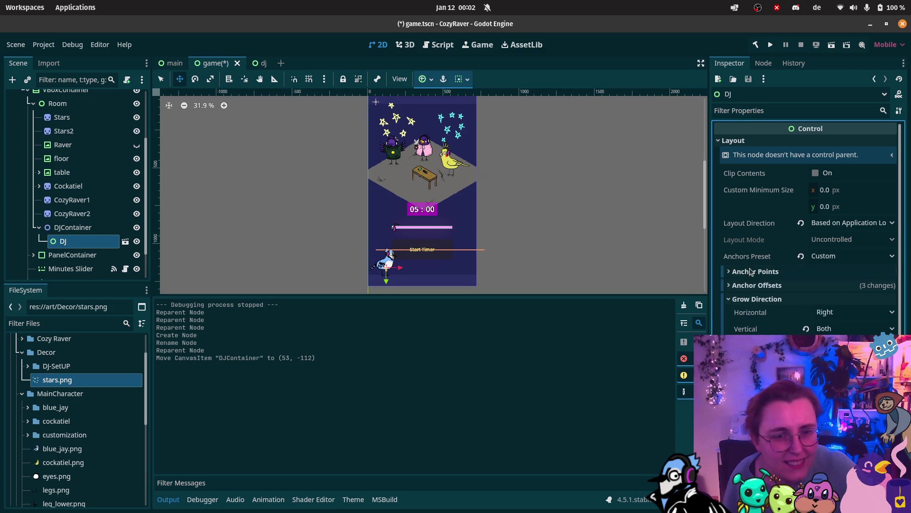
{"action": "left_click", "coordinate": [762, 285]}
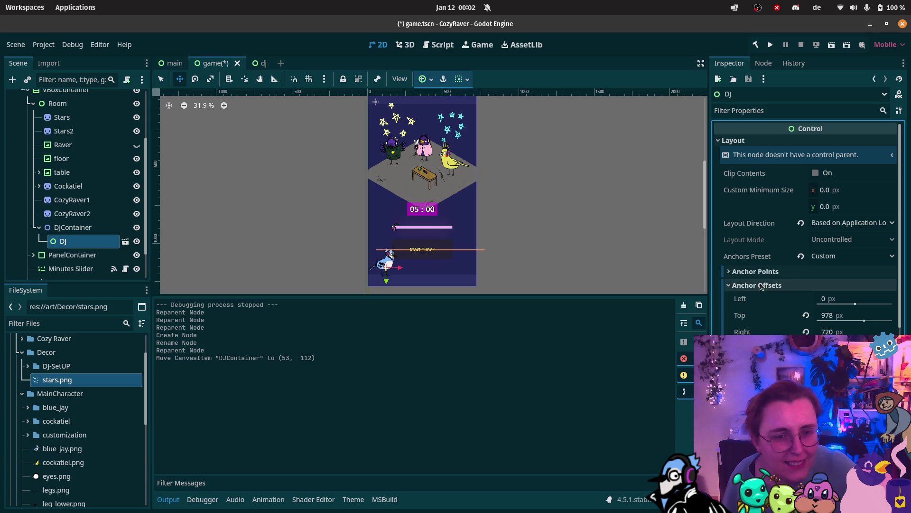
{"action": "left_click", "coordinate": [806, 315]}
{"action": "left_click", "coordinate": [806, 331]}
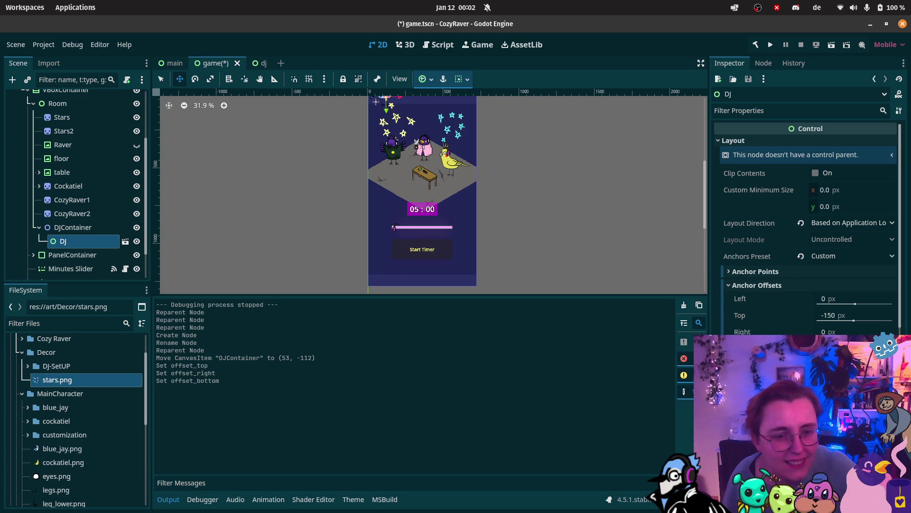
{"action": "left_click", "coordinate": [757, 285]}
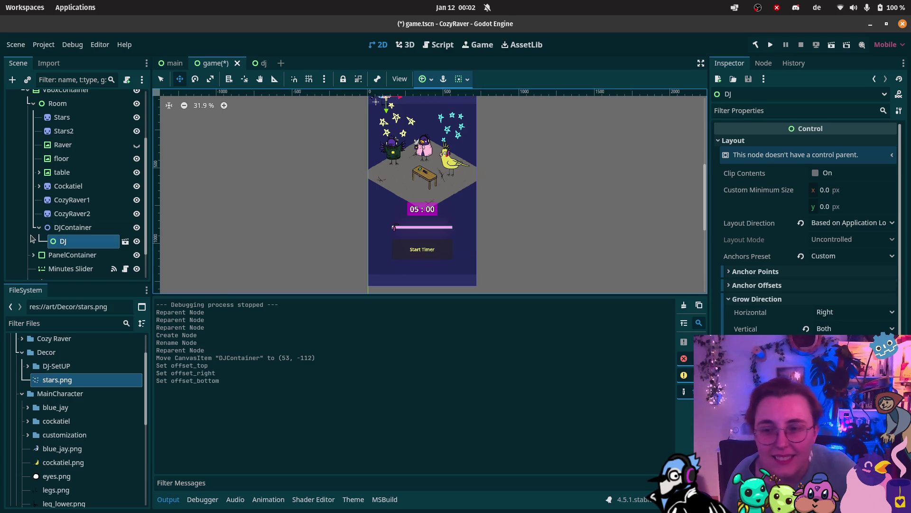
{"action": "left_click", "coordinate": [73, 228]}
{"action": "mouse_move", "coordinate": [391, 99]}
{"action": "left_mouse_down"}
{"action": "mouse_move", "coordinate": [388, 203]}
{"action": "mouse_move", "coordinate": [405, 188]}
{"action": "left_mouse_up"}
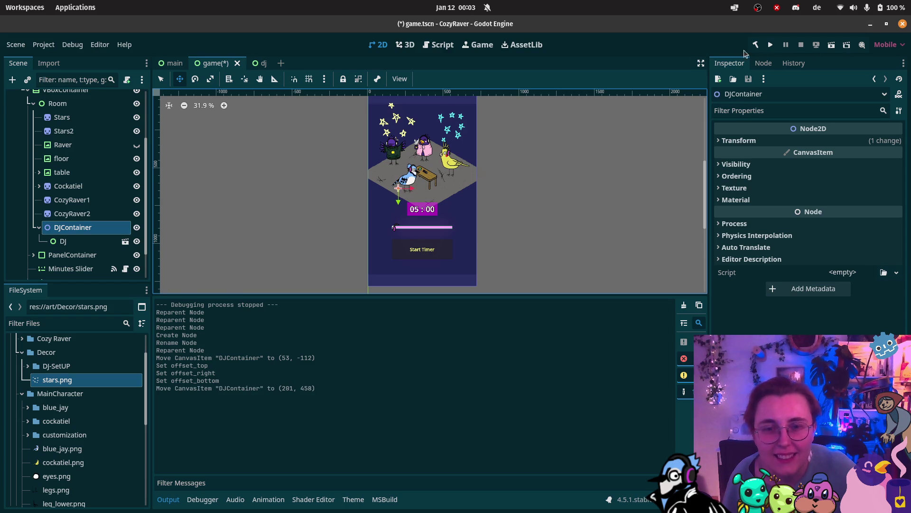
Test-run the scene, start the focus timer counting down, then stop the run
{"action": "left_click", "coordinate": [831, 44]}
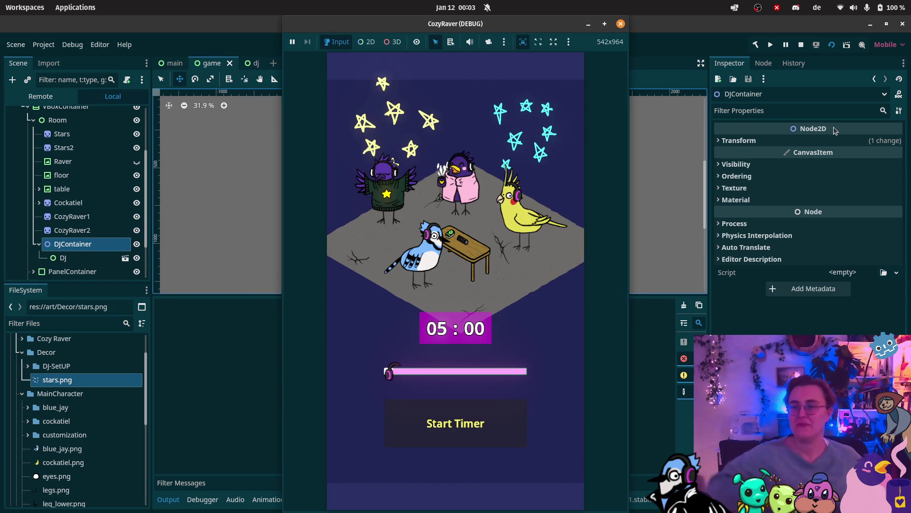
{"action": "left_click", "coordinate": [476, 426]}
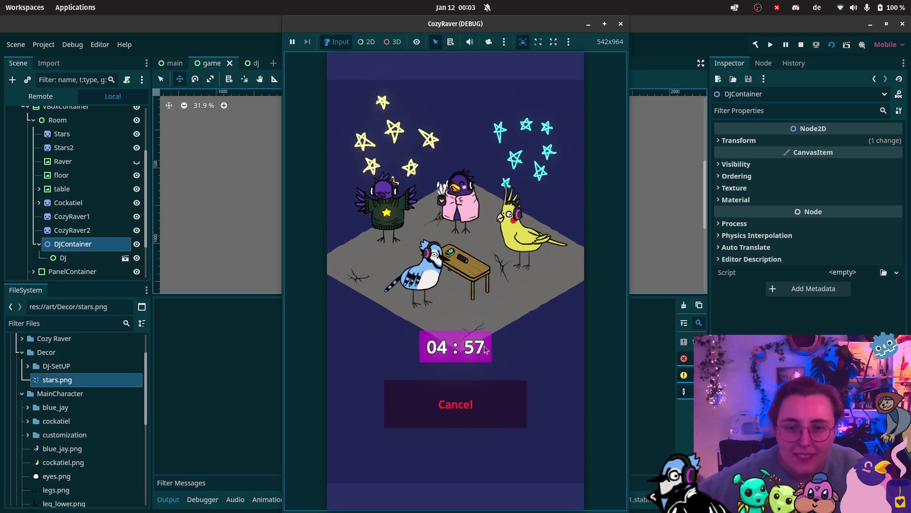
{"action": "left_click", "coordinate": [622, 24]}
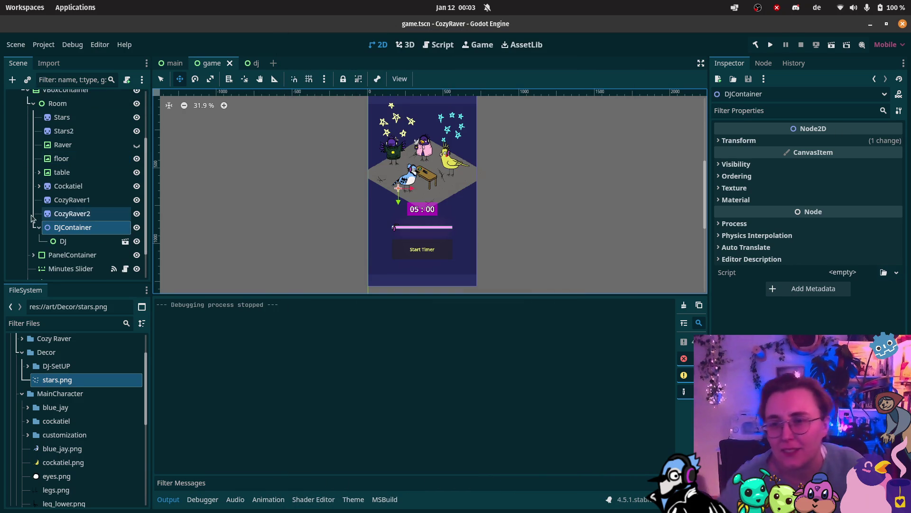
{"action": "scroll", "coordinate": [81, 242], "scroll_direction": "down", "scroll_amount": 2}
Review the Start button's and Timer's signals, then cancel an attempted pressed connection
{"action": "left_click", "coordinate": [81, 242]}
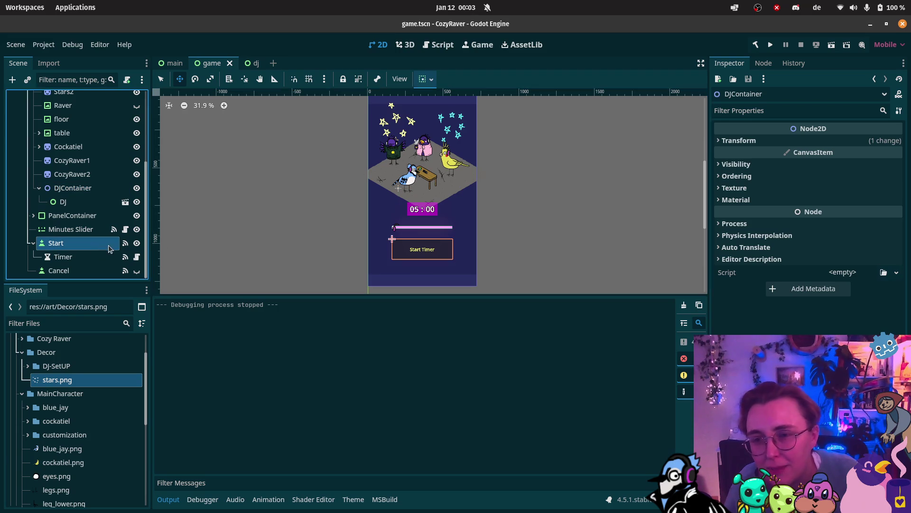
{"action": "left_click", "coordinate": [764, 63]}
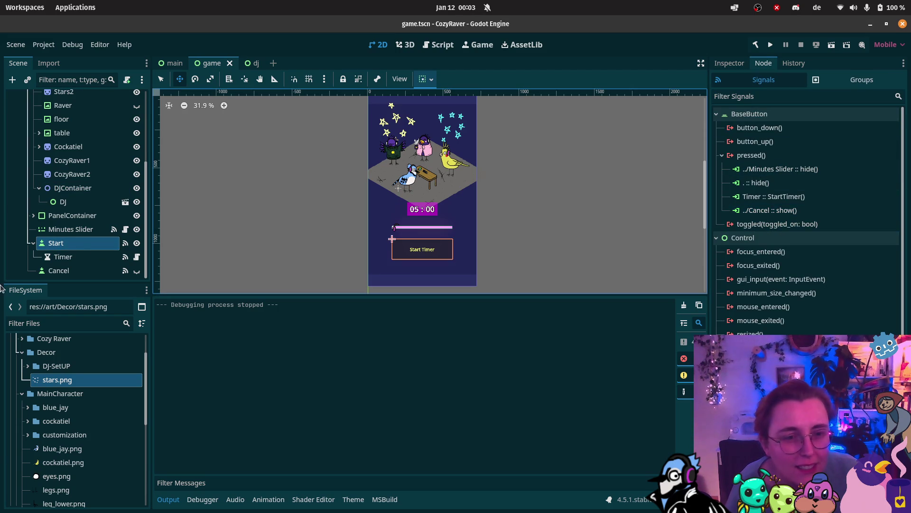
{"action": "left_click", "coordinate": [63, 256]}
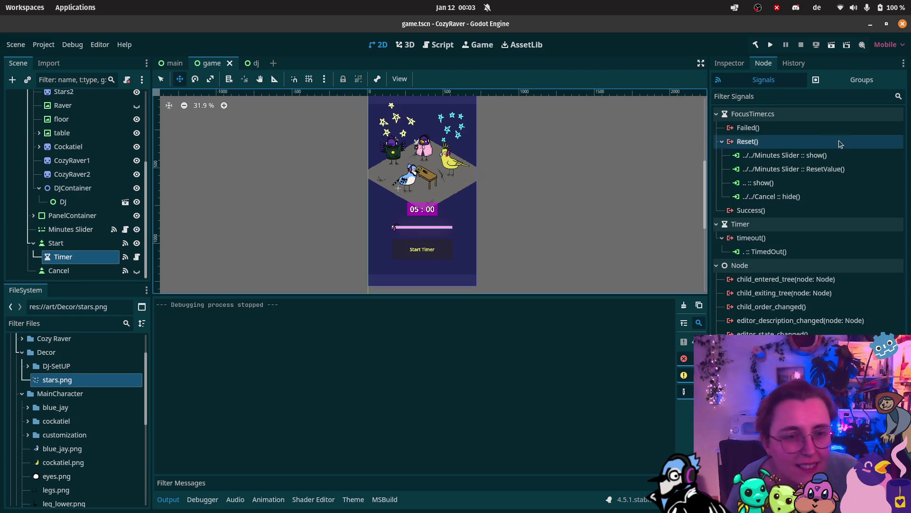
{"action": "left_click", "coordinate": [771, 128]}
{"action": "left_click", "coordinate": [755, 211]}
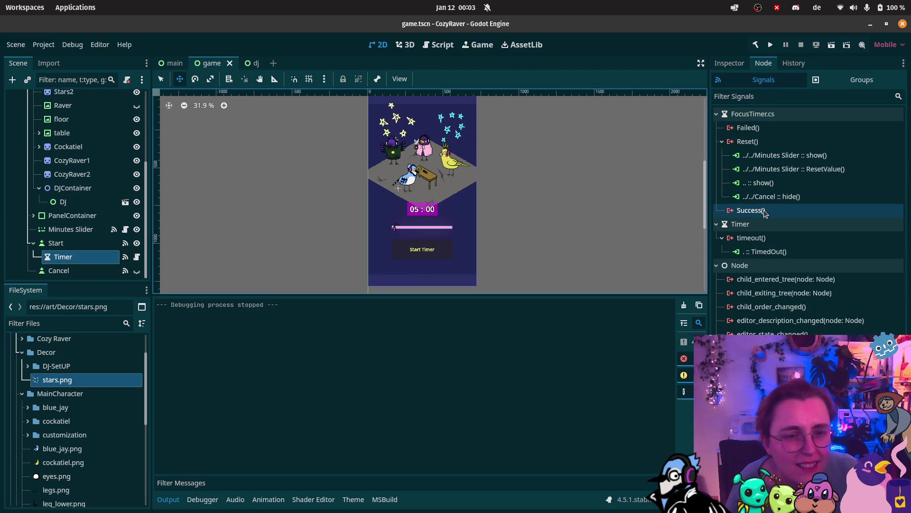
{"action": "left_click", "coordinate": [95, 242]}
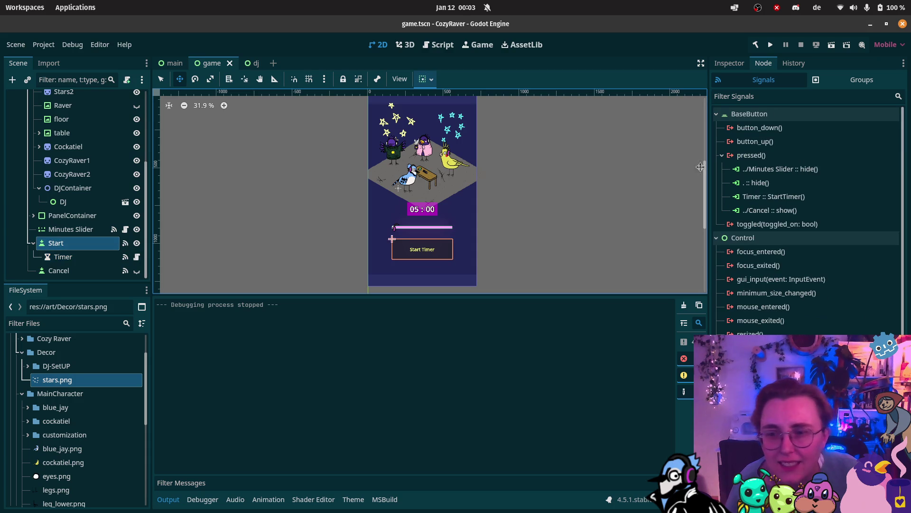
{"action": "left_click", "coordinate": [807, 157]}
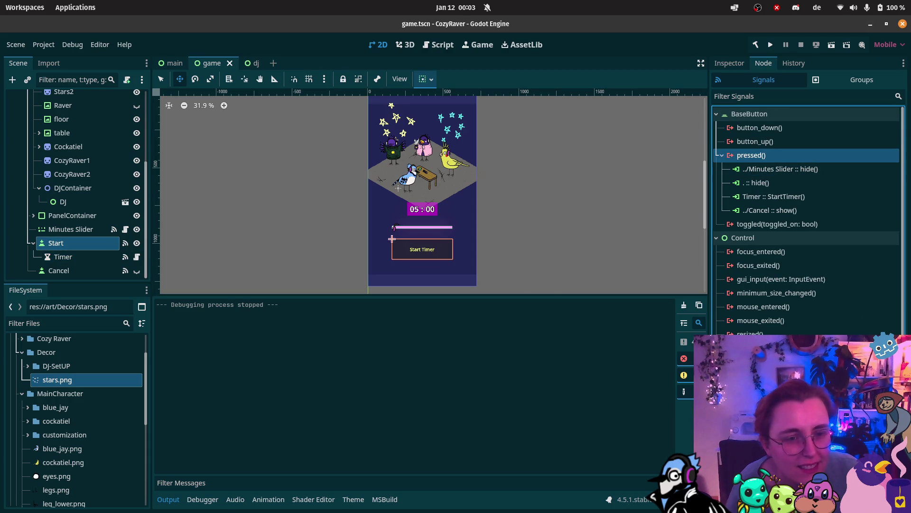
{"action": "double_click", "coordinate": [807, 157]}
{"action": "scroll", "coordinate": [407, 245], "scroll_direction": "down", "scroll_amount": 3}
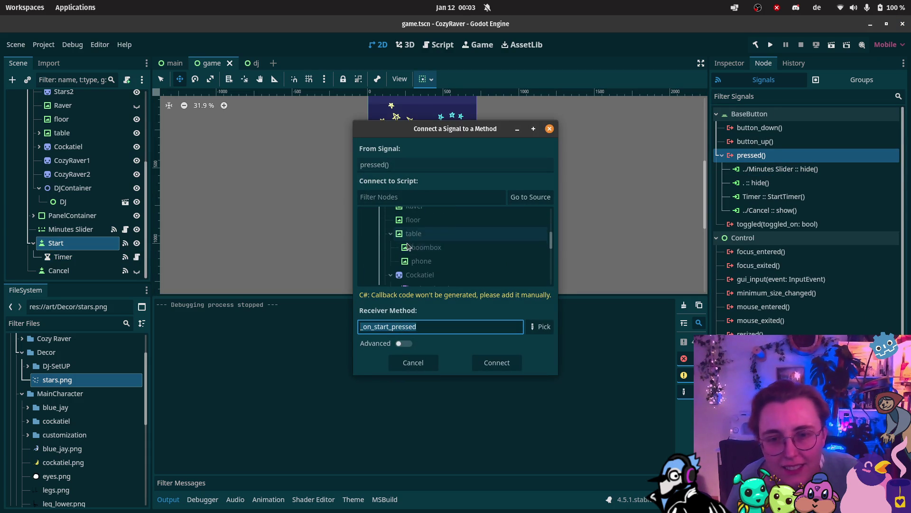
{"action": "left_click", "coordinate": [481, 198]}
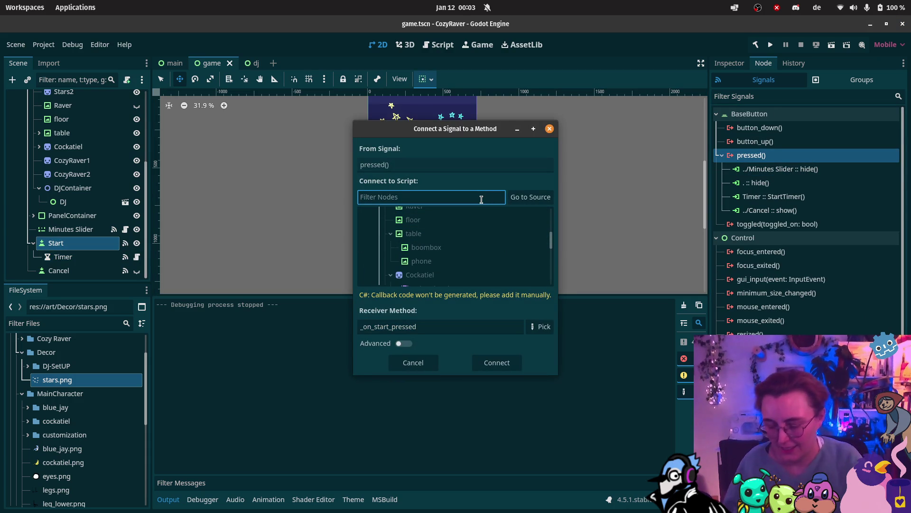
{"action": "type", "text": "DJ"}
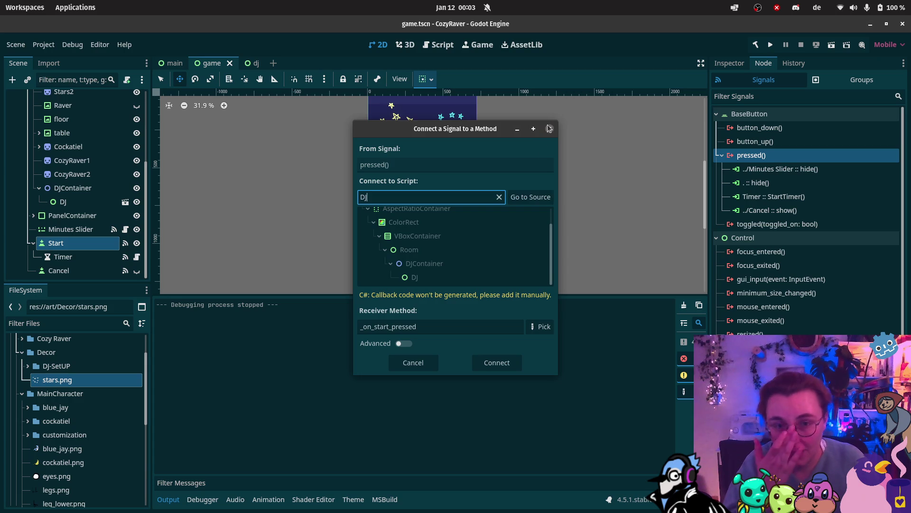
{"action": "key", "text": "Escape"}
Turn on Editable Children for the DJ node
{"action": "left_click", "coordinate": [74, 207]}
{"action": "right_click", "coordinate": [74, 209]}
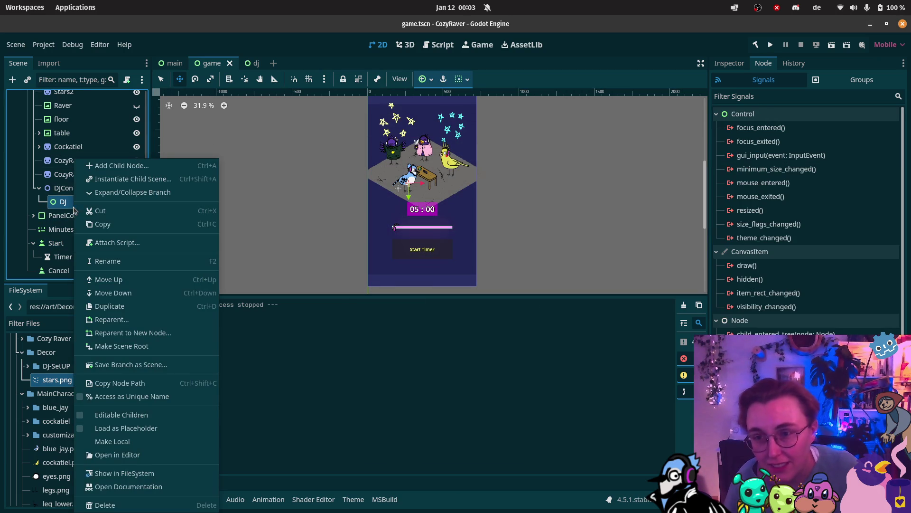
{"action": "left_click", "coordinate": [105, 417]}
{"action": "scroll", "coordinate": [83, 173], "scroll_direction": "down", "scroll_amount": 10}
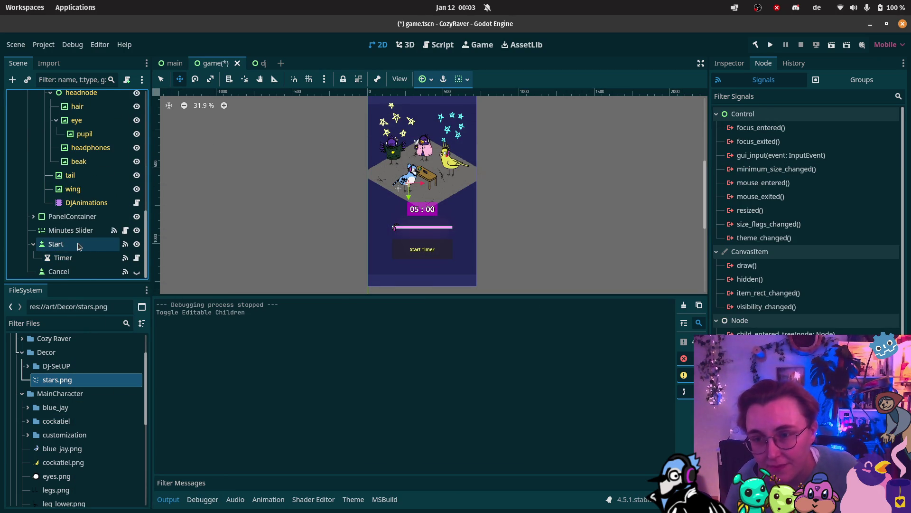
Connect the Start button's pressed signal to StartDancing on DJAnimations
{"action": "left_click", "coordinate": [79, 246]}
{"action": "left_click", "coordinate": [751, 155]}
{"action": "left_click", "coordinate": [807, 496]}
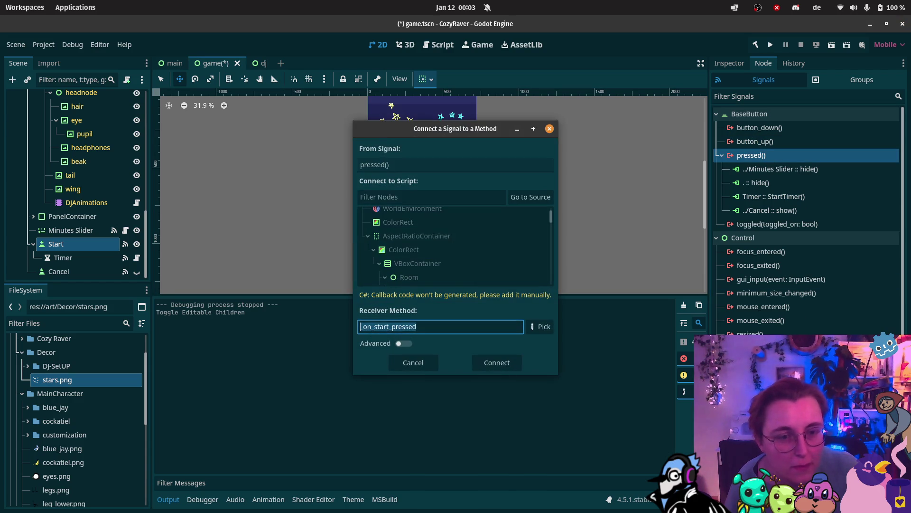
{"action": "left_click", "coordinate": [460, 199]}
{"action": "type", "text": "DJAnimations"}
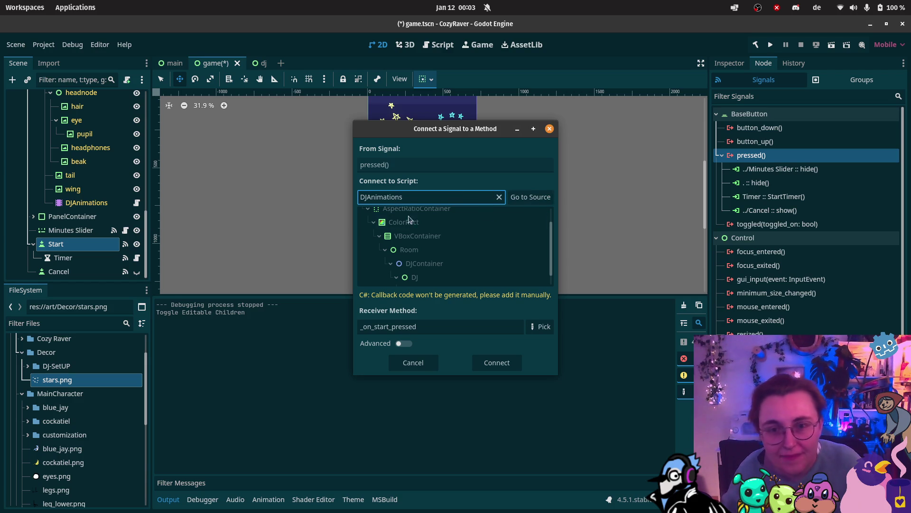
{"action": "scroll", "coordinate": [429, 231], "scroll_direction": "down", "scroll_amount": 1}
{"action": "left_click", "coordinate": [453, 277]}
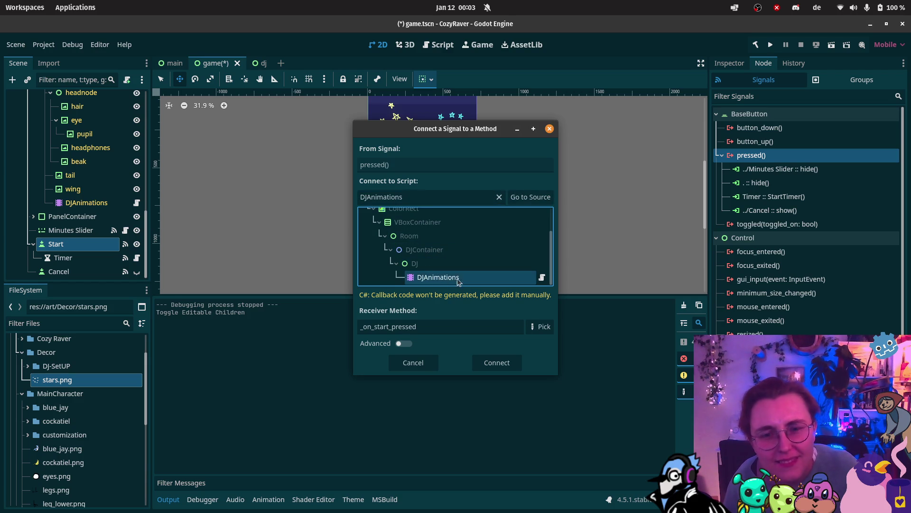
{"action": "left_click", "coordinate": [535, 325]}
{"action": "left_click", "coordinate": [452, 159]}
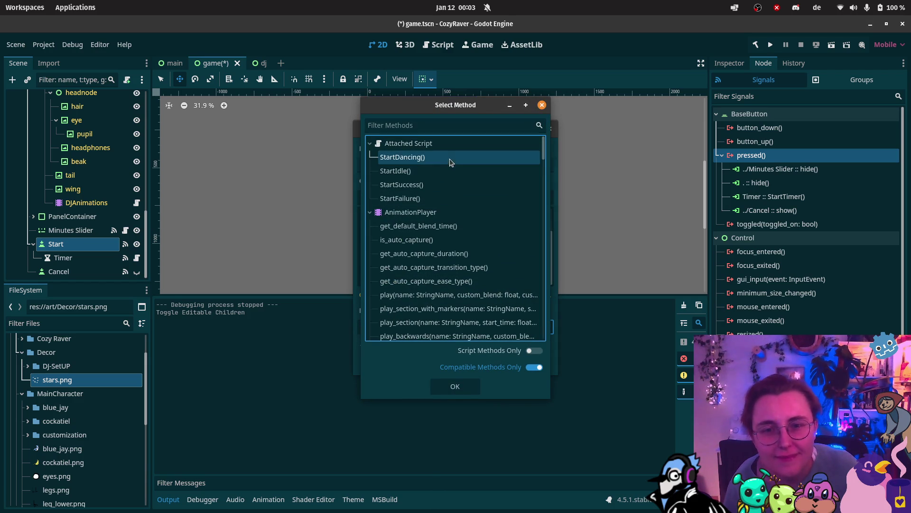
{"action": "left_click", "coordinate": [455, 386]}
{"action": "left_click", "coordinate": [510, 363]}
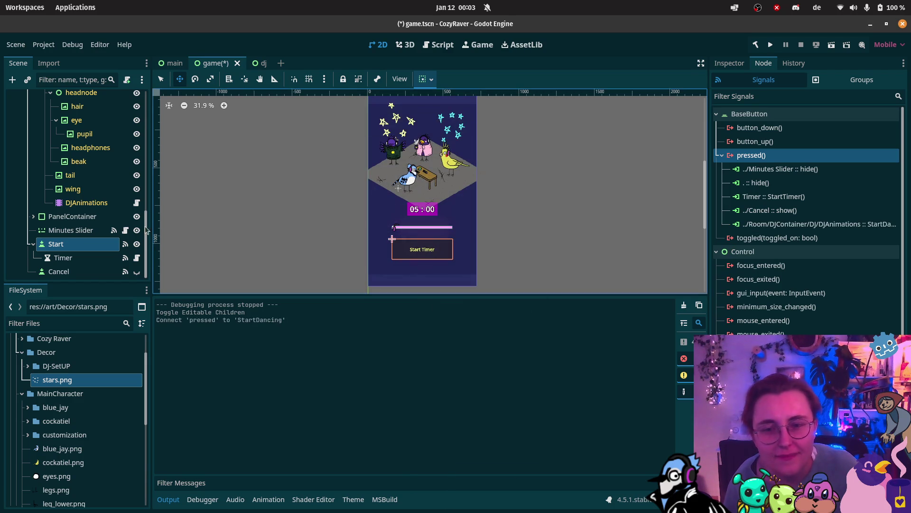
{"action": "left_click", "coordinate": [63, 257]}
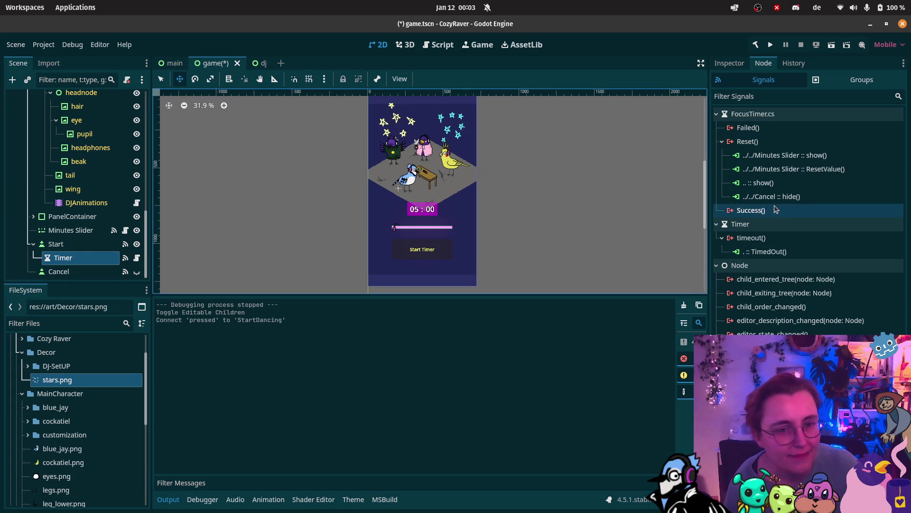
Connect the timer's Success signal to StartSuccess on DJAnimations
{"action": "left_click", "coordinate": [752, 210]}
{"action": "key", "text": "Return"}
{"action": "scroll", "coordinate": [451, 284], "scroll_direction": "down", "scroll_amount": 3}
{"action": "left_click", "coordinate": [463, 196]}
{"action": "type", "text": "DJAnimati"}
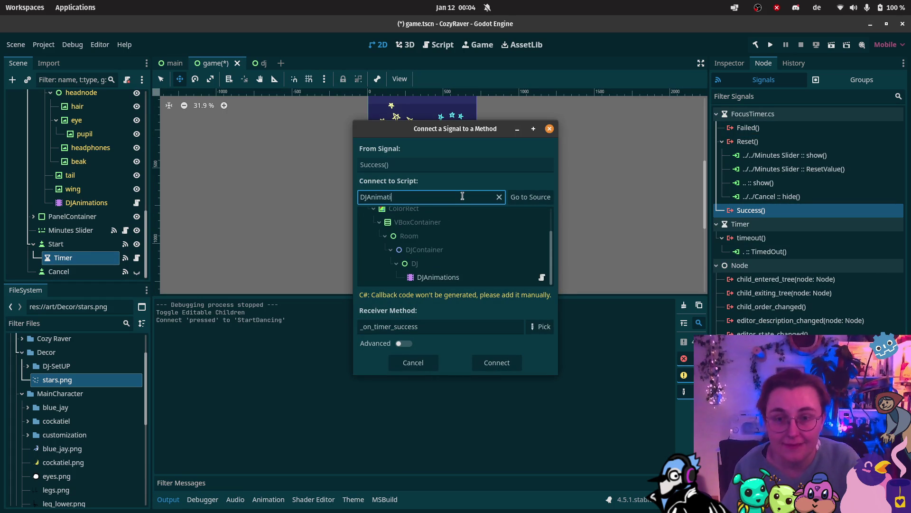
{"action": "left_click", "coordinate": [438, 277]}
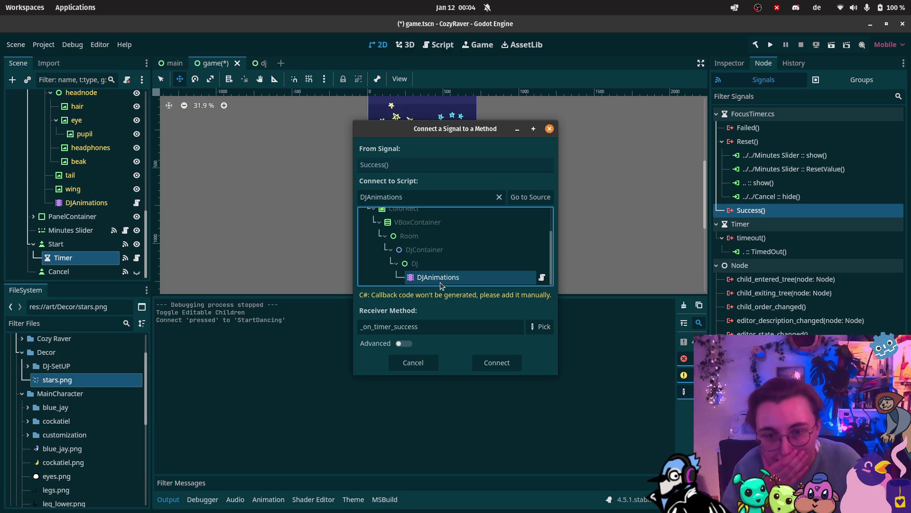
{"action": "left_click", "coordinate": [541, 327]}
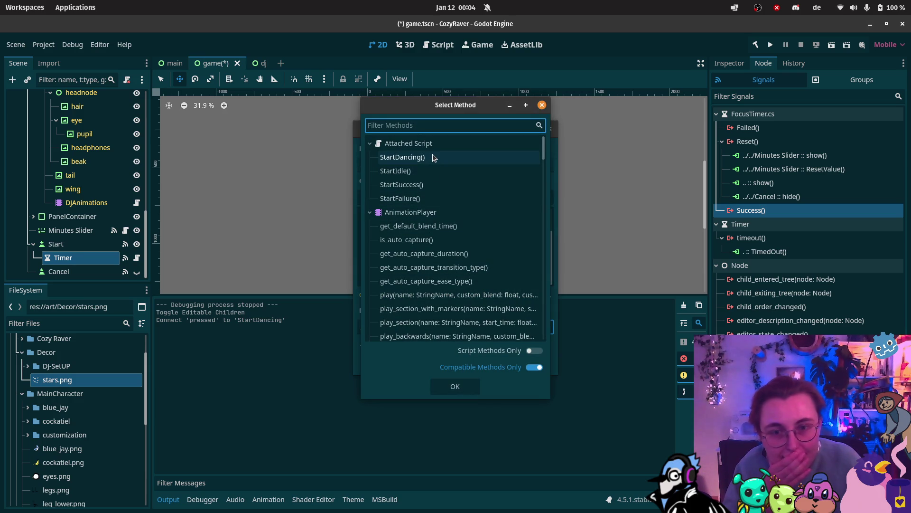
{"action": "left_click", "coordinate": [435, 185]}
{"action": "left_click", "coordinate": [465, 387]}
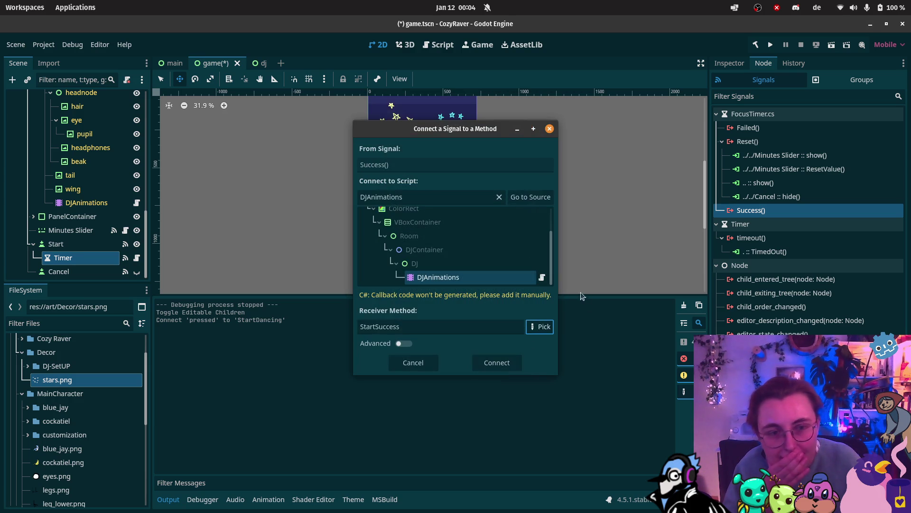
{"action": "left_click", "coordinate": [498, 359]}
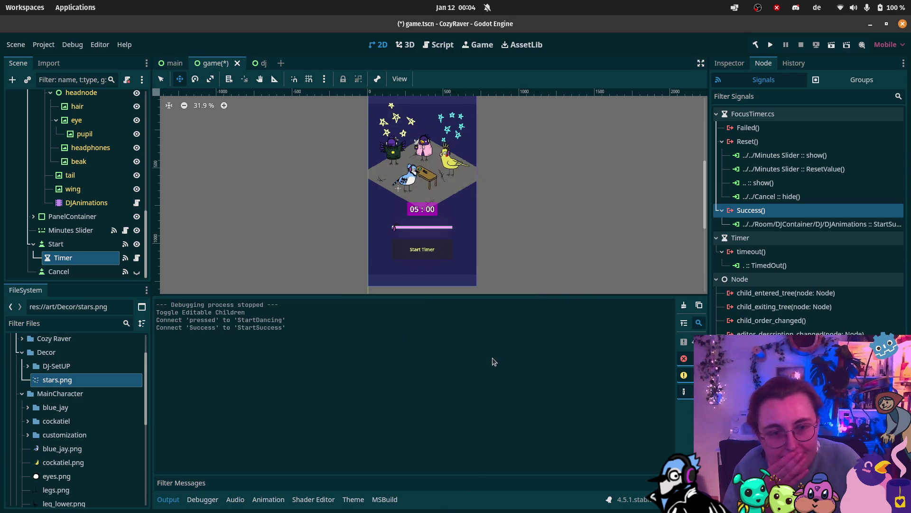
Connect the timer's Failed signal to StartFailure on DJAnimations and save the scene
{"action": "left_click", "coordinate": [759, 129]}
{"action": "double_click", "coordinate": [758, 128]}
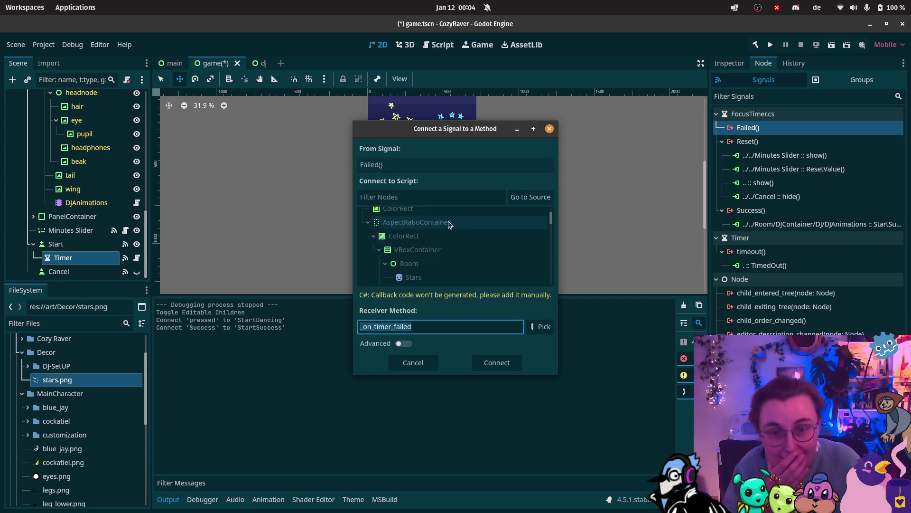
{"action": "left_click", "coordinate": [442, 199]}
{"action": "type", "text": "DJa"}
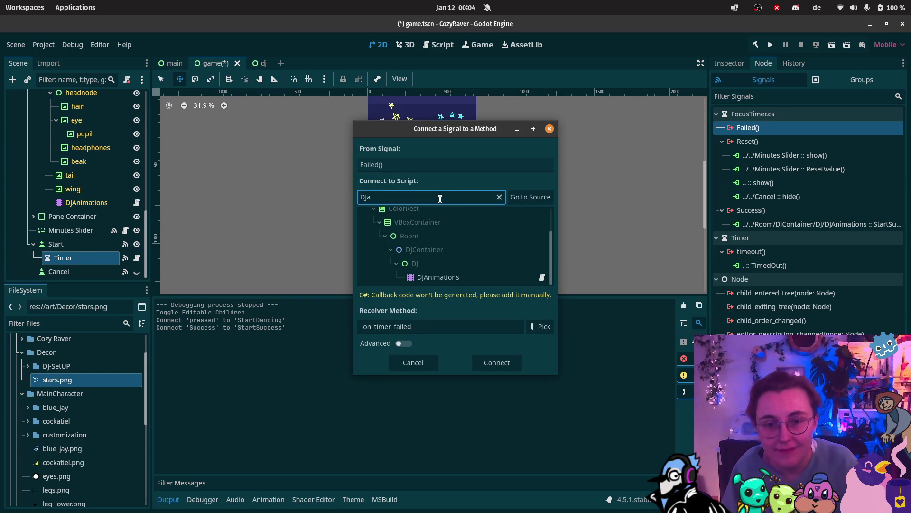
{"action": "left_click", "coordinate": [455, 277]}
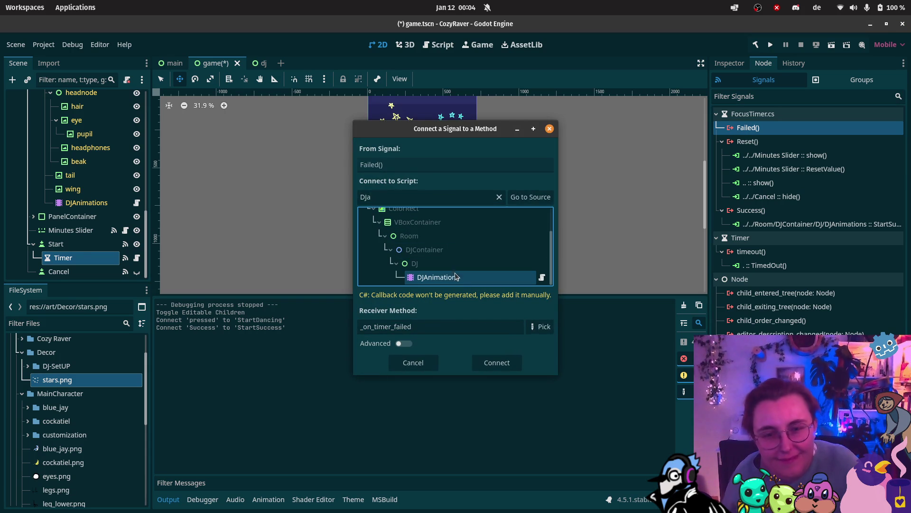
{"action": "left_click", "coordinate": [543, 328]}
{"action": "left_click", "coordinate": [400, 198]}
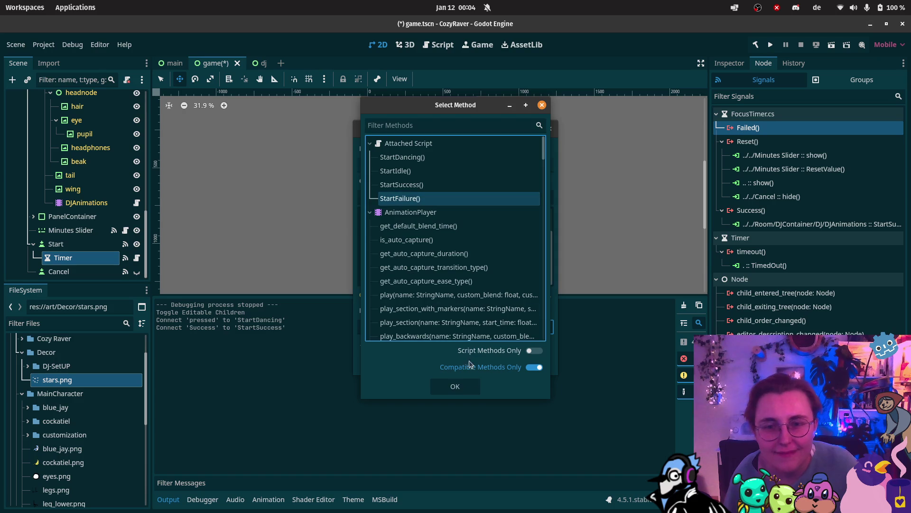
{"action": "left_click", "coordinate": [444, 386]}
{"action": "left_click", "coordinate": [509, 363]}
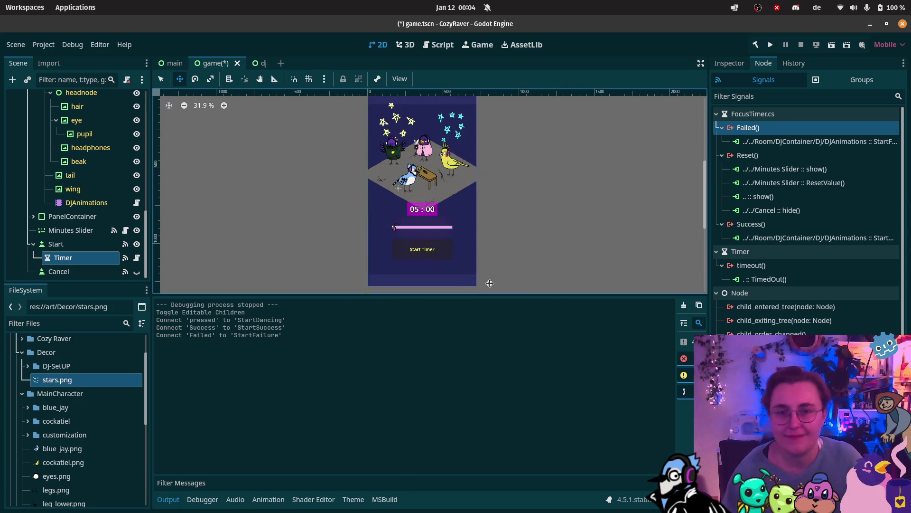
{"action": "key", "text": "ctrl+s"}
Check the dj scene's animation list, keeping idle, then run the game scene
{"action": "left_click", "coordinate": [251, 63]}
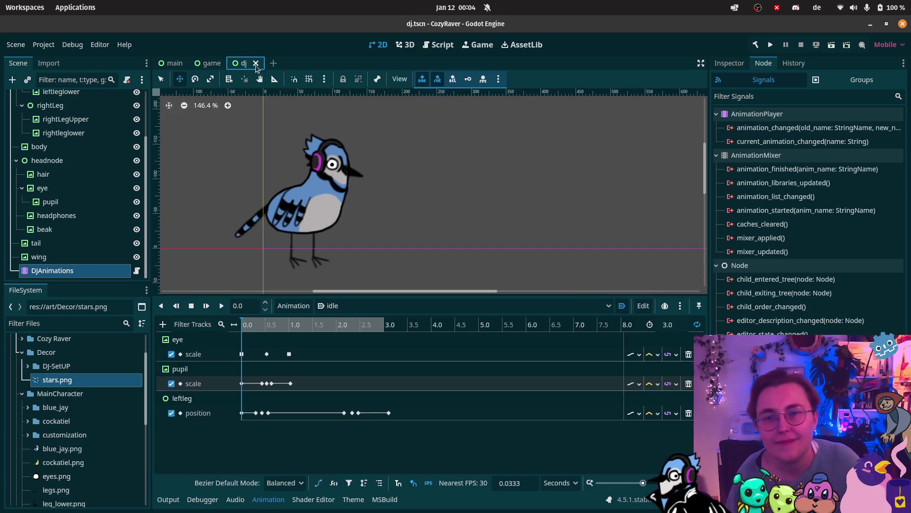
{"action": "left_click", "coordinate": [332, 306]}
{"action": "left_click", "coordinate": [337, 329]}
{"action": "left_click", "coordinate": [212, 63]}
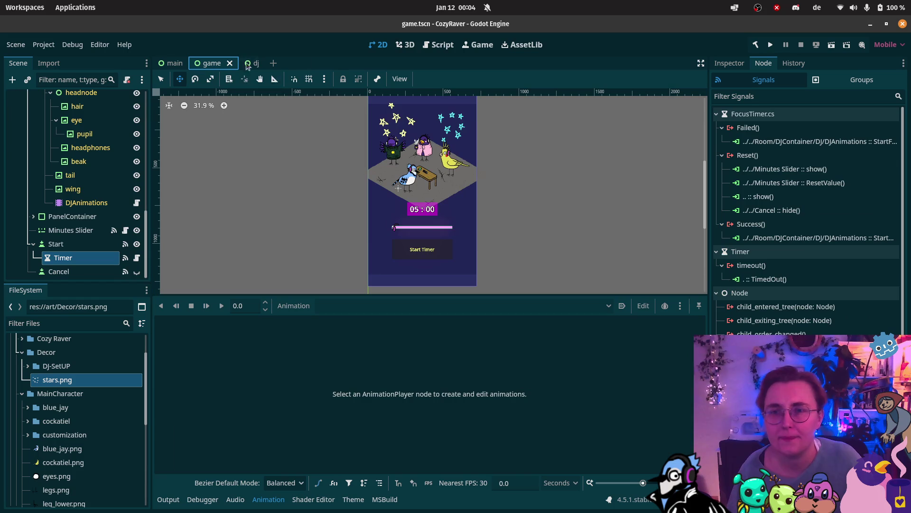
{"action": "left_click", "coordinate": [835, 49]}
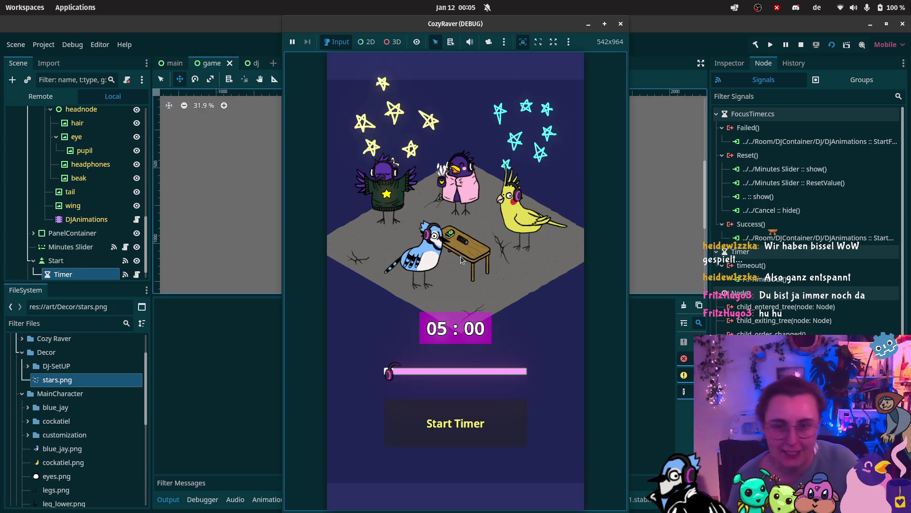
Test the timer at 05:00, cancel, restart it at about 30 minutes, then stop the run
{"action": "left_click", "coordinate": [480, 422]}
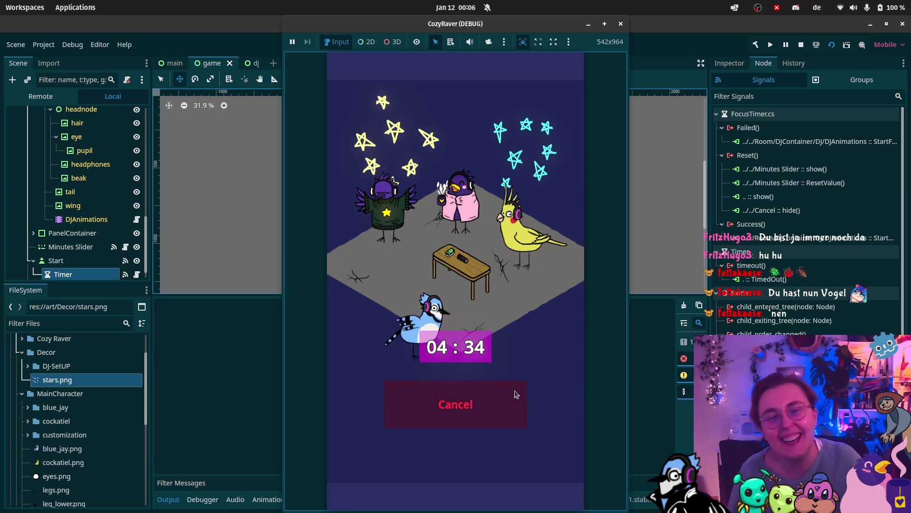
{"action": "left_click", "coordinate": [478, 416]}
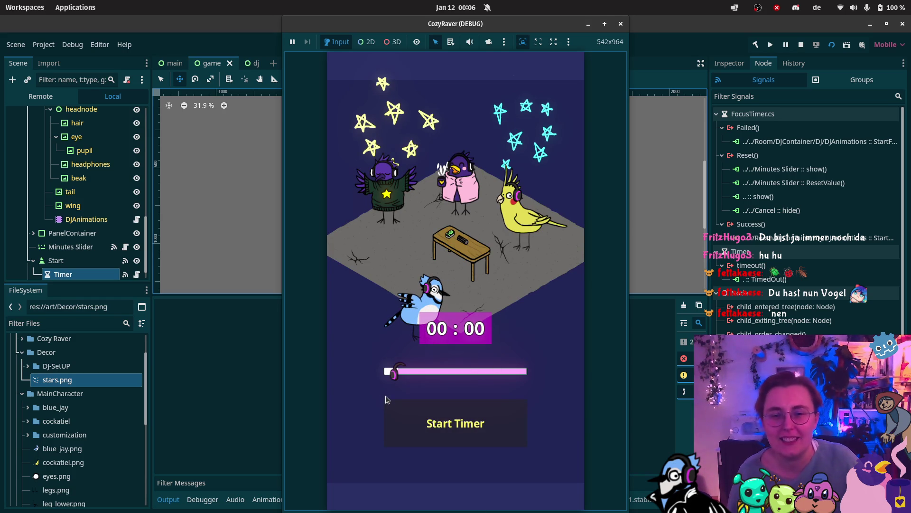
{"action": "left_click_drag", "start_coordinate": [393, 375], "coordinate": [421, 374]}
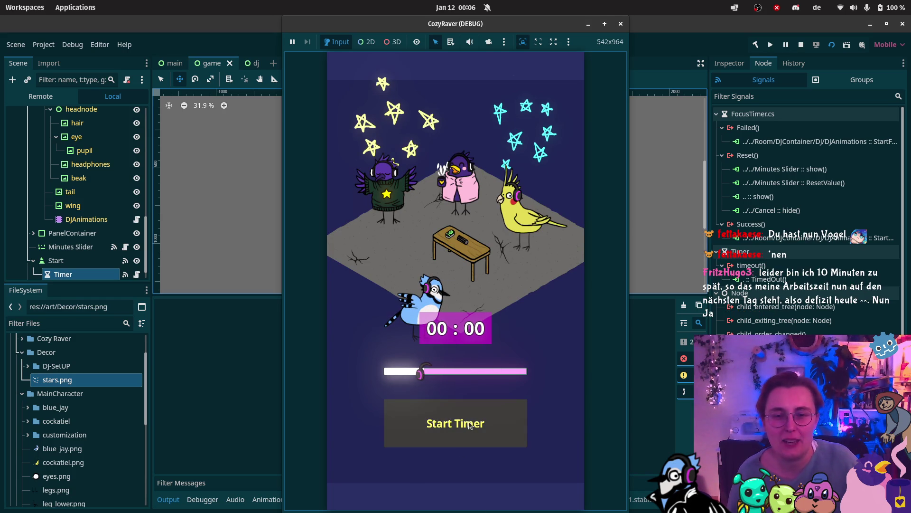
{"action": "left_click", "coordinate": [442, 434]}
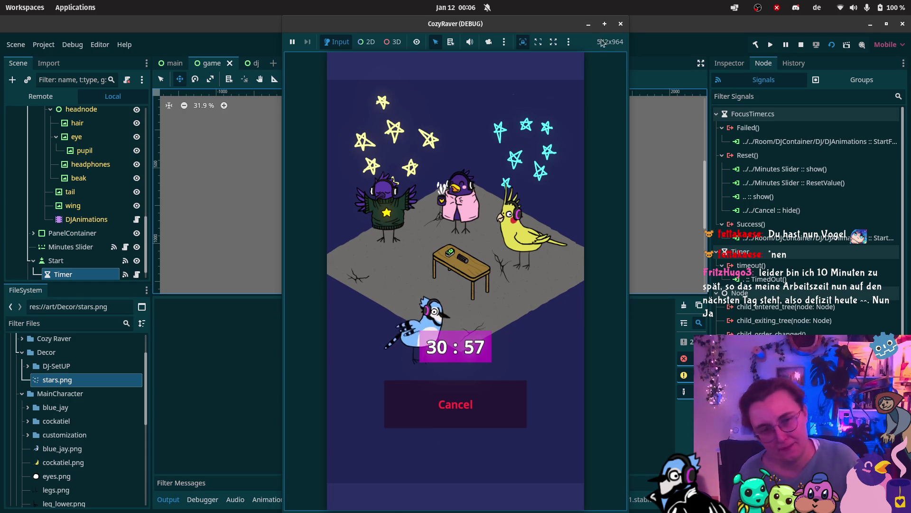
{"action": "left_click", "coordinate": [621, 24]}
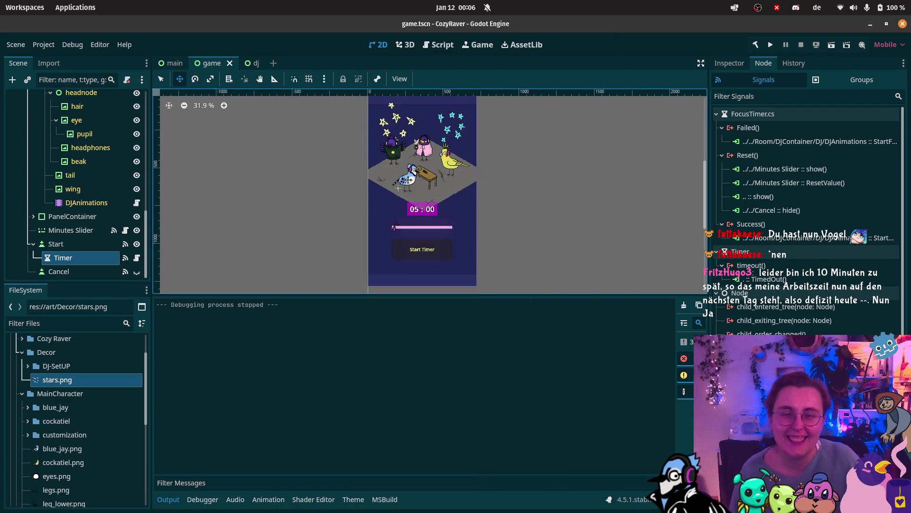
Select DJContainer and DJ, then open the dj scene and view DJAnimations' properties
{"action": "scroll", "coordinate": [442, 200], "scroll_direction": "up", "scroll_amount": 5}
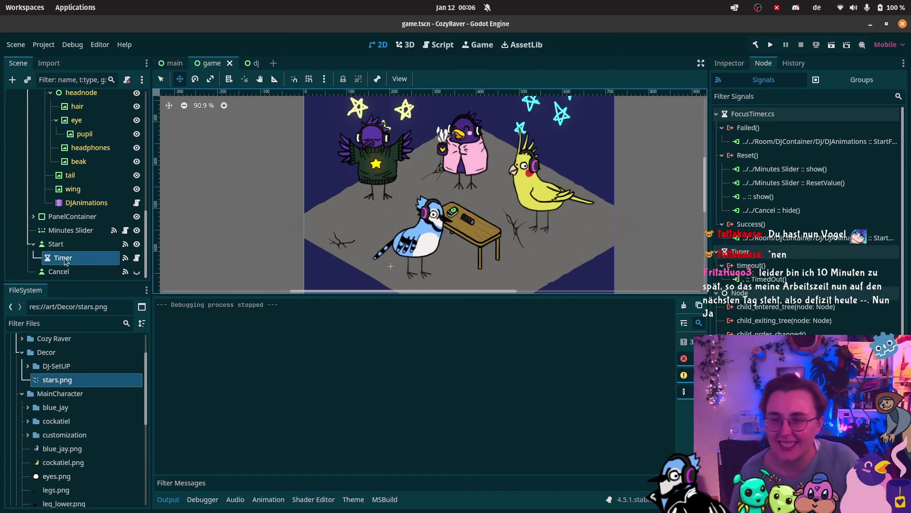
{"action": "scroll", "coordinate": [71, 190], "scroll_direction": "up", "scroll_amount": 4}
{"action": "scroll", "coordinate": [71, 189], "scroll_direction": "up", "scroll_amount": 5}
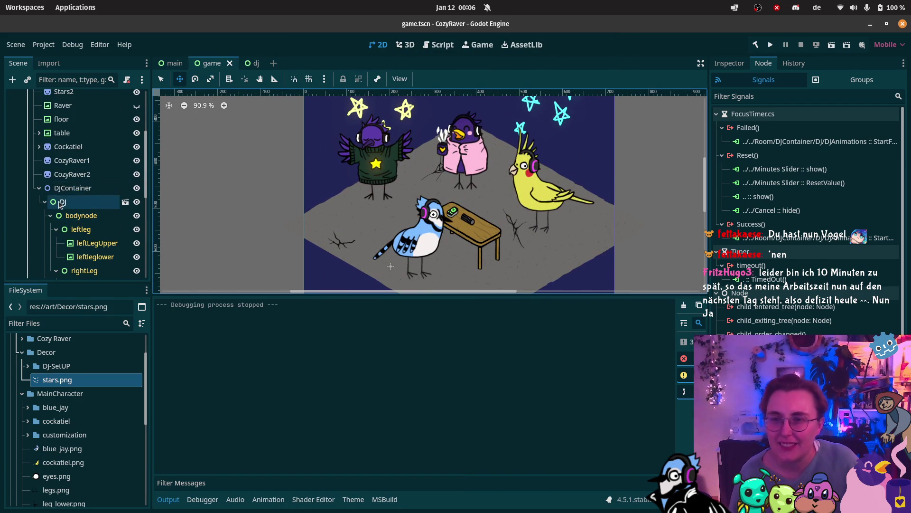
{"action": "left_click", "coordinate": [72, 188]}
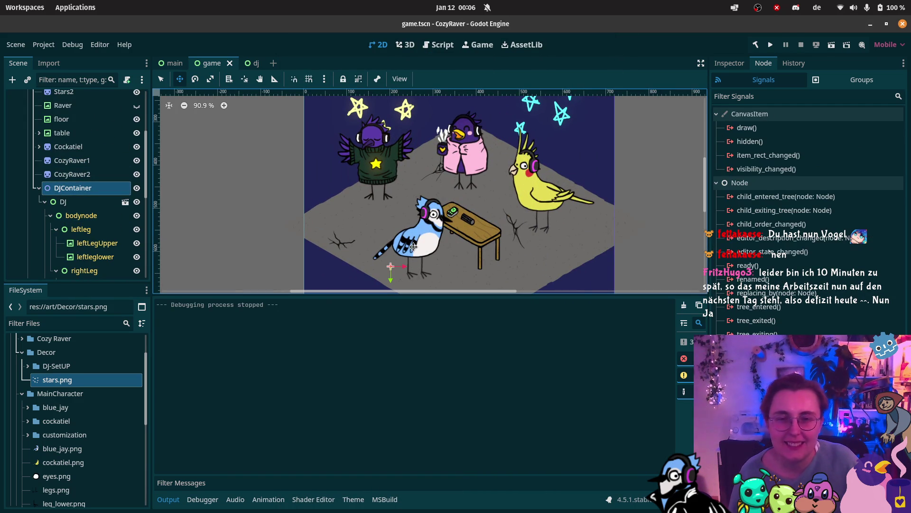
{"action": "left_click", "coordinate": [84, 201]}
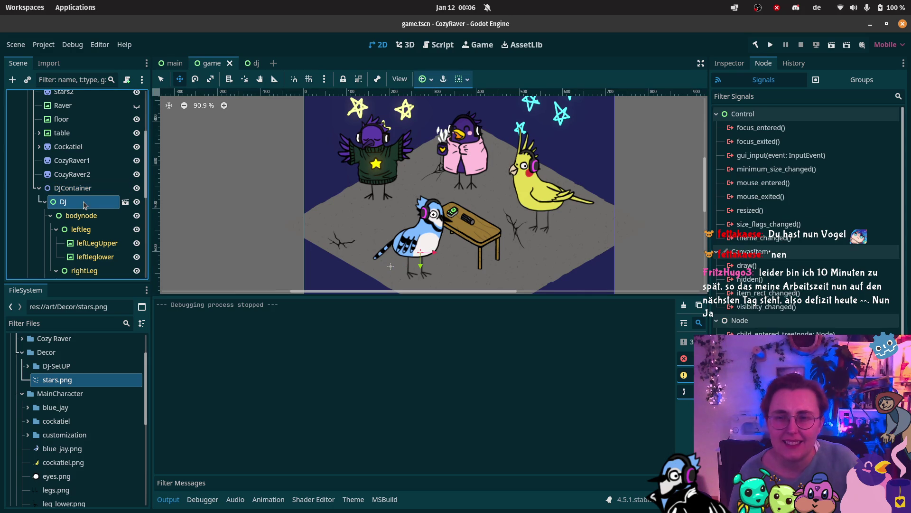
{"action": "left_click", "coordinate": [251, 63]}
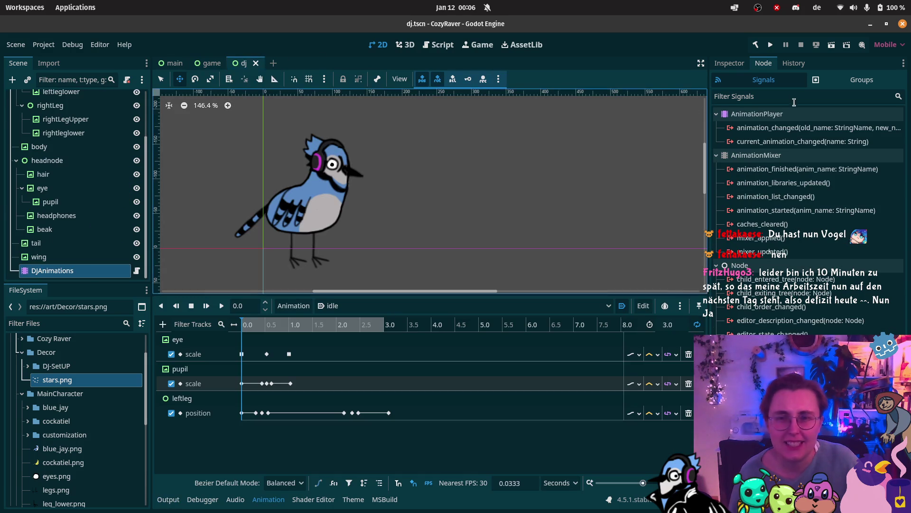
{"action": "left_click", "coordinate": [729, 63]}
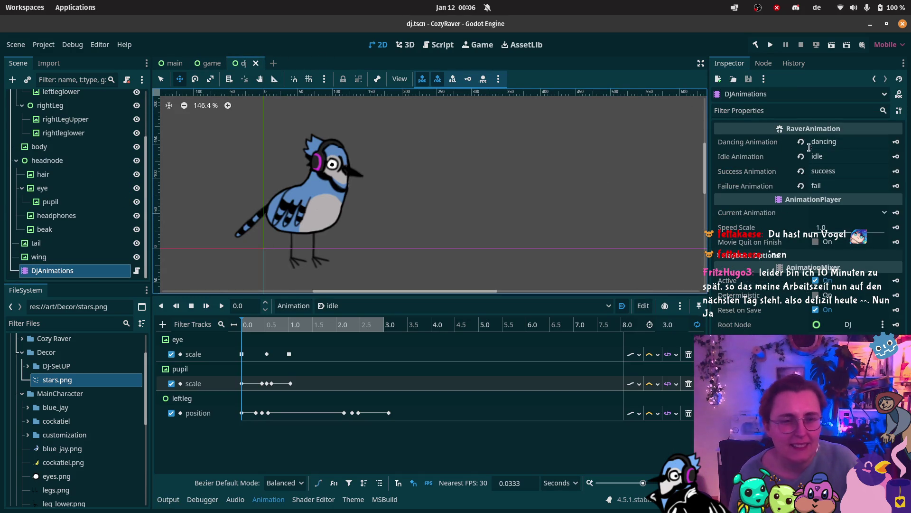
{"action": "scroll", "coordinate": [47, 97], "scroll_direction": "up", "scroll_amount": 5}
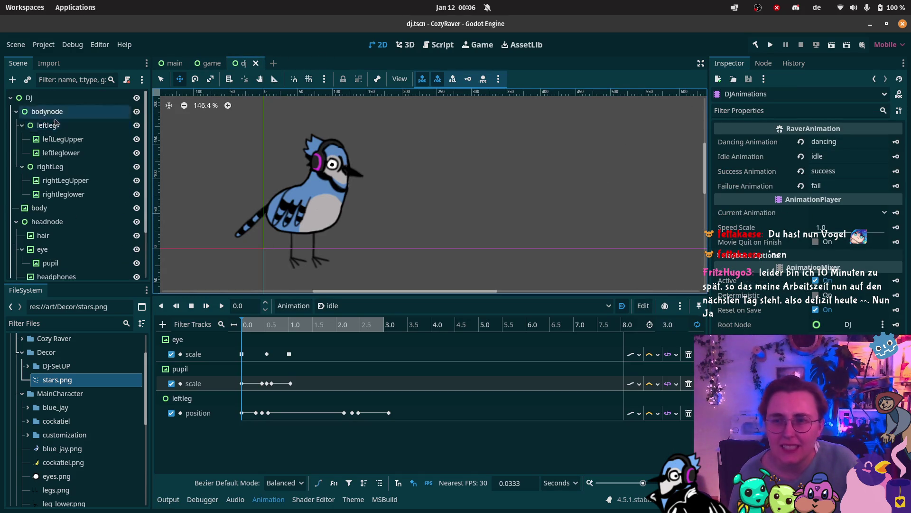
Revert the DJ root's position to 0,0, save the dj scene, and return to the game scene
{"action": "left_click", "coordinate": [46, 97]}
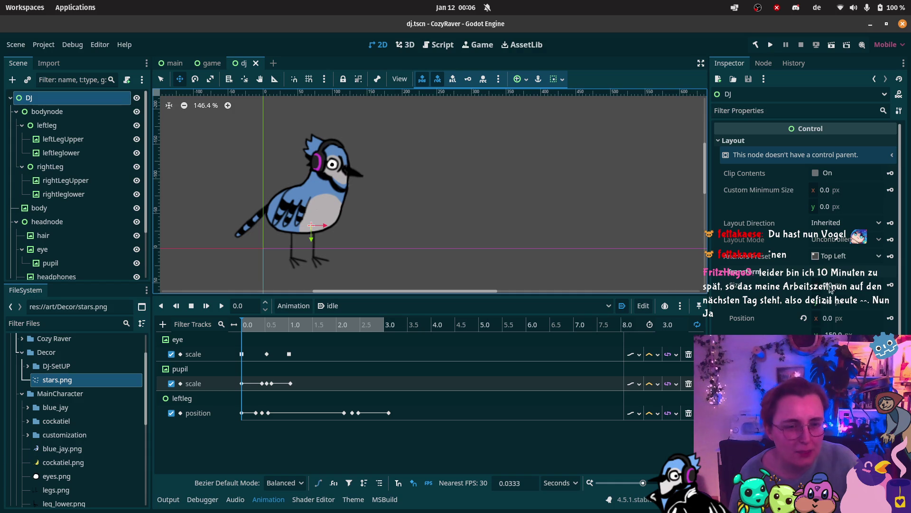
{"action": "left_click", "coordinate": [804, 318]}
{"action": "scroll", "coordinate": [475, 223], "scroll_direction": "down", "scroll_amount": 2}
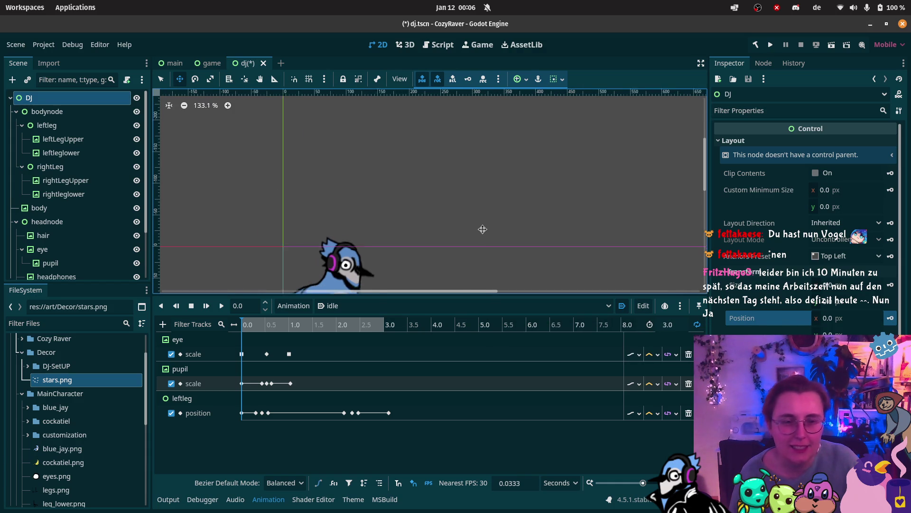
{"action": "key", "text": "ctrl+s"}
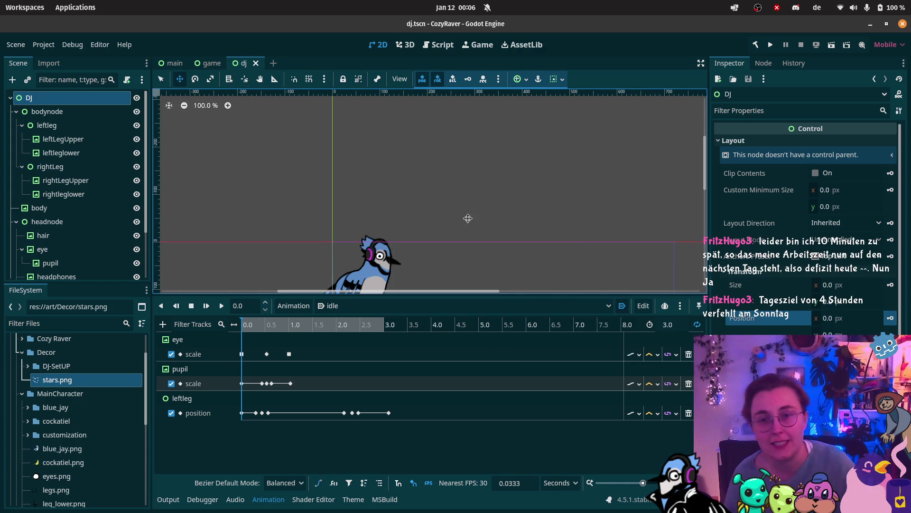
{"action": "scroll", "coordinate": [472, 173], "scroll_direction": "down", "scroll_amount": 2}
{"action": "left_click", "coordinate": [208, 63]}
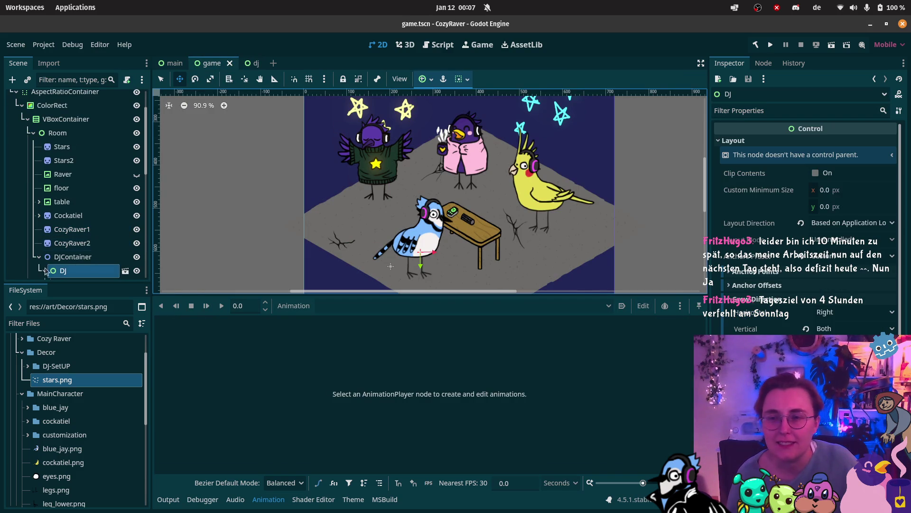
{"action": "scroll", "coordinate": [76, 270], "scroll_direction": "down", "scroll_amount": 3}
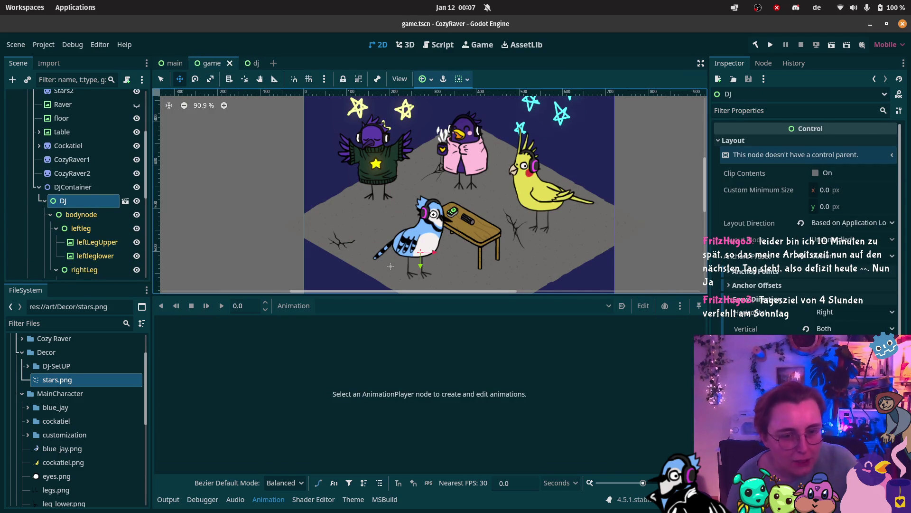
Undo the DJ move, drag DJContainer so the blue jay stands by the table, and save the game scene
{"action": "left_click_drag", "start_coordinate": [390, 267], "coordinate": [391, 328]}
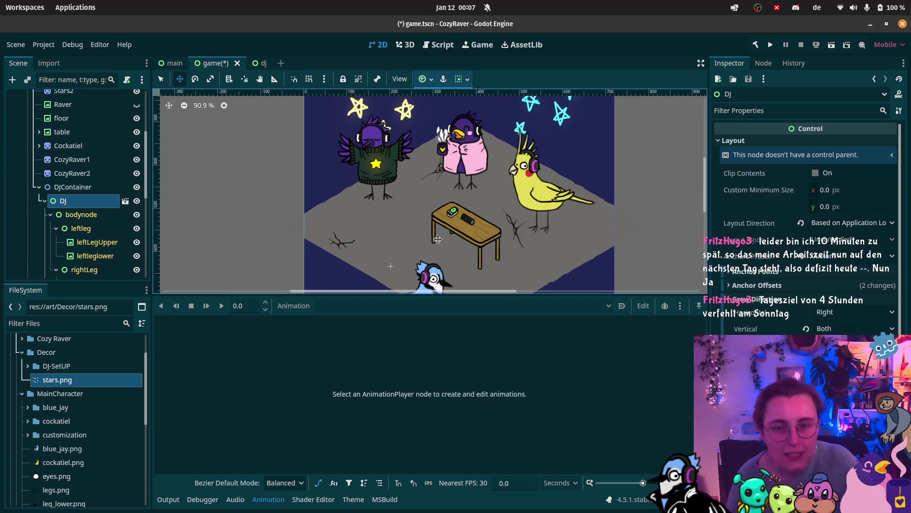
{"action": "scroll", "coordinate": [404, 256], "scroll_direction": "down", "scroll_amount": 2}
{"action": "left_click_drag", "start_coordinate": [391, 255], "coordinate": [391, 204]}
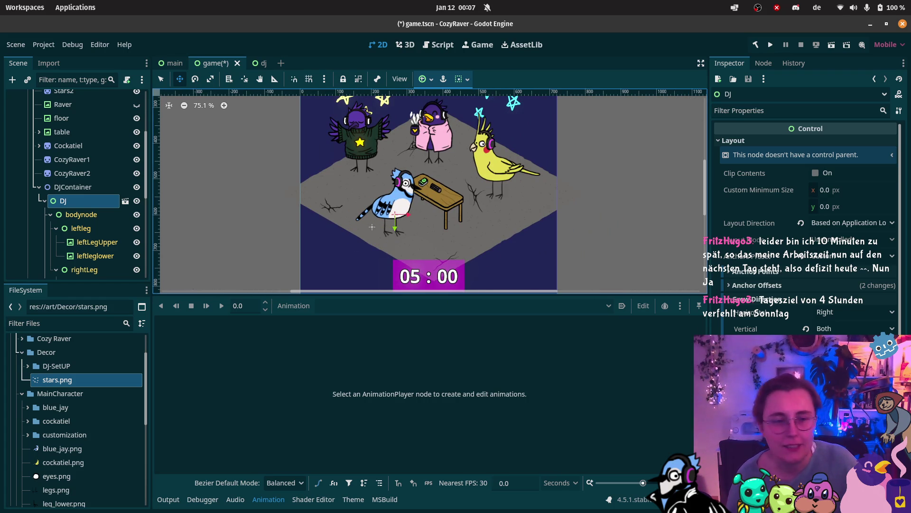
{"action": "key", "text": "ctrl+z"}
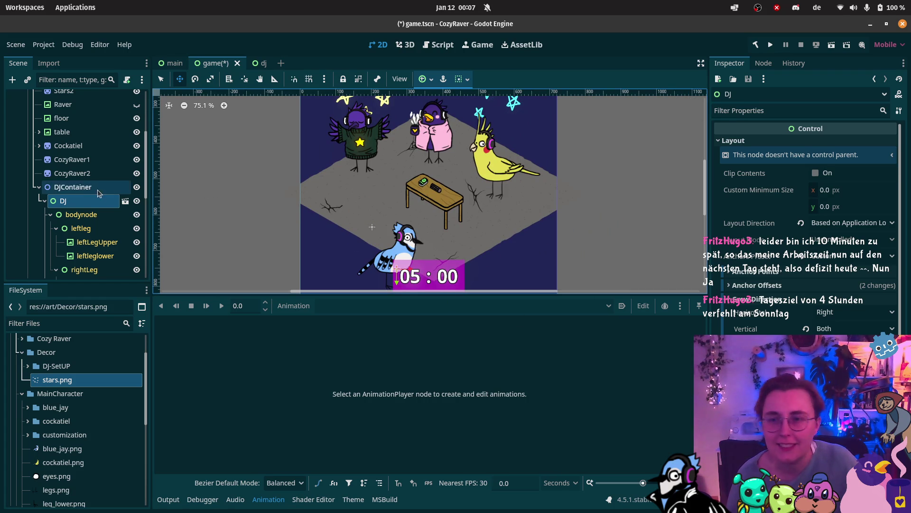
{"action": "left_click", "coordinate": [72, 187]}
{"action": "left_click_drag", "start_coordinate": [407, 251], "coordinate": [394, 199]}
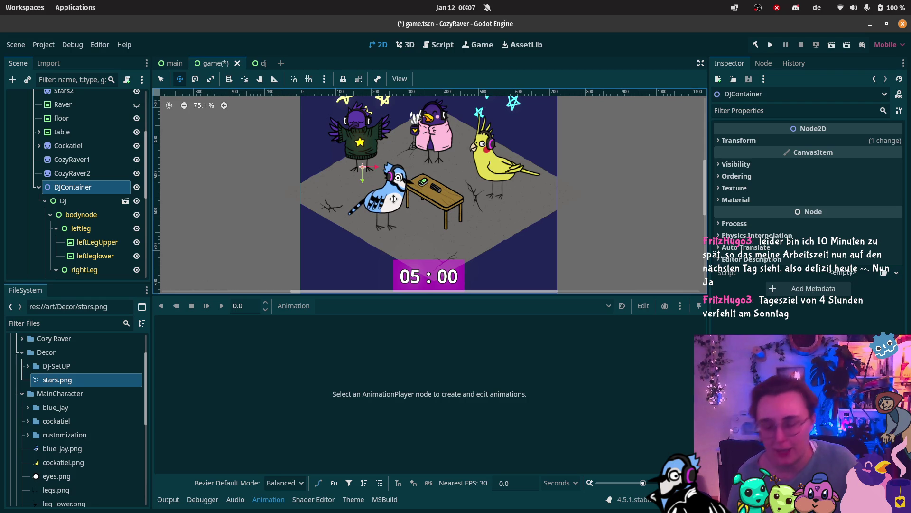
{"action": "key", "text": "ctrl+s"}
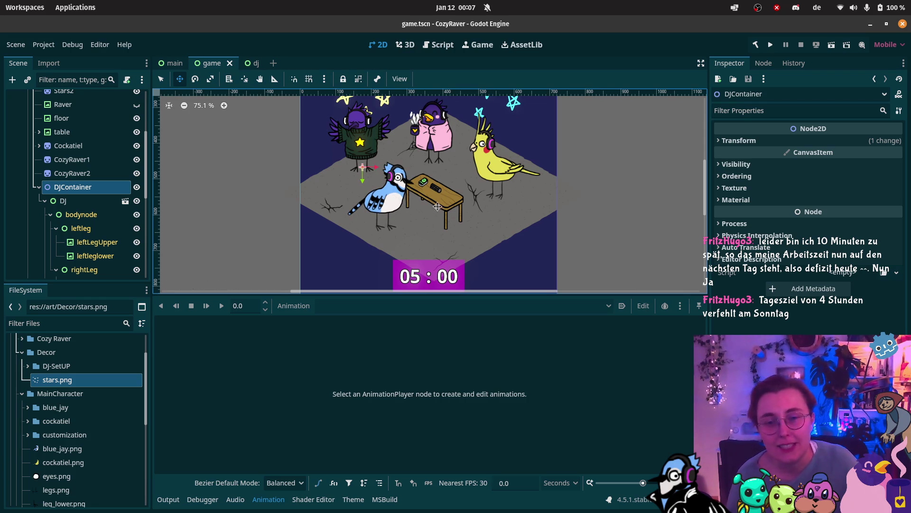
Collapse the DJ node's children and select the Minutes Slider node
{"action": "scroll", "coordinate": [438, 206], "scroll_direction": "down", "scroll_amount": 2}
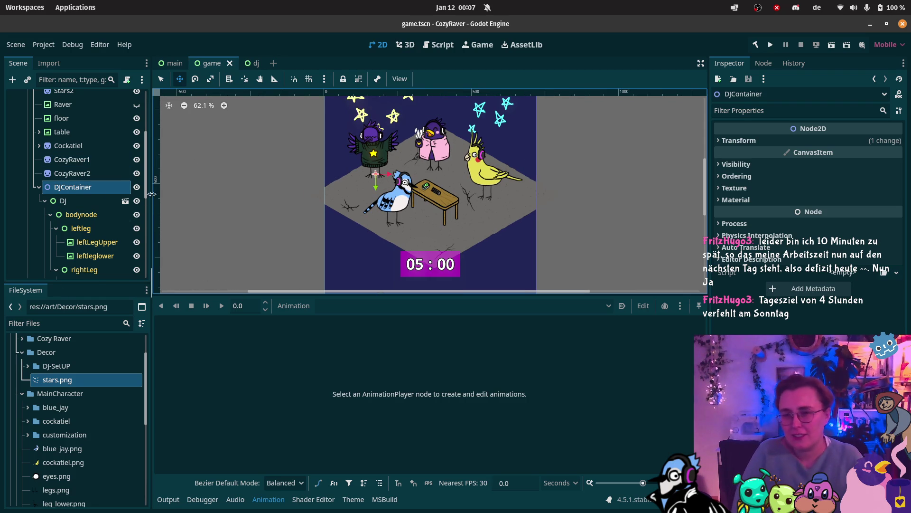
{"action": "scroll", "coordinate": [95, 213], "scroll_direction": "down", "scroll_amount": 5}
{"action": "scroll", "coordinate": [95, 213], "scroll_direction": "up", "scroll_amount": 5}
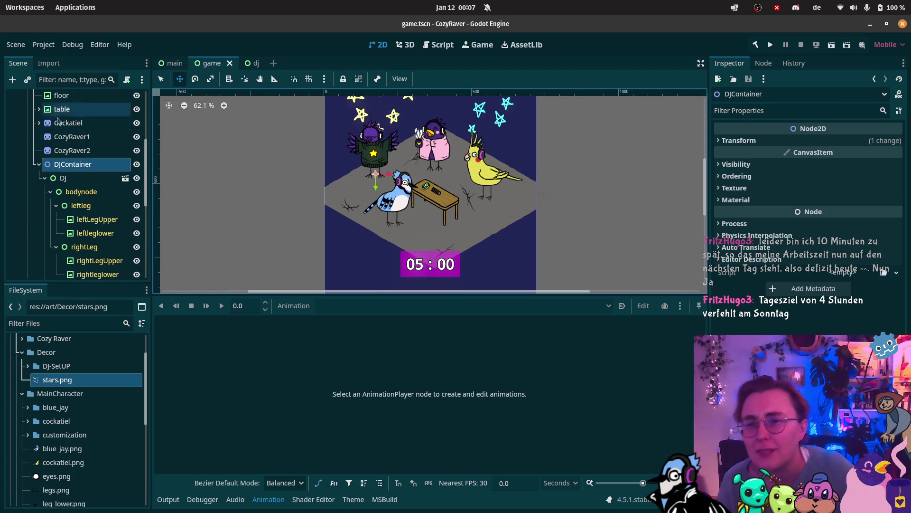
{"action": "left_click", "coordinate": [42, 178]}
{"action": "left_click", "coordinate": [43, 178]}
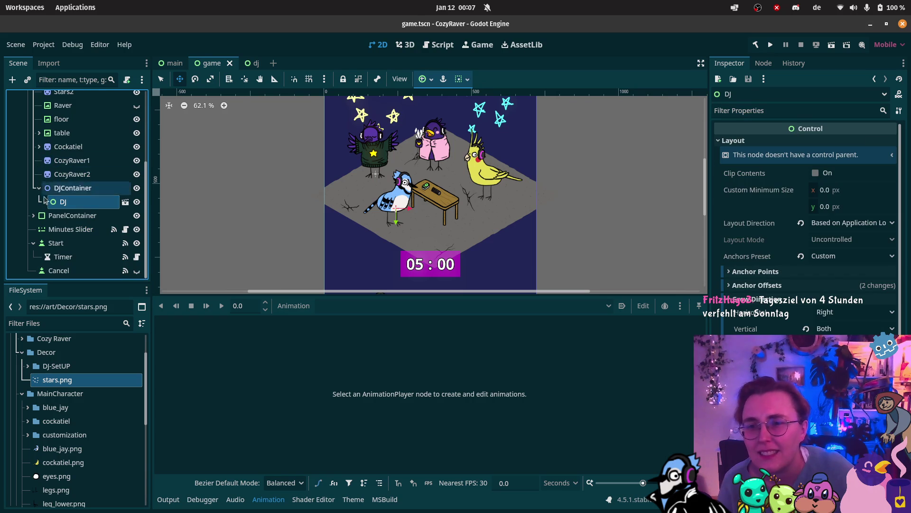
{"action": "left_click", "coordinate": [63, 231]}
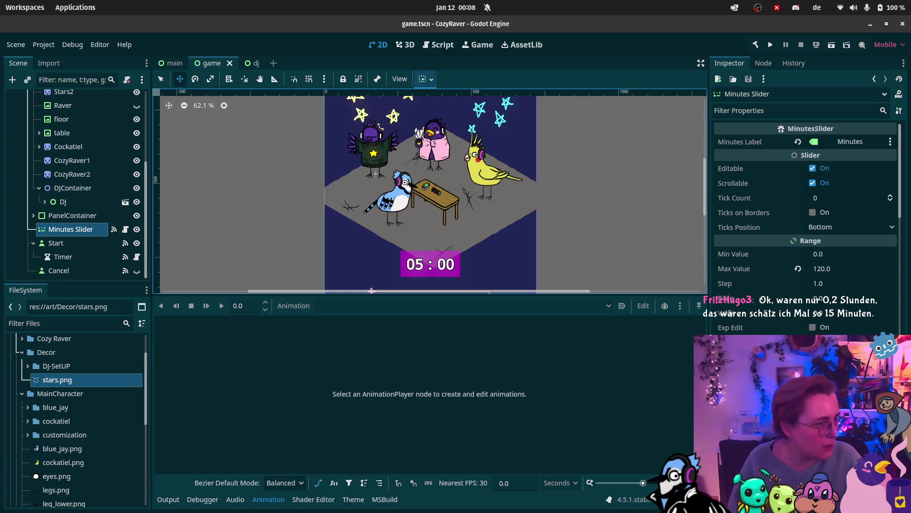
Switch over to FocusTimer.cs in the code editor
{"action": "key", "text": "alt+Tab"}
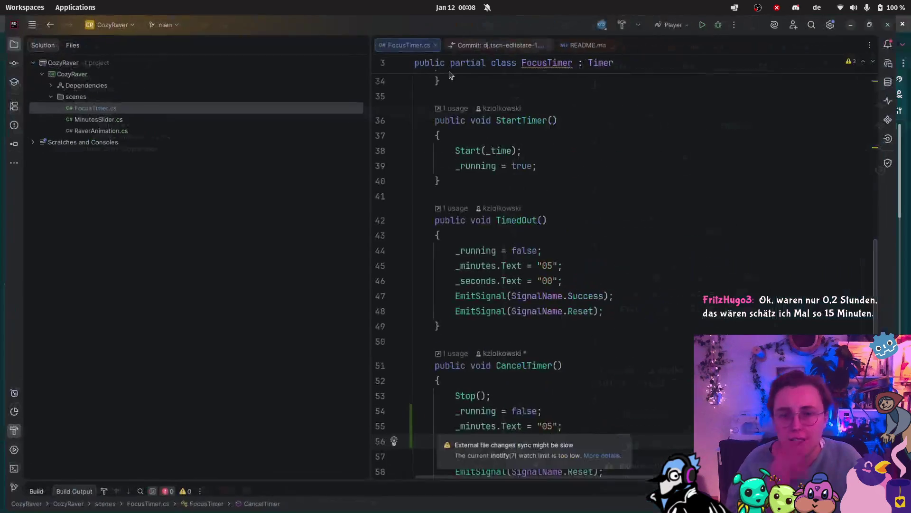
Add a private void ResetTimerState() method and move CancelTimer's reset assignments into it
{"action": "left_click_drag", "start_coordinate": [375, 282], "coordinate": [208, 270]}
{"action": "scroll", "coordinate": [355, 359], "scroll_direction": "down", "scroll_amount": 2}
{"action": "scroll", "coordinate": [355, 358], "scroll_direction": "down", "scroll_amount": 2}
{"action": "left_click", "coordinate": [313, 306]}
{"action": "key", "text": "Return"}
{"action": "key", "text": "Return"}
{"action": "type", "text": "private "}
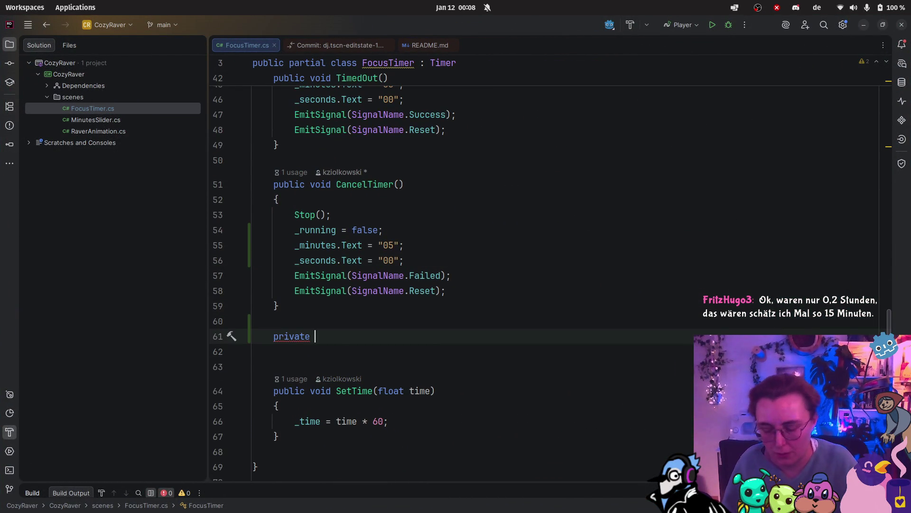
{"action": "type", "text": "void Reset"}
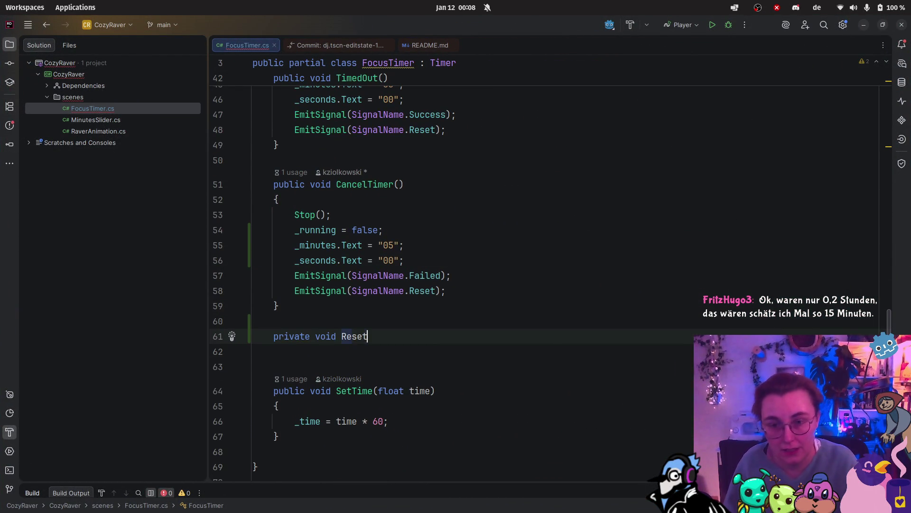
{"action": "type", "text": "Timer"}
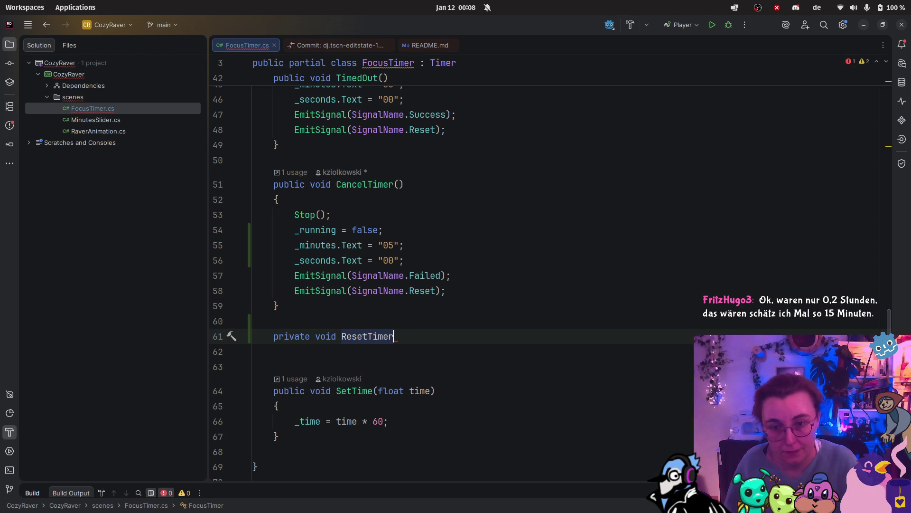
{"action": "type", "text": "State(){"}
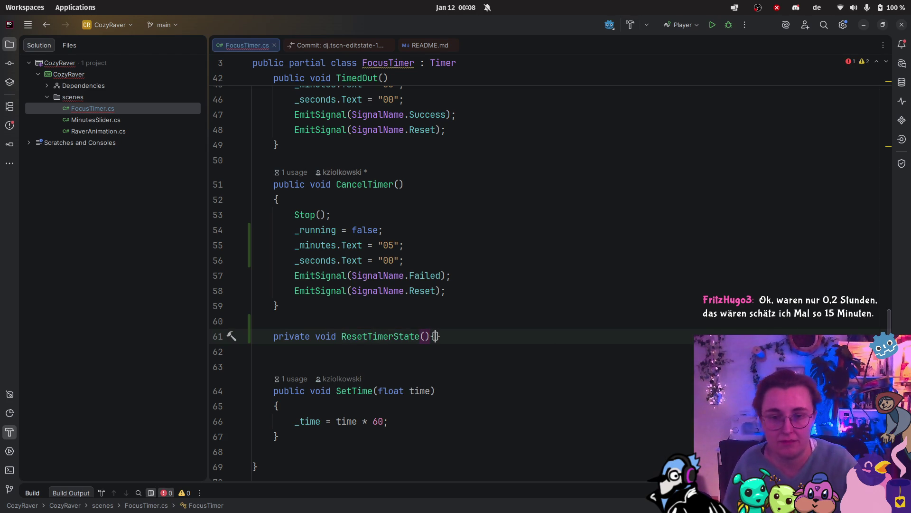
{"action": "key", "text": "Return"}
{"action": "mouse_move", "coordinate": [406, 251]}
{"action": "left_mouse_down"}
{"action": "mouse_move", "coordinate": [264, 238]}
{"action": "mouse_move", "coordinate": [253, 227]}
{"action": "left_mouse_up"}
{"action": "key", "text": "ctrl+x"}
{"action": "left_click", "coordinate": [301, 338]}
{"action": "key", "text": "ctrl+v"}
Replace TimedOut's duplicated reset lines with ResetTimerState(); and call it in CancelTimer too
{"action": "scroll", "coordinate": [379, 266], "scroll_direction": "up", "scroll_amount": 2}
{"action": "mouse_move", "coordinate": [403, 183]}
{"action": "left_mouse_down"}
{"action": "mouse_move", "coordinate": [237, 154]}
{"action": "mouse_move", "coordinate": [253, 151]}
{"action": "left_mouse_up"}
{"action": "key", "text": "BackSpace"}
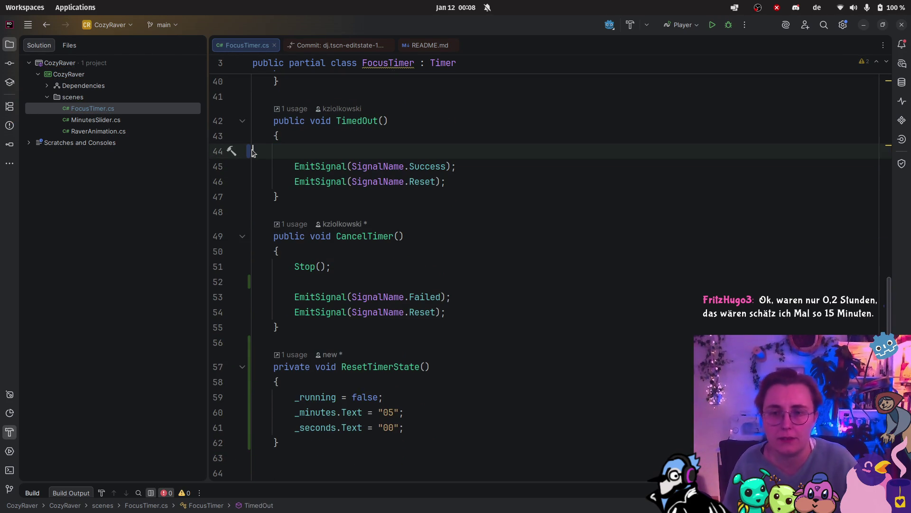
{"action": "type", "text": "Reset"}
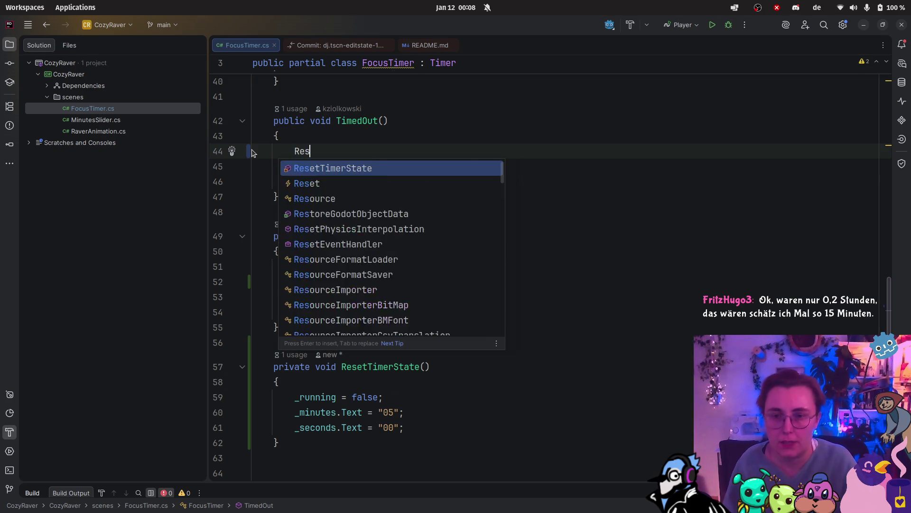
{"action": "type", "text": "();"}
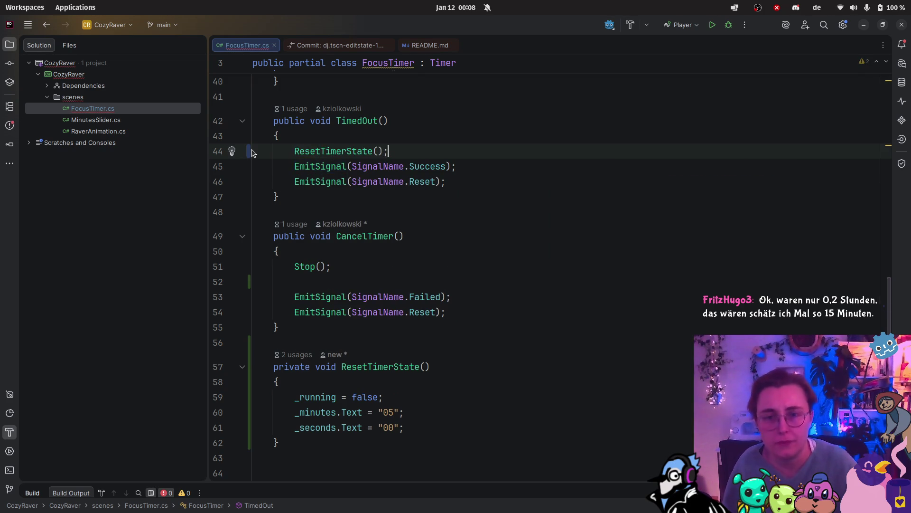
{"action": "left_click", "coordinate": [322, 278]}
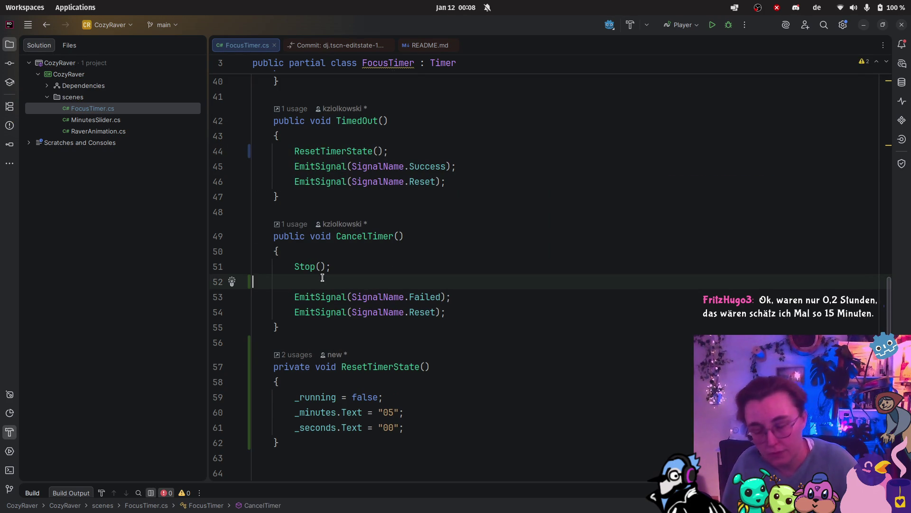
{"action": "type", "text": "ResetTimerSta"}
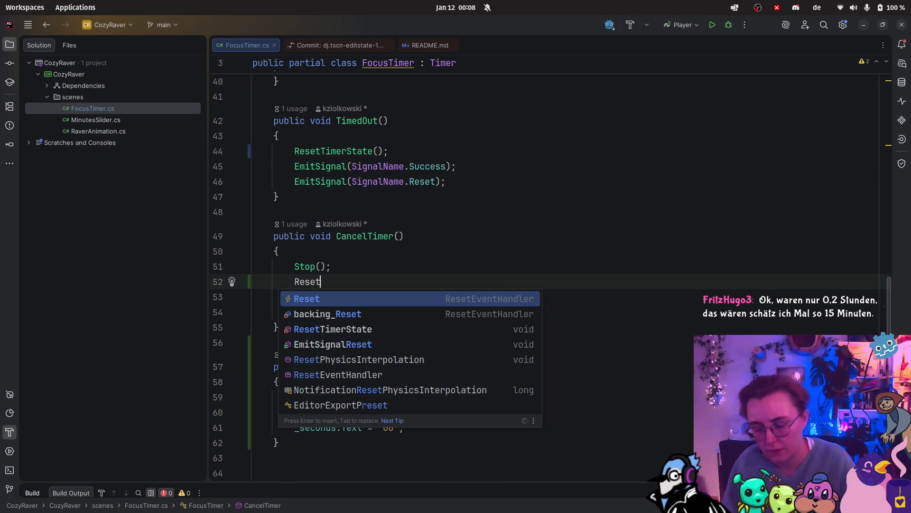
{"action": "key", "text": "Return"}
{"action": "type", "text": "();"}
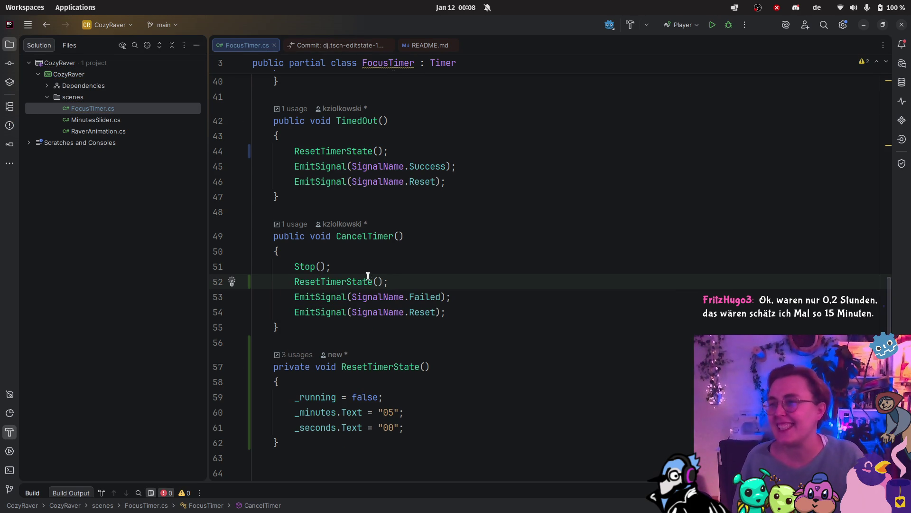
{"action": "scroll", "coordinate": [451, 291], "scroll_direction": "down", "scroll_amount": 3}
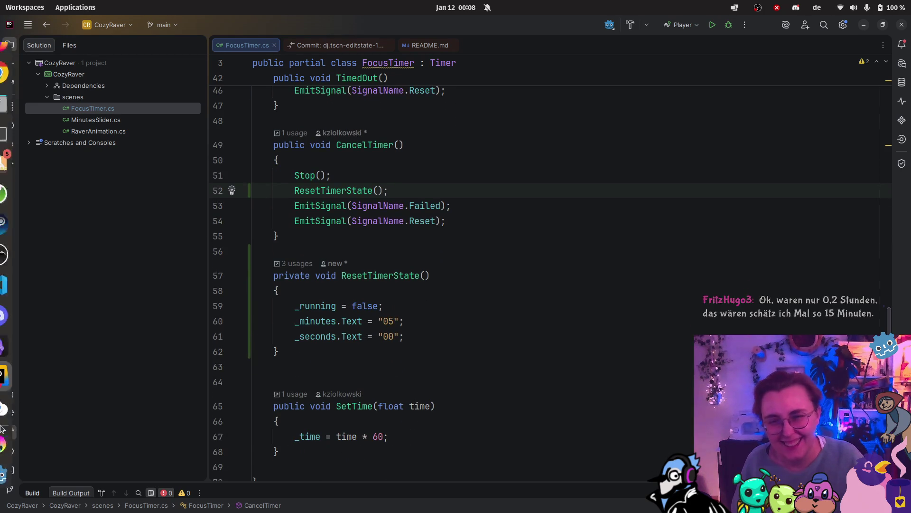
{"action": "left_click", "coordinate": [17, 473]}
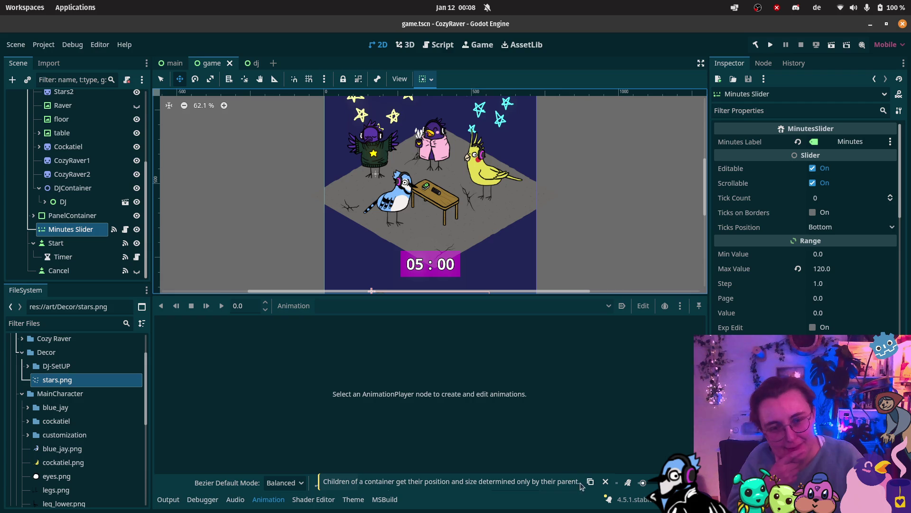
Hide the Animation panel, test-run the game scene, close its window, and open the dj scene
{"action": "left_click", "coordinate": [268, 499]}
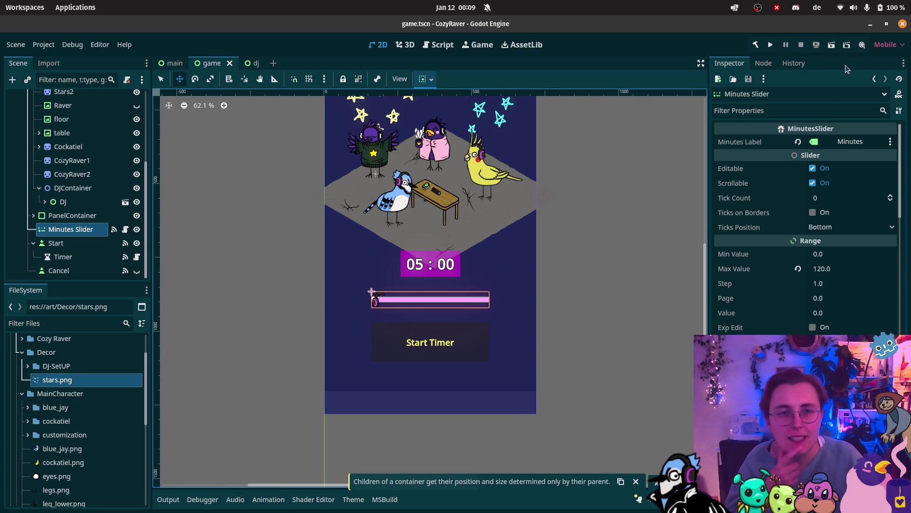
{"action": "left_click", "coordinate": [831, 45]}
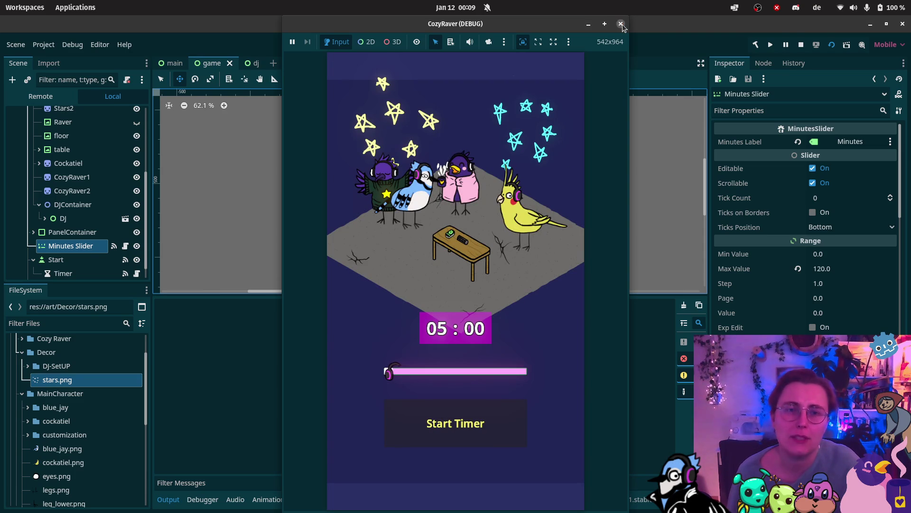
{"action": "left_click", "coordinate": [621, 23]}
{"action": "left_click", "coordinate": [243, 63]}
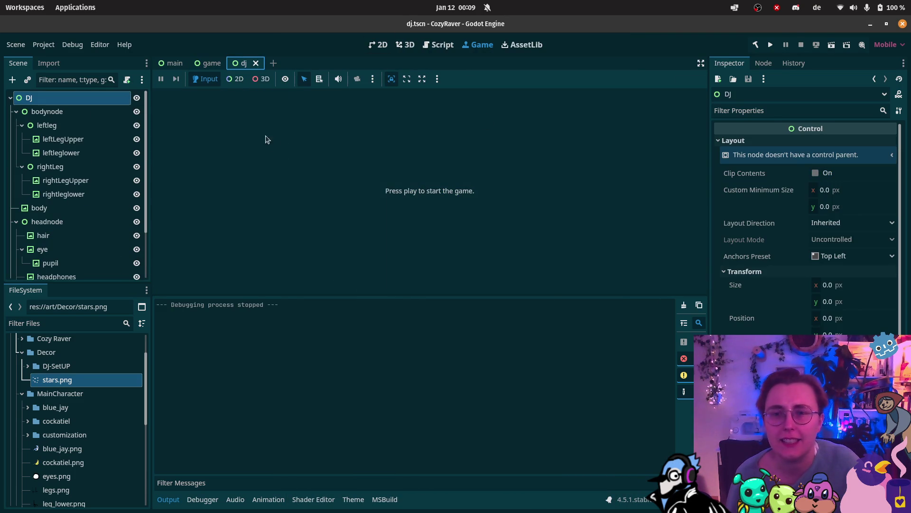
Show the dj scene in 2D with the animation editor, then select the DJ root node
{"action": "left_click", "coordinate": [379, 44]}
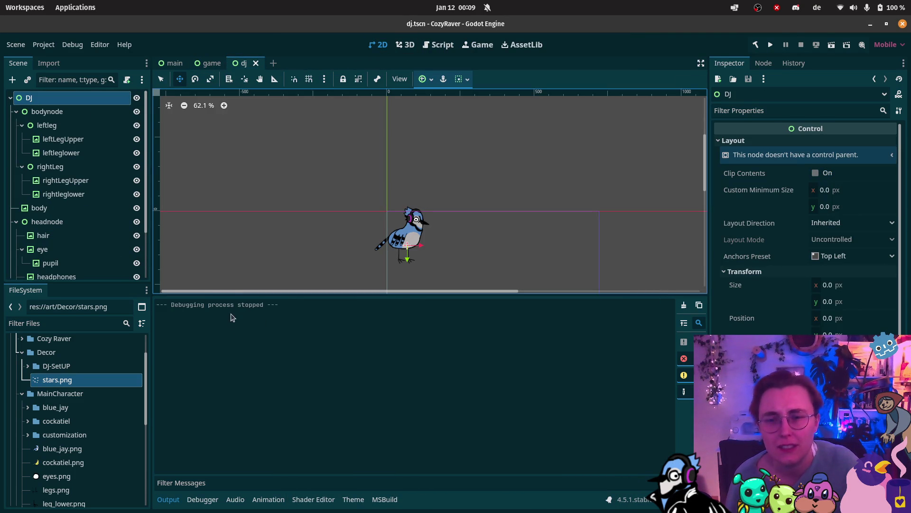
{"action": "left_click", "coordinate": [268, 499]}
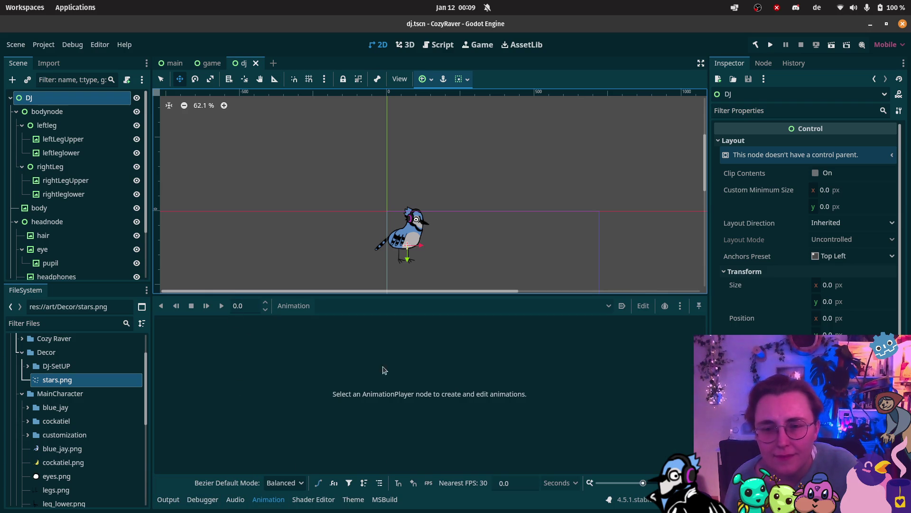
{"action": "scroll", "coordinate": [62, 237], "scroll_direction": "down", "scroll_amount": 3}
{"action": "left_click", "coordinate": [53, 270]}
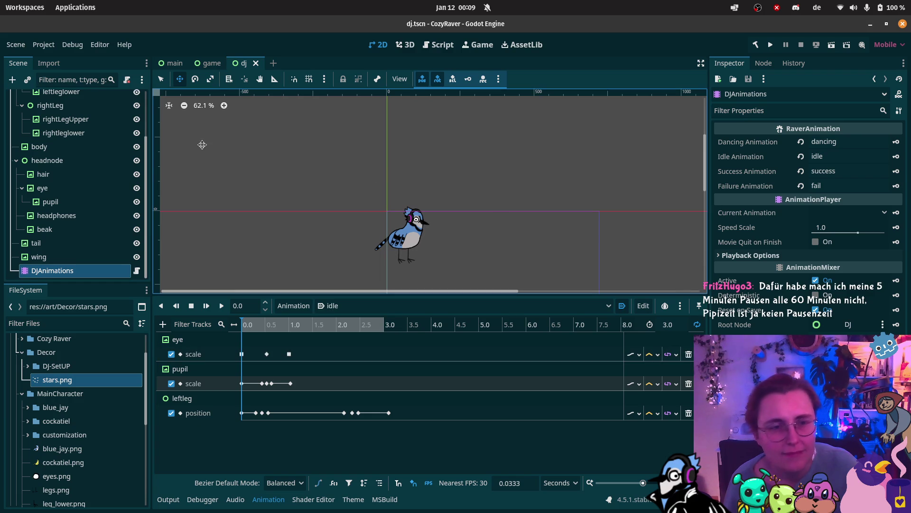
{"action": "left_click", "coordinate": [406, 239]}
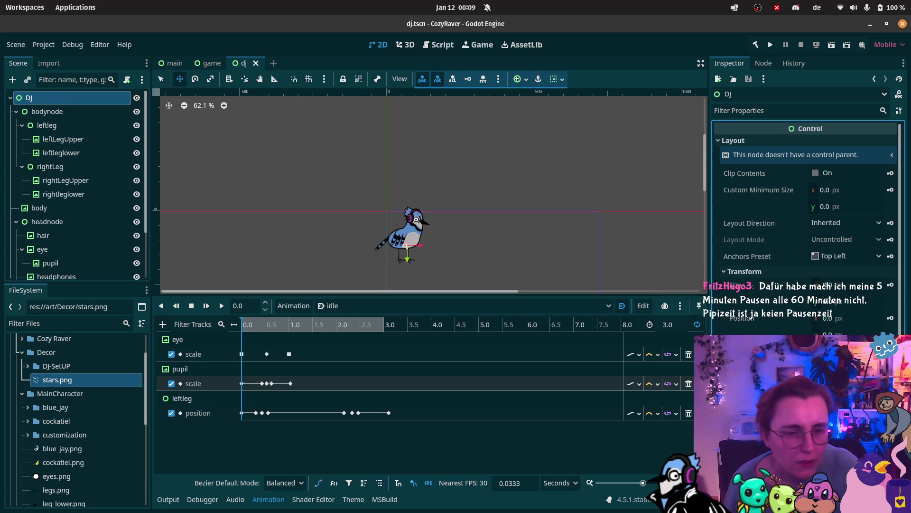
Switch the DJ's anchors preset to Custom and back to Top Left, then save the dj scene
{"action": "scroll", "coordinate": [879, 281], "scroll_direction": "down", "scroll_amount": 3}
{"action": "scroll", "coordinate": [879, 281], "scroll_direction": "up", "scroll_amount": 3}
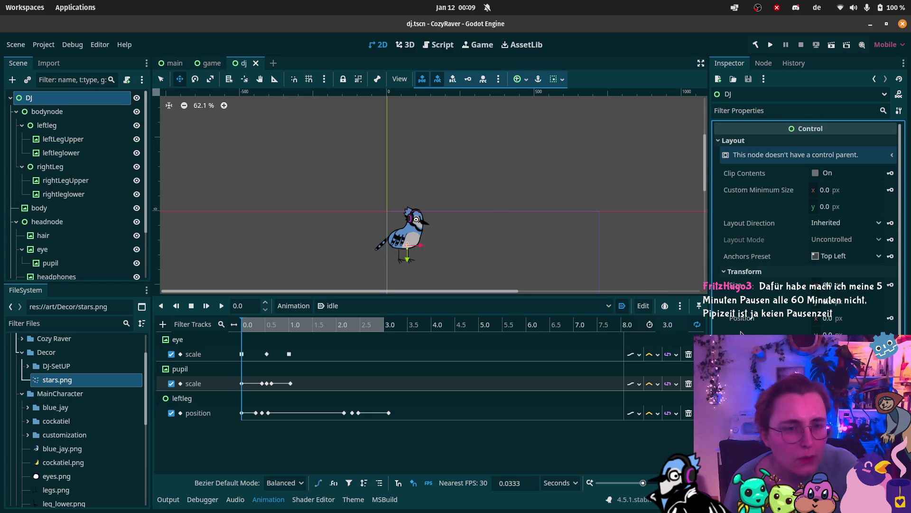
{"action": "left_click", "coordinate": [829, 257]}
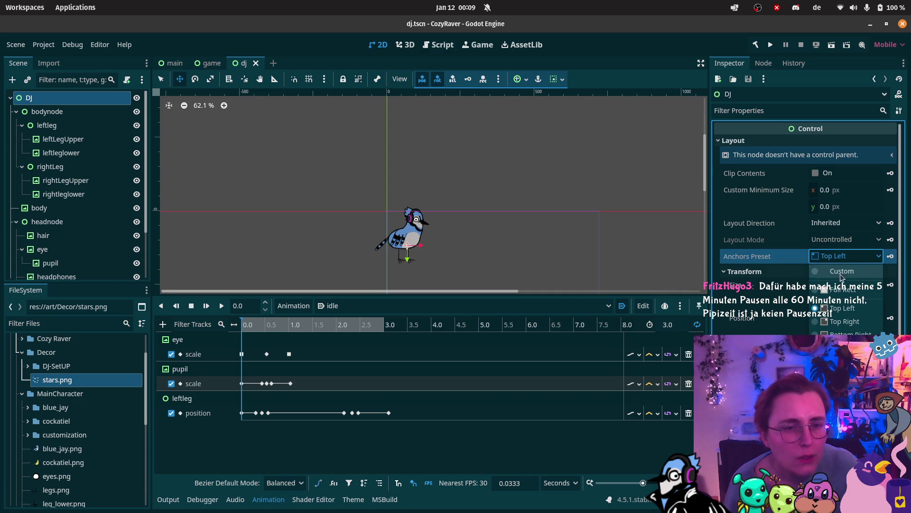
{"action": "left_click", "coordinate": [838, 275]}
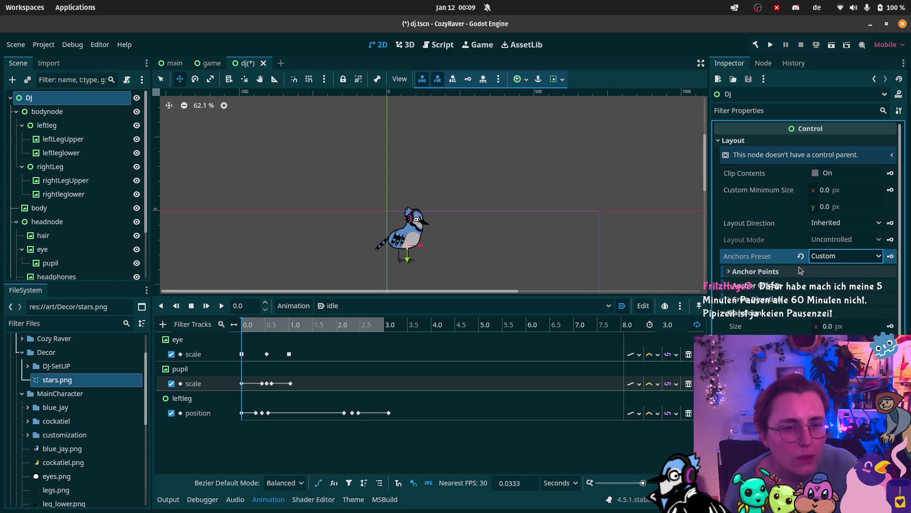
{"action": "left_click", "coordinate": [845, 256]}
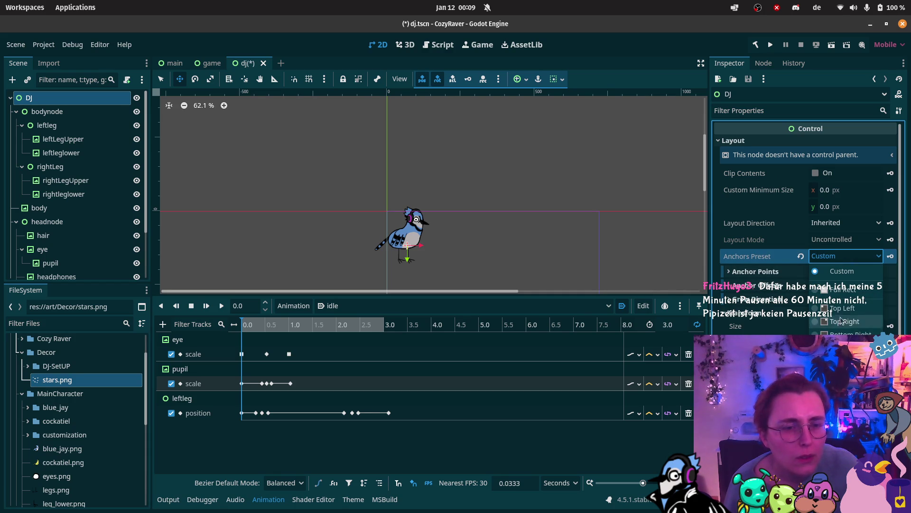
{"action": "left_click", "coordinate": [842, 308]}
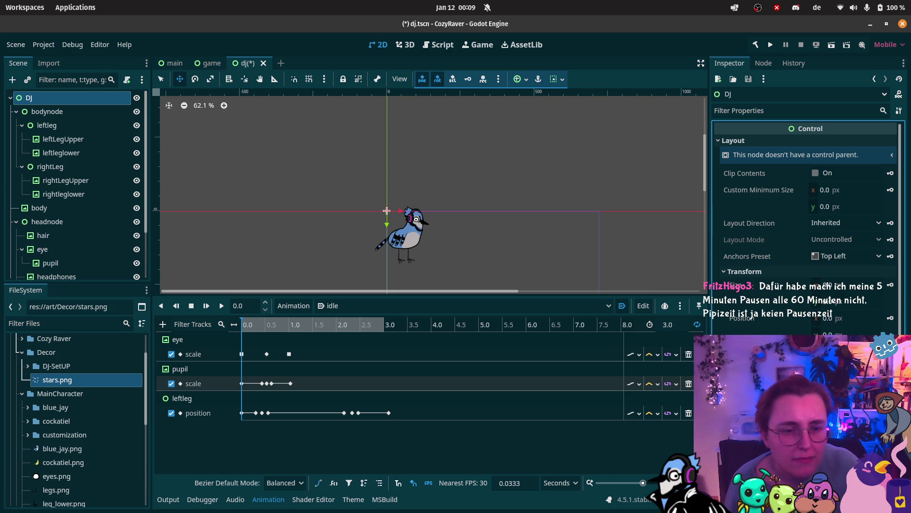
{"action": "key", "text": "ctrl+s"}
{"action": "left_click", "coordinate": [209, 63]}
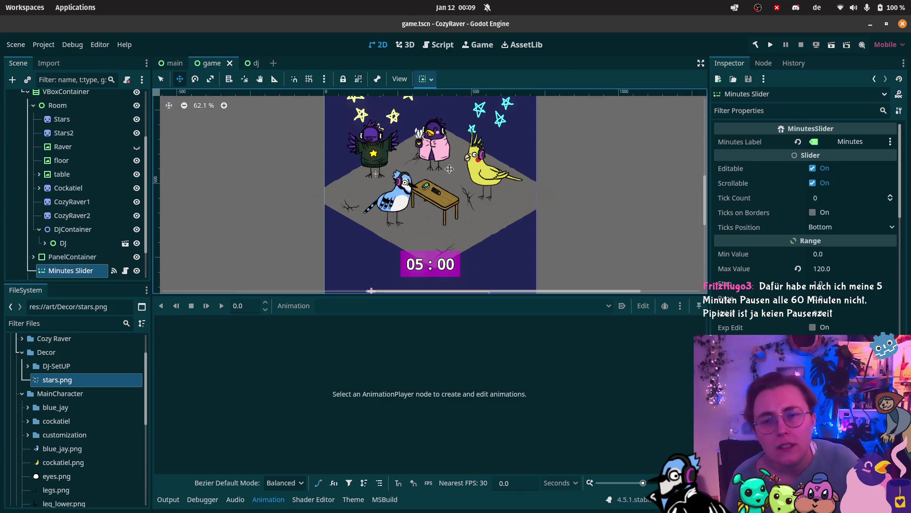
Test-run the game scene again, close the CozyRaver (DEBUG) window, and switch to the dj scene
{"action": "left_click", "coordinate": [831, 45]}
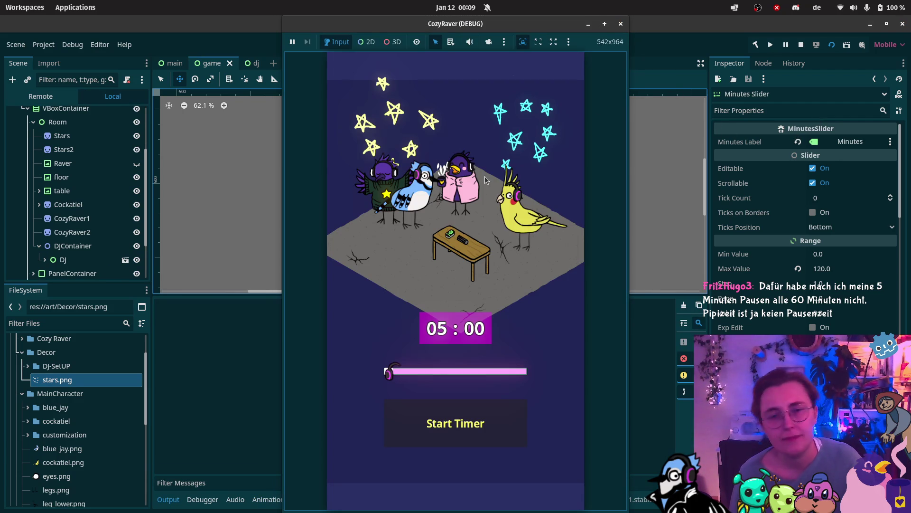
{"action": "left_click", "coordinate": [621, 24]}
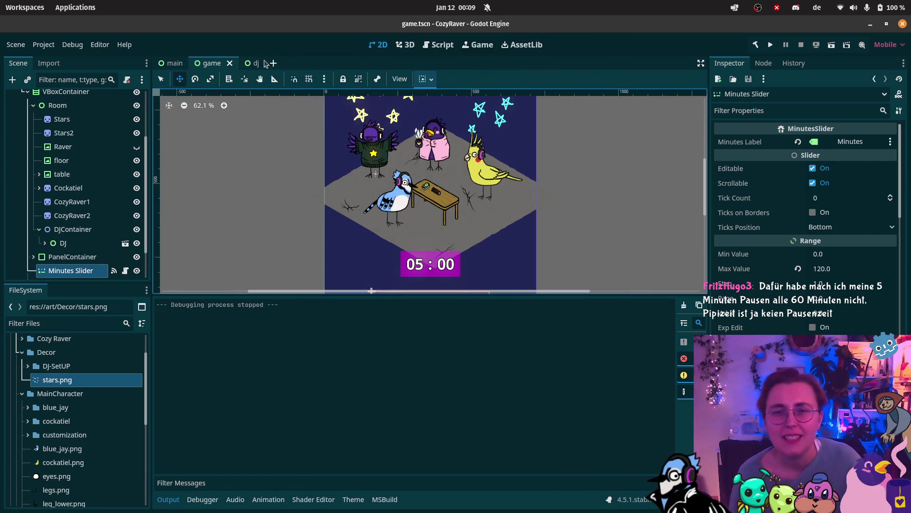
{"action": "left_click", "coordinate": [243, 63]}
Select DJAnimations and preview the idle animation, pausing it at 2.313 seconds
{"action": "scroll", "coordinate": [464, 221], "scroll_direction": "up", "scroll_amount": 2}
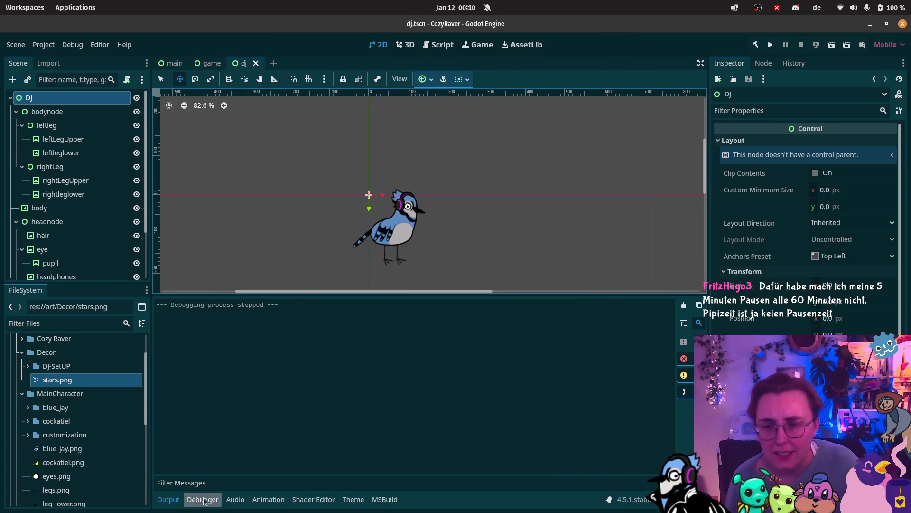
{"action": "scroll", "coordinate": [66, 247], "scroll_direction": "down", "scroll_amount": 3}
{"action": "left_click", "coordinate": [53, 271]}
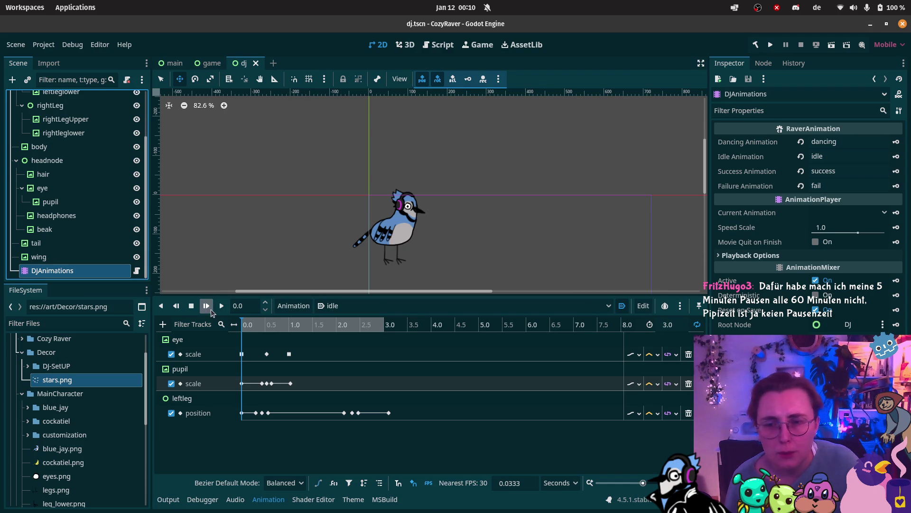
{"action": "left_click", "coordinate": [220, 310]}
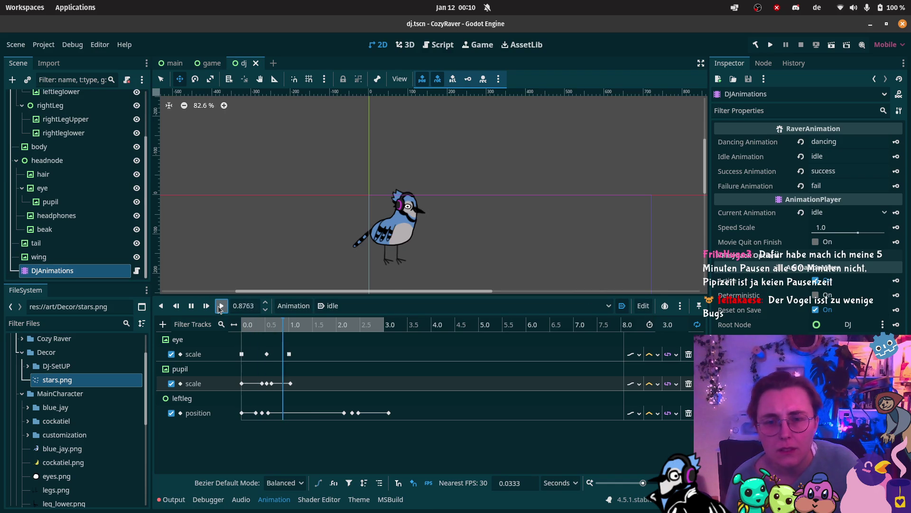
{"action": "left_click", "coordinate": [191, 308]}
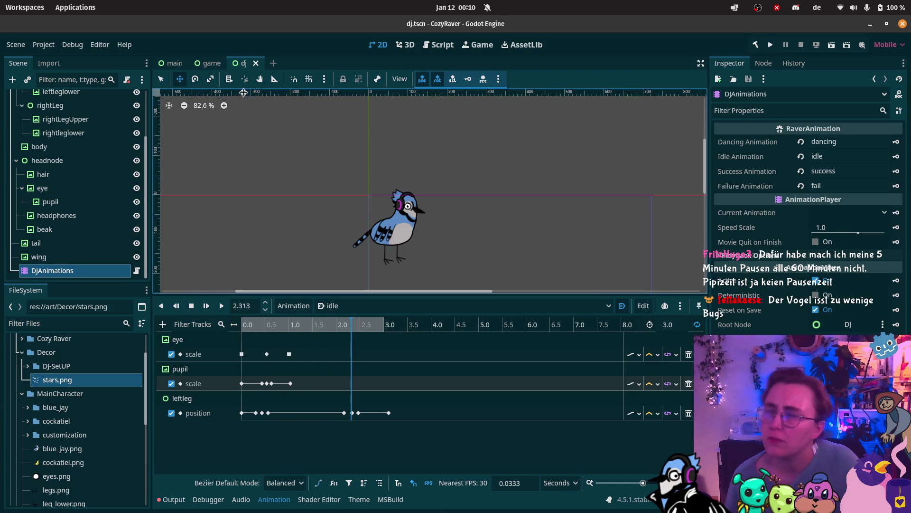
Test-run the game, start the timer down to 04:46, cancel back to 05:00, then close it
{"action": "left_click", "coordinate": [208, 66]}
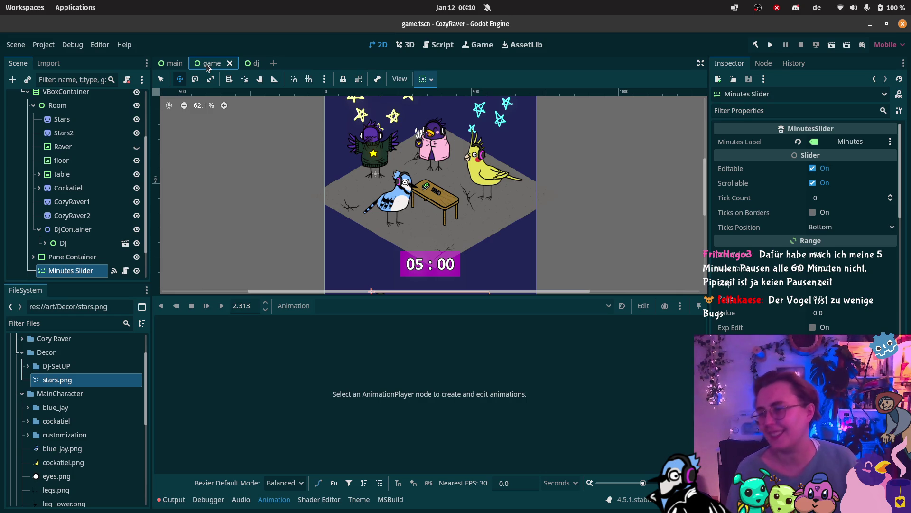
{"action": "scroll", "coordinate": [423, 151], "scroll_direction": "down", "scroll_amount": 2}
{"action": "scroll", "coordinate": [423, 151], "scroll_direction": "up", "scroll_amount": 4}
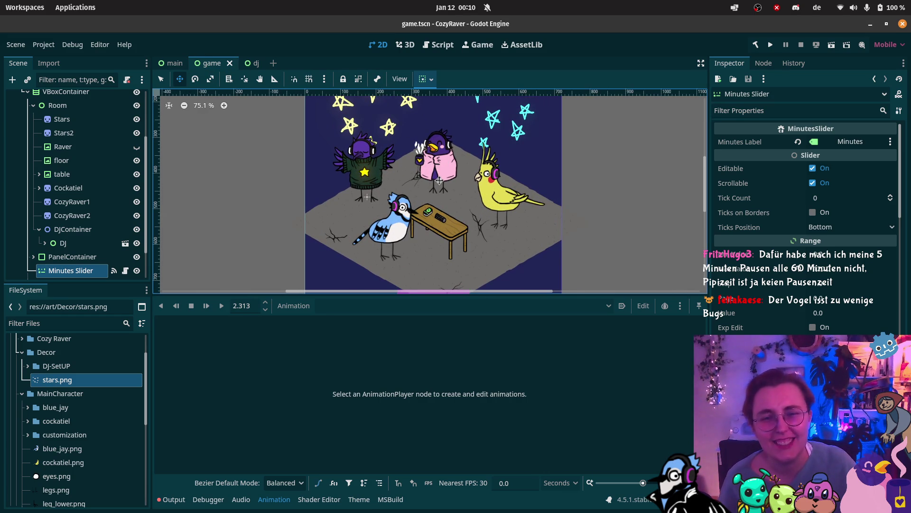
{"action": "left_click", "coordinate": [831, 45]}
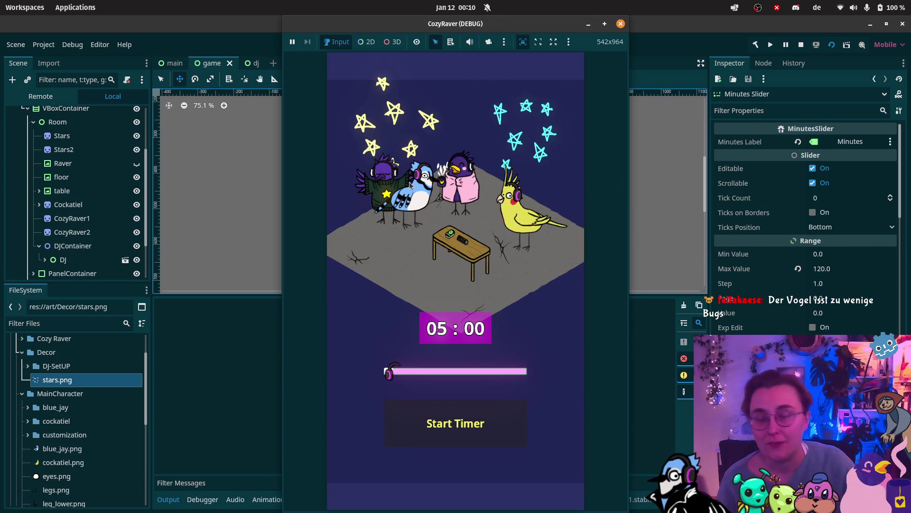
{"action": "left_click", "coordinate": [443, 424]}
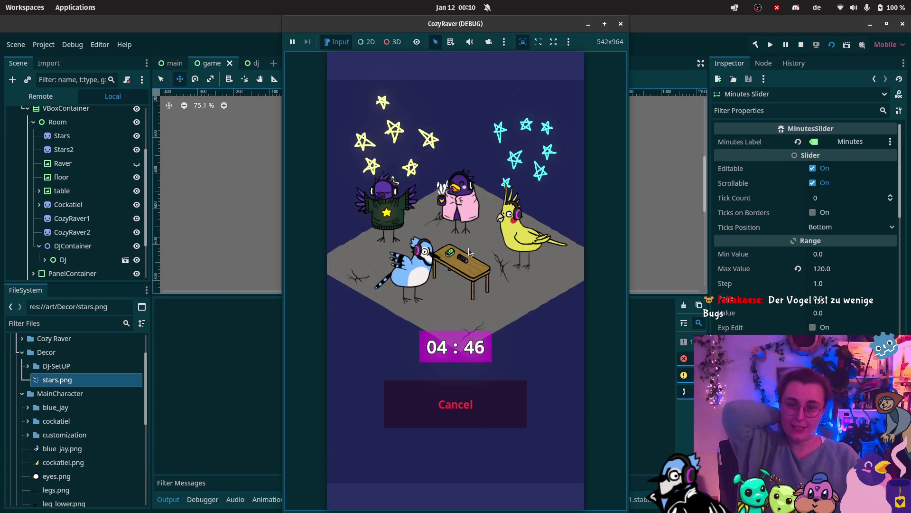
{"action": "left_click", "coordinate": [454, 409]}
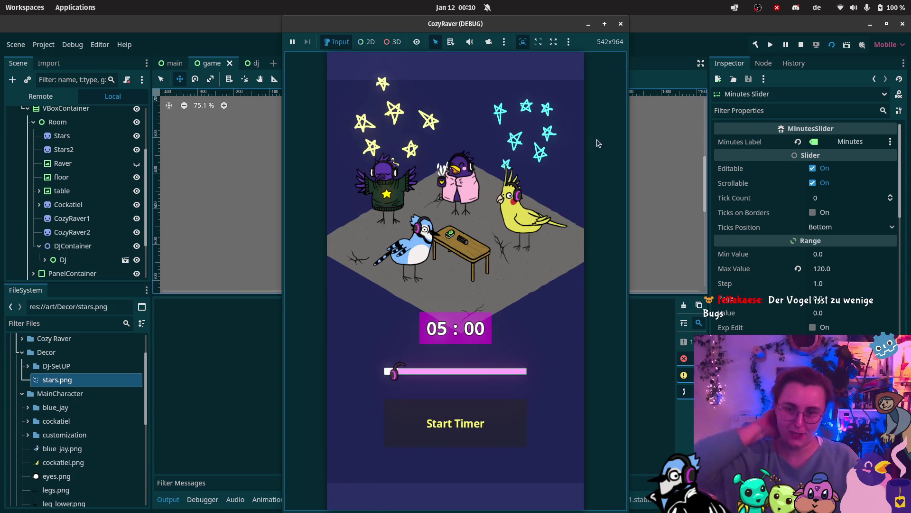
{"action": "left_click", "coordinate": [620, 24]}
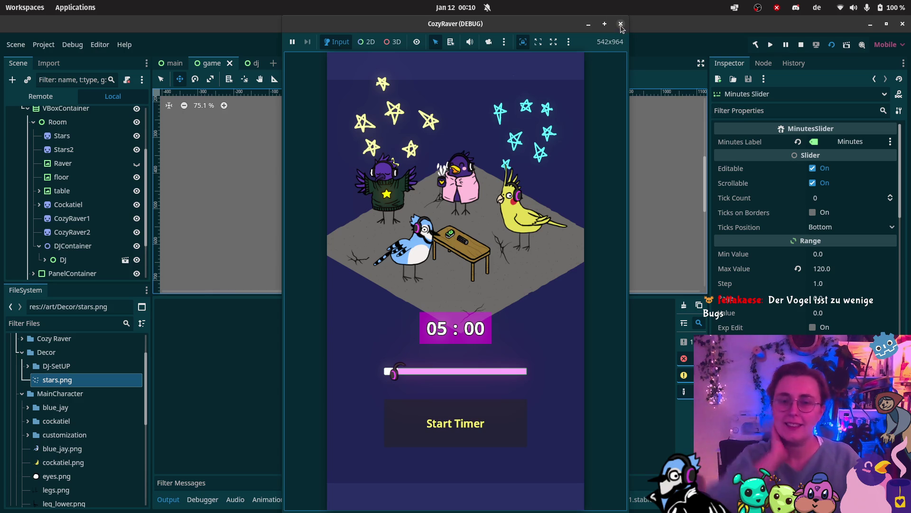
{"action": "left_click", "coordinate": [254, 63]}
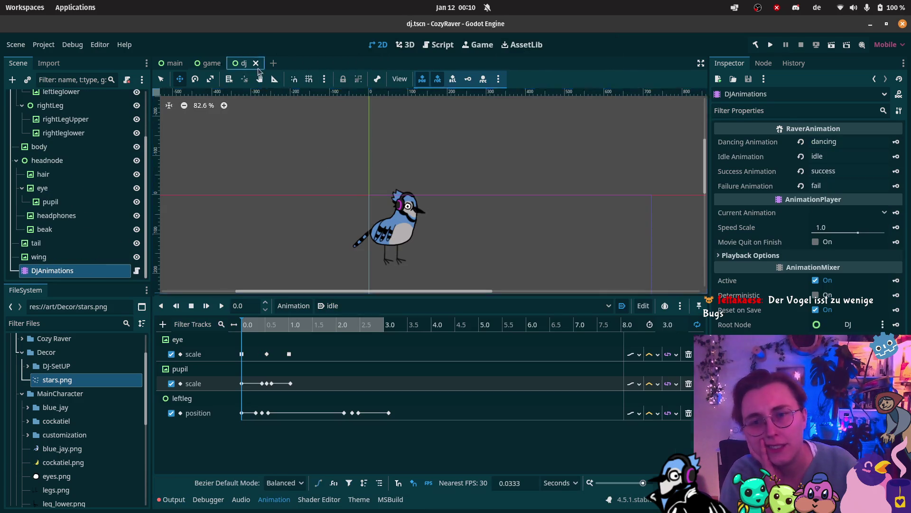
Select the body node in pivot mode and play the fail animation
{"action": "scroll", "coordinate": [44, 230], "scroll_direction": "up", "scroll_amount": 2}
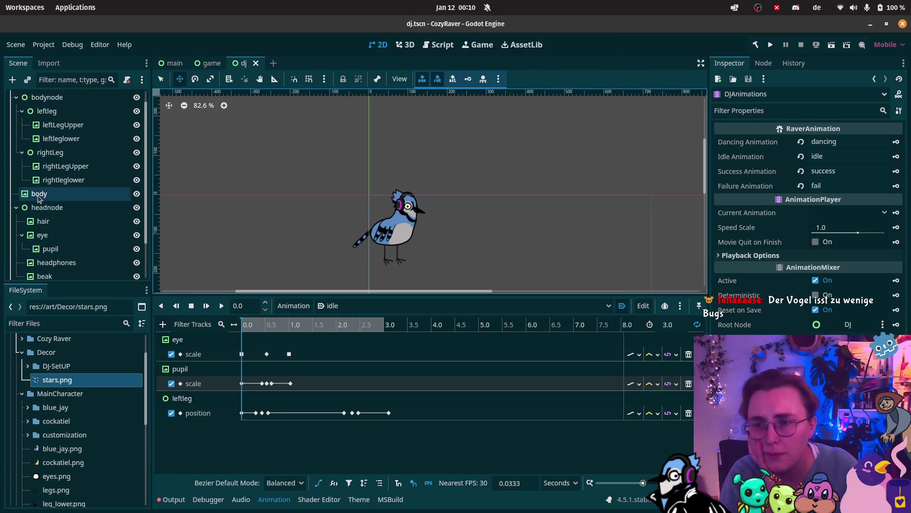
{"action": "left_click", "coordinate": [39, 194]}
{"action": "left_click", "coordinate": [245, 78]}
{"action": "scroll", "coordinate": [376, 242], "scroll_direction": "up", "scroll_amount": 2}
{"action": "scroll", "coordinate": [376, 242], "scroll_direction": "up", "scroll_amount": 3}
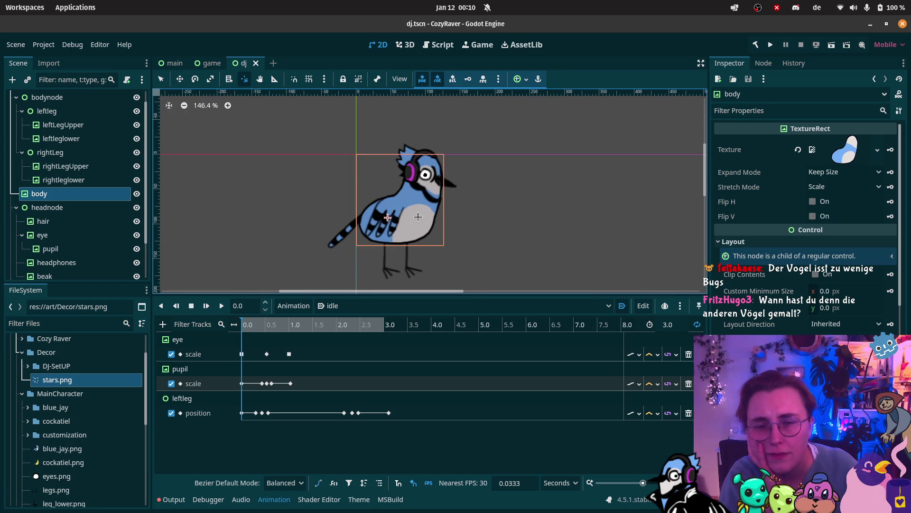
{"action": "left_click", "coordinate": [354, 307]}
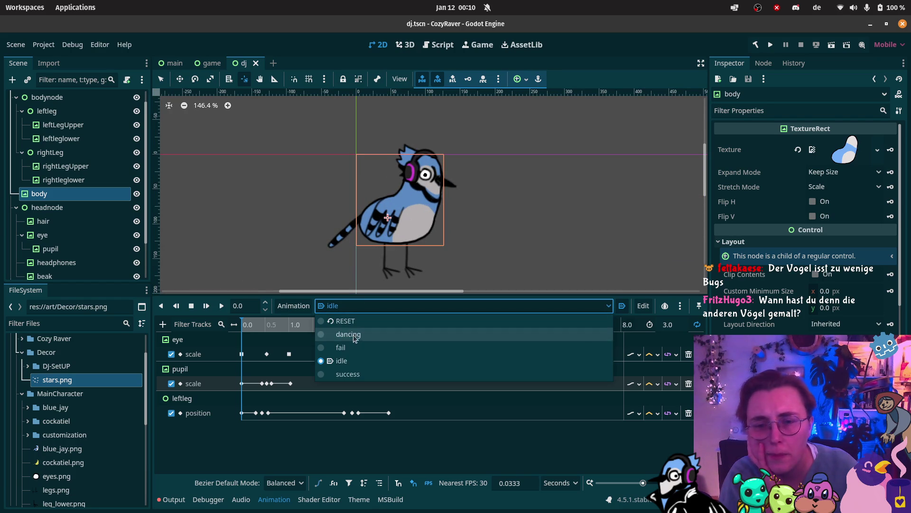
{"action": "left_click", "coordinate": [347, 347]}
{"action": "left_click", "coordinate": [220, 307]}
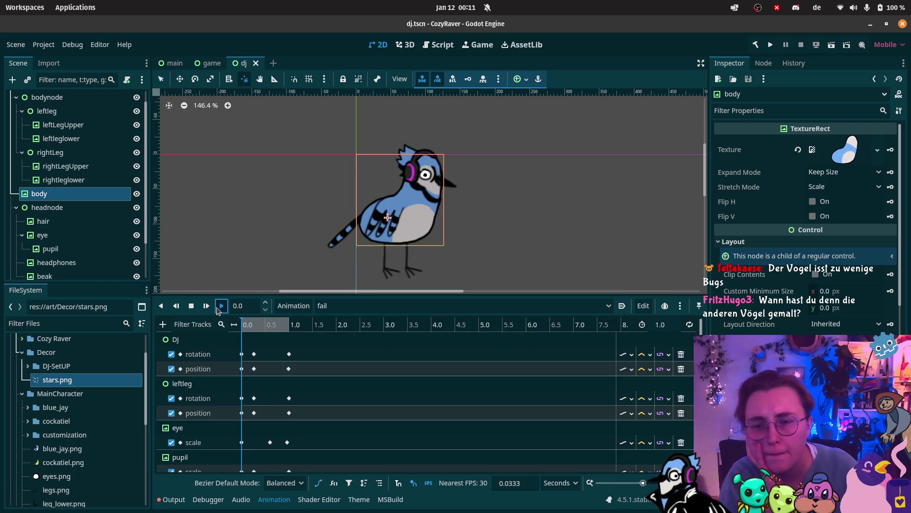
Reset the body's pivot point with V and replay the fail animation to check it
{"action": "scroll", "coordinate": [445, 154], "scroll_direction": "down", "scroll_amount": 1}
{"action": "scroll", "coordinate": [440, 153], "scroll_direction": "down", "scroll_amount": 1}
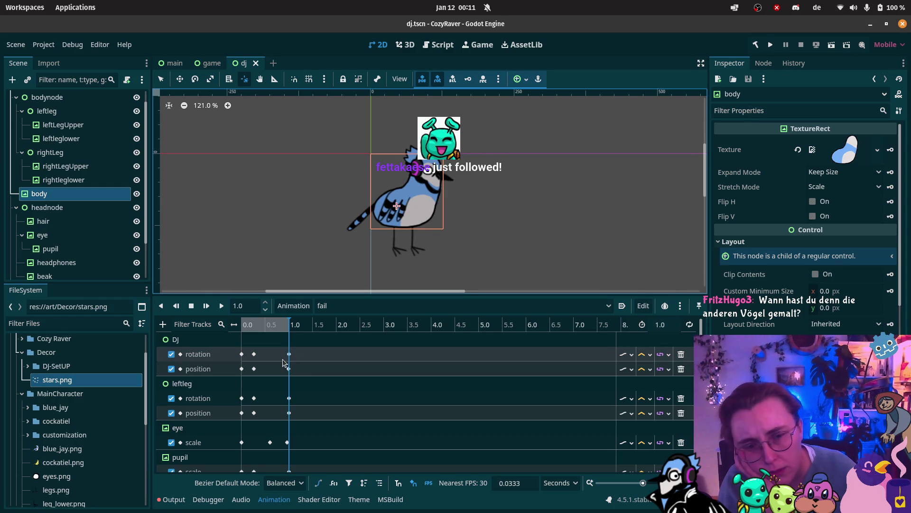
{"action": "scroll", "coordinate": [299, 366], "scroll_direction": "down", "scroll_amount": 2}
{"action": "scroll", "coordinate": [299, 367], "scroll_direction": "down", "scroll_amount": 2}
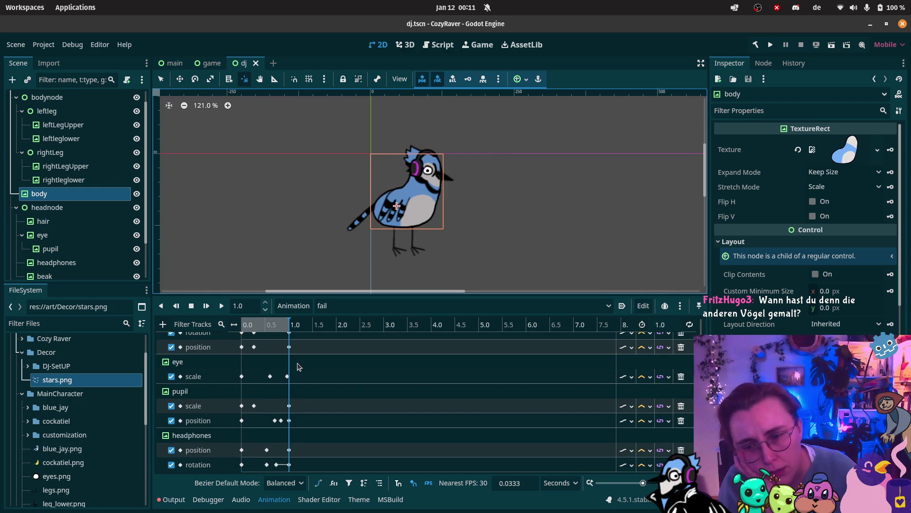
{"action": "key", "text": "v"}
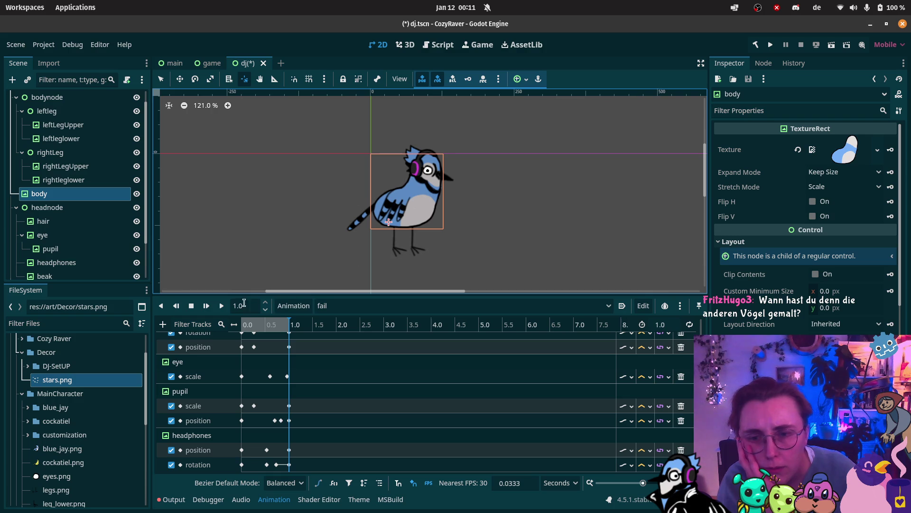
{"action": "left_click", "coordinate": [221, 308]}
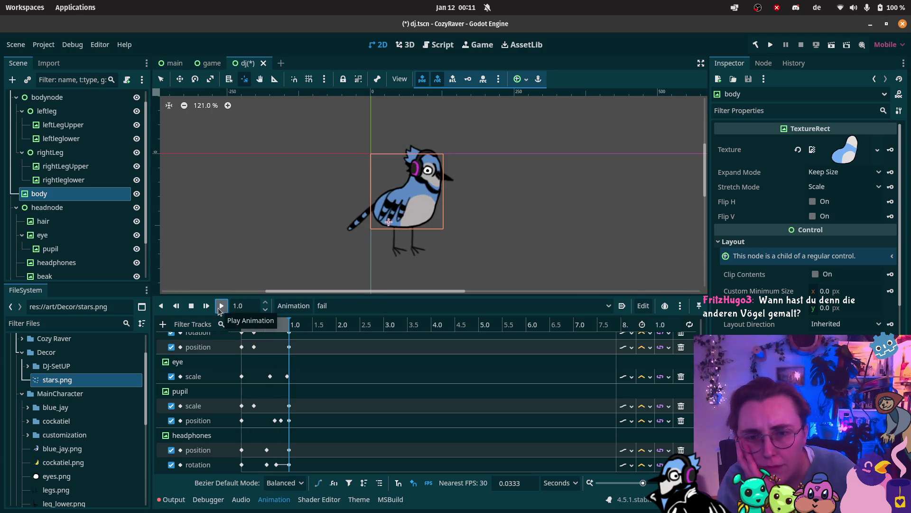
{"action": "scroll", "coordinate": [74, 232], "scroll_direction": "down", "scroll_amount": 3}
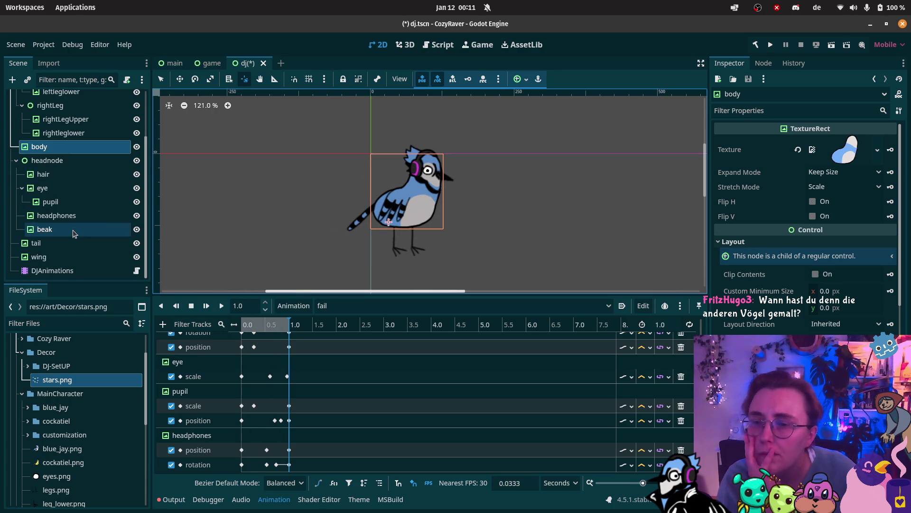
{"action": "scroll", "coordinate": [72, 232], "scroll_direction": "up", "scroll_amount": 4}
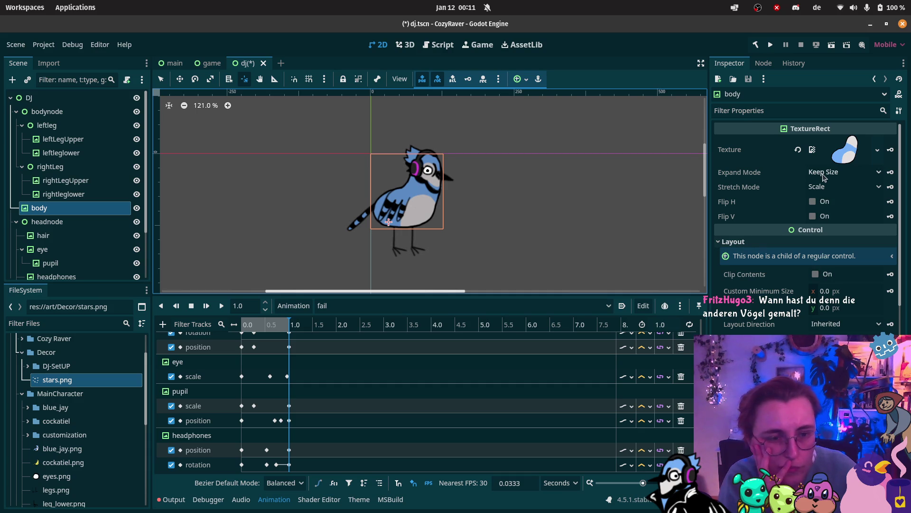
{"action": "scroll", "coordinate": [783, 214], "scroll_direction": "down", "scroll_amount": 3}
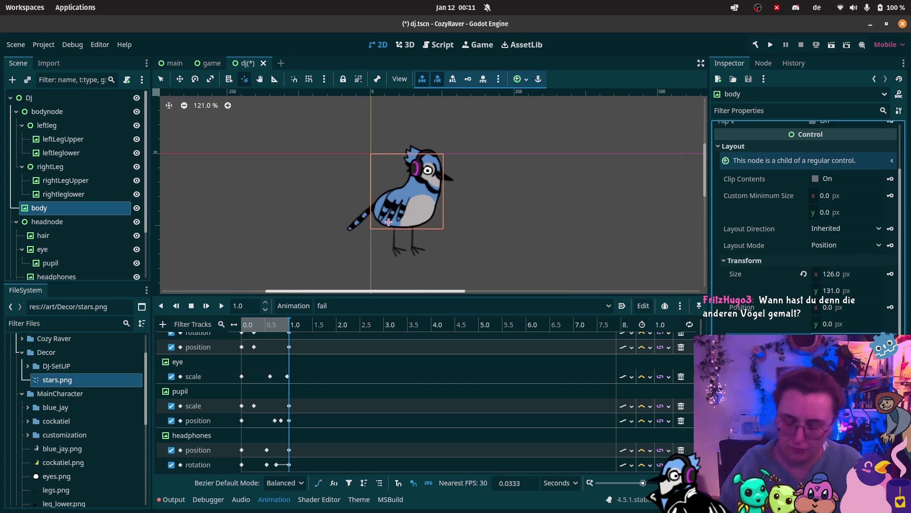
{"action": "scroll", "coordinate": [226, 395], "scroll_direction": "up", "scroll_amount": 3}
{"action": "scroll", "coordinate": [227, 395], "scroll_direction": "up", "scroll_amount": 1}
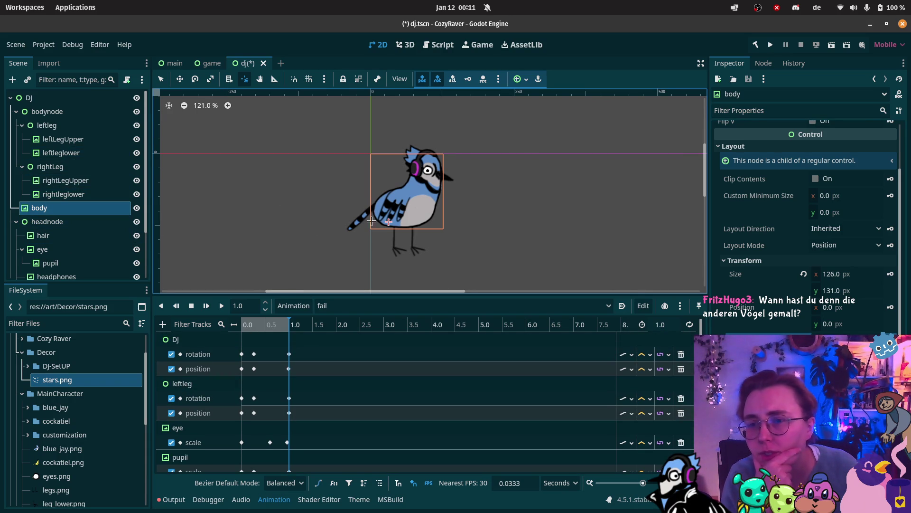
Select the DJ root, save the dj scene, and replay the fail animation
{"action": "left_click", "coordinate": [28, 98]}
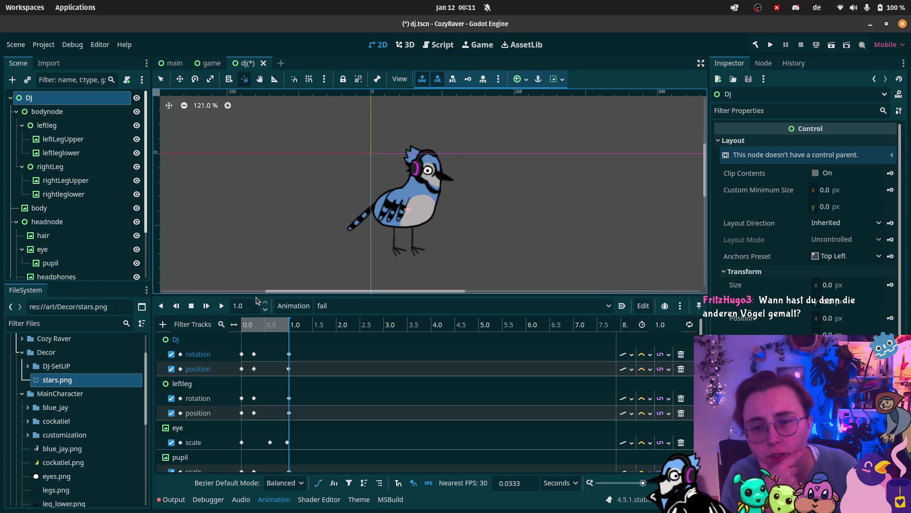
{"action": "key", "text": "ctrl+s"}
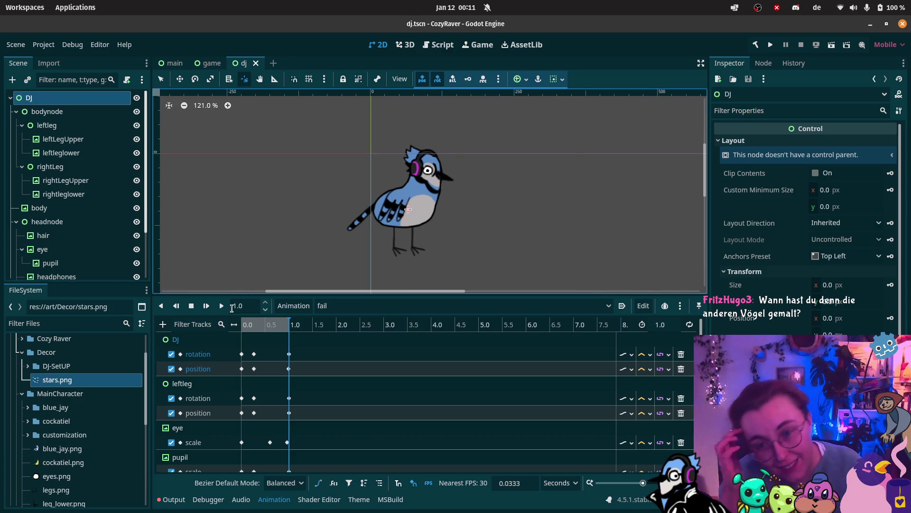
{"action": "left_click", "coordinate": [222, 306]}
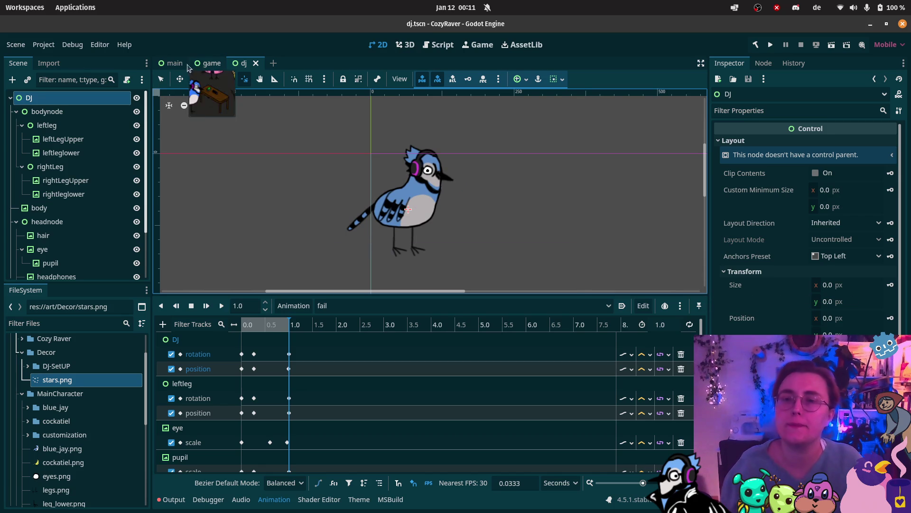
{"action": "left_click", "coordinate": [207, 66]}
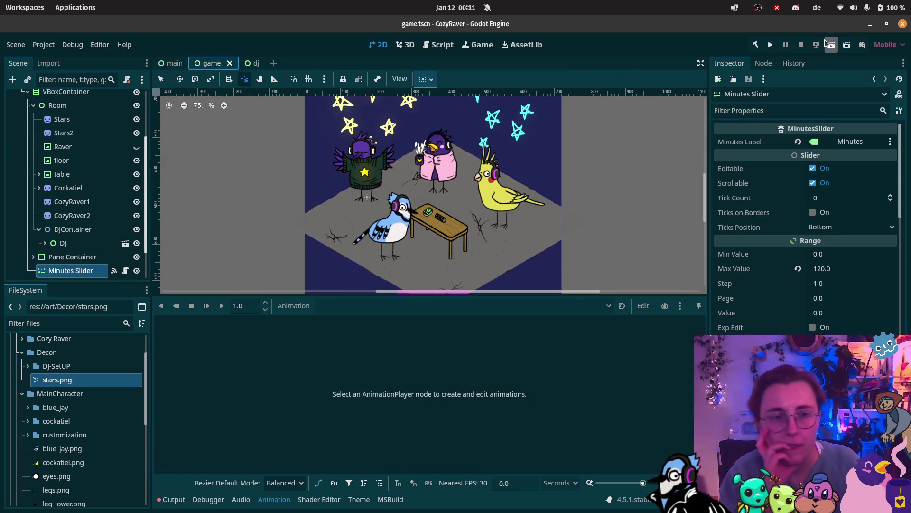
{"action": "left_click", "coordinate": [832, 45]}
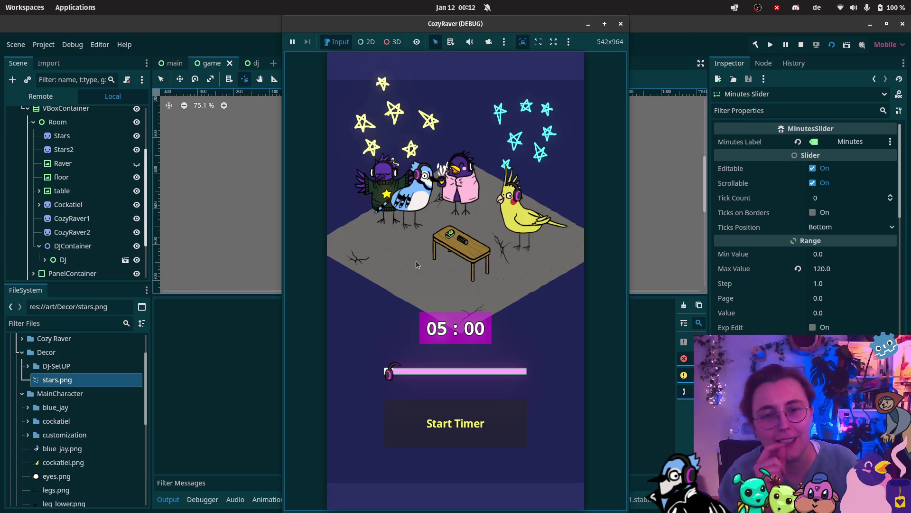
{"action": "left_click", "coordinate": [463, 418]}
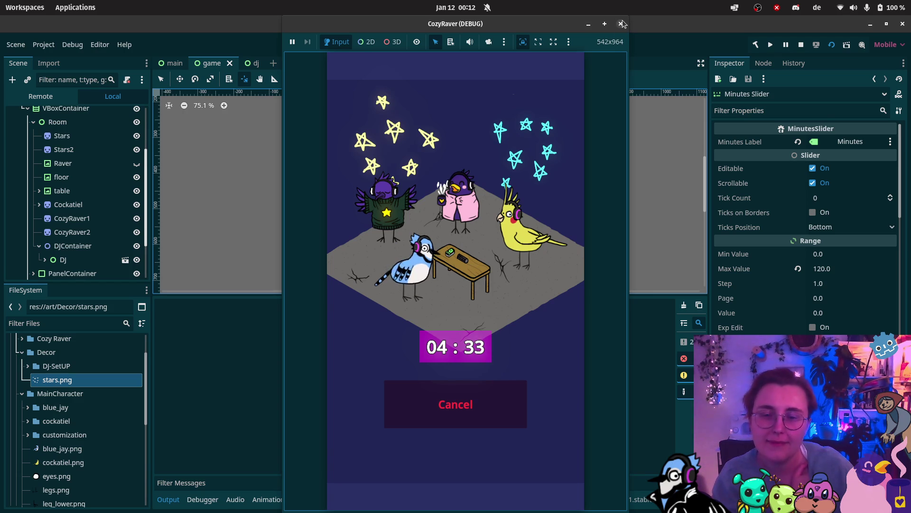
{"action": "left_click", "coordinate": [456, 404]}
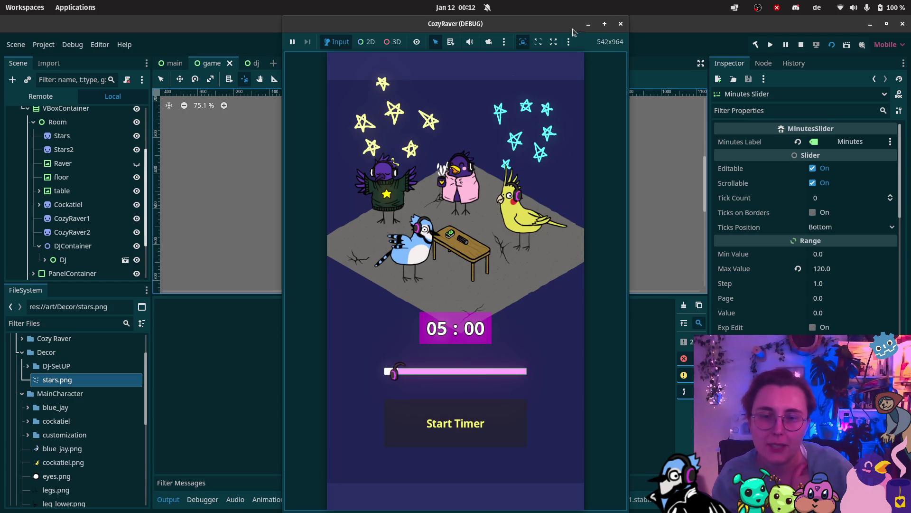
{"action": "left_click", "coordinate": [623, 25]}
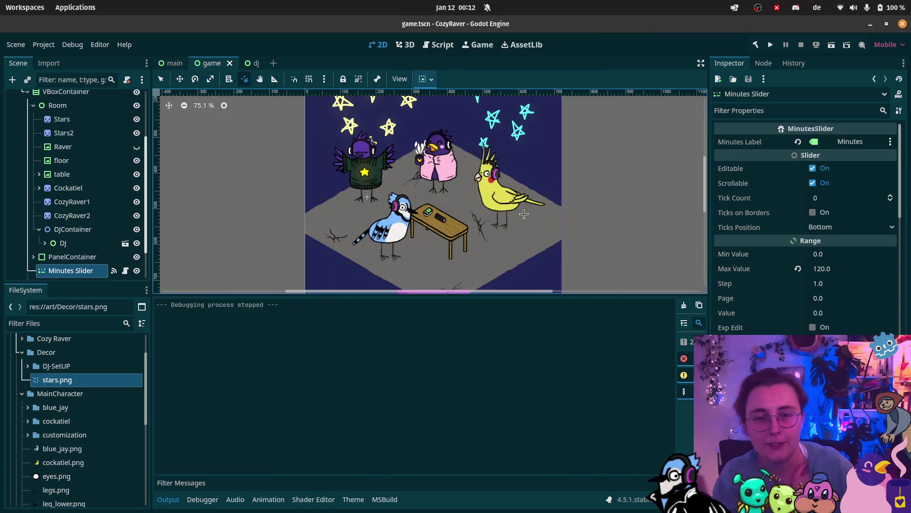
{"action": "left_click", "coordinate": [72, 215]}
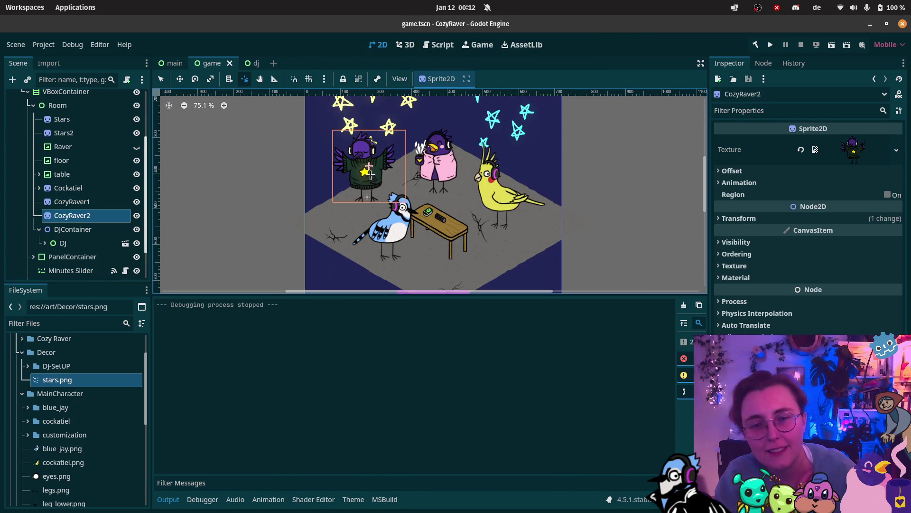
Drag the purple CozyRaver2 bird up-right, select the pink CozyRaver1, and run the game
{"action": "left_click", "coordinate": [179, 80]}
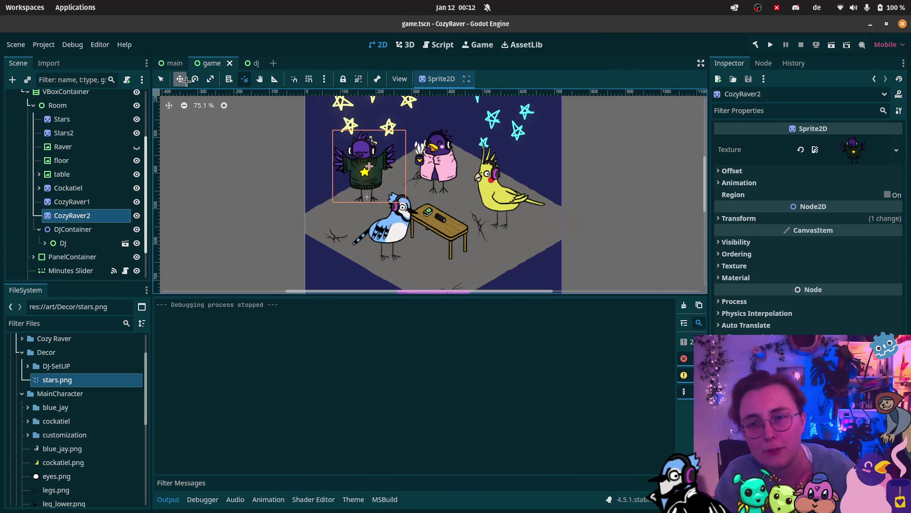
{"action": "mouse_move", "coordinate": [374, 185]}
{"action": "left_mouse_down"}
{"action": "mouse_move", "coordinate": [468, 165]}
{"action": "mouse_move", "coordinate": [459, 162]}
{"action": "left_mouse_up"}
{"action": "left_click", "coordinate": [71, 202]}
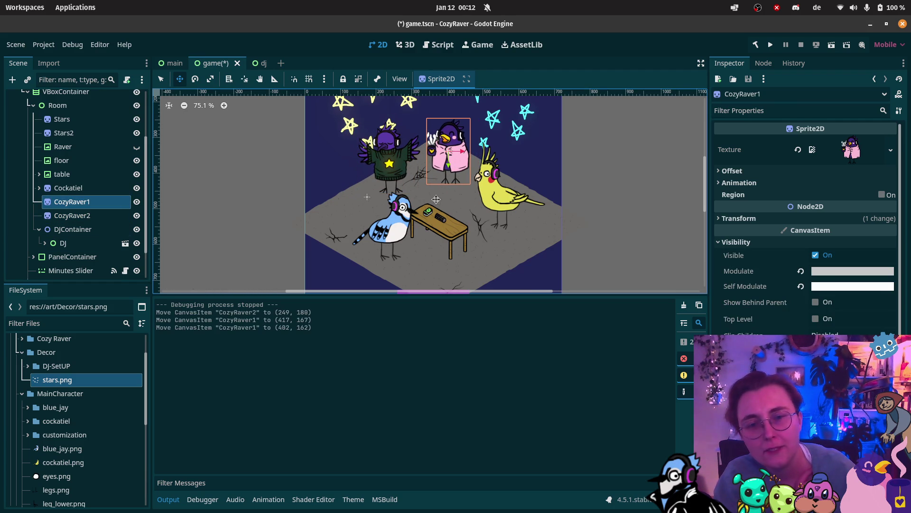
{"action": "left_click", "coordinate": [830, 47]}
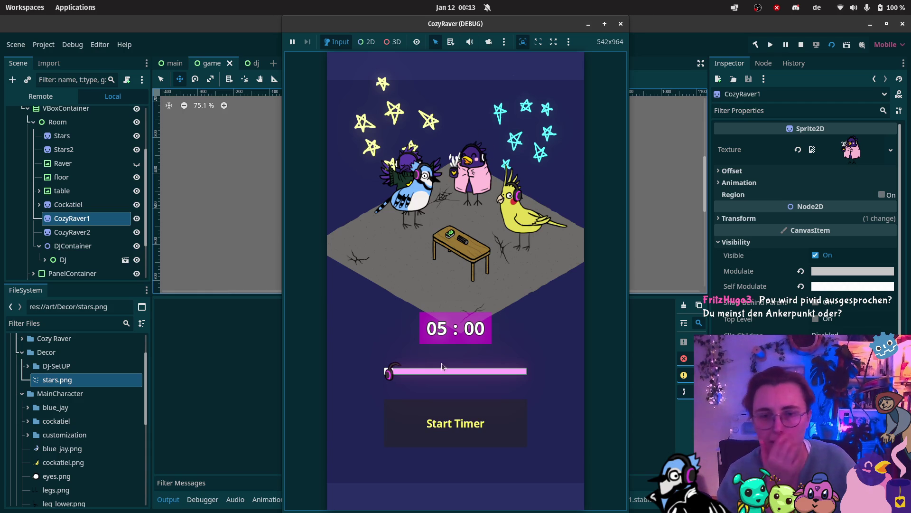
Stop the test run and drag CozyRaver2 further left and down in the room
{"action": "left_click", "coordinate": [468, 427]}
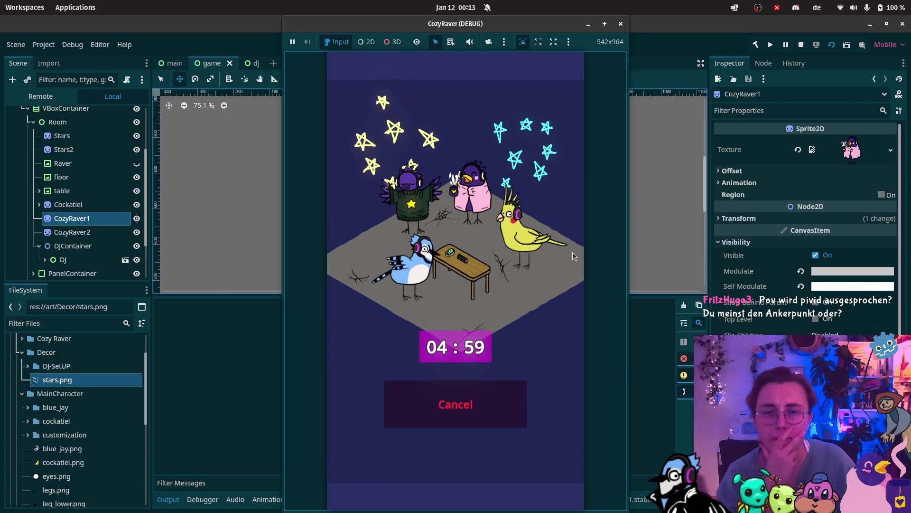
{"action": "left_click", "coordinate": [620, 25]}
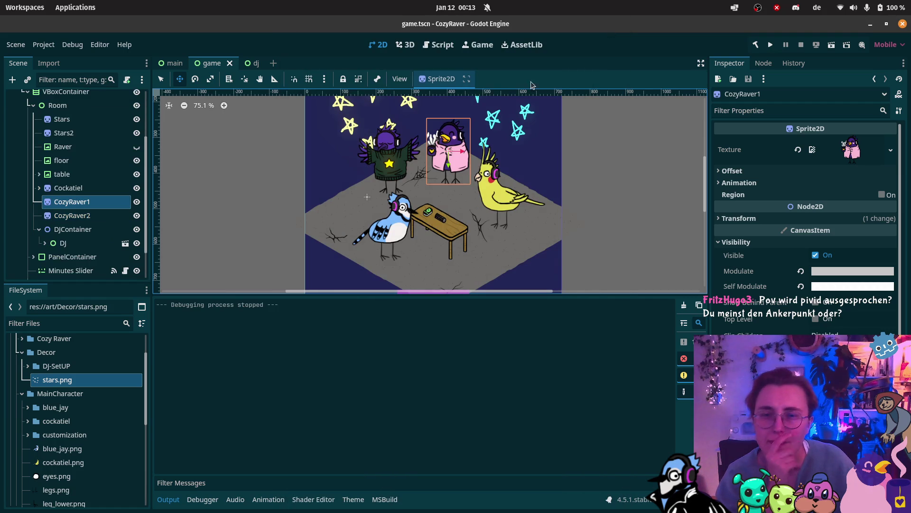
{"action": "left_click", "coordinate": [72, 216], "text": "ctrl"}
{"action": "left_click", "coordinate": [72, 216], "text": "ctrl"}
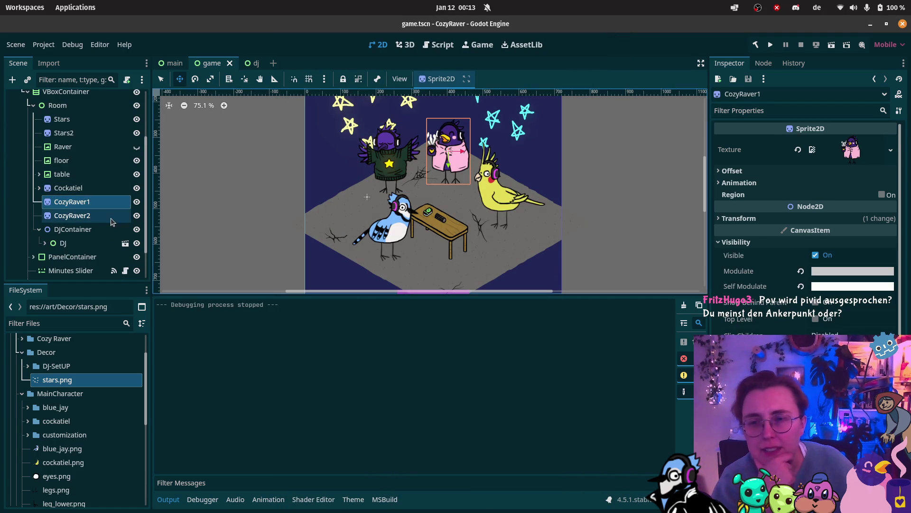
{"action": "left_click", "coordinate": [72, 216]}
{"action": "left_click_drag", "start_coordinate": [394, 175], "coordinate": [339, 202]}
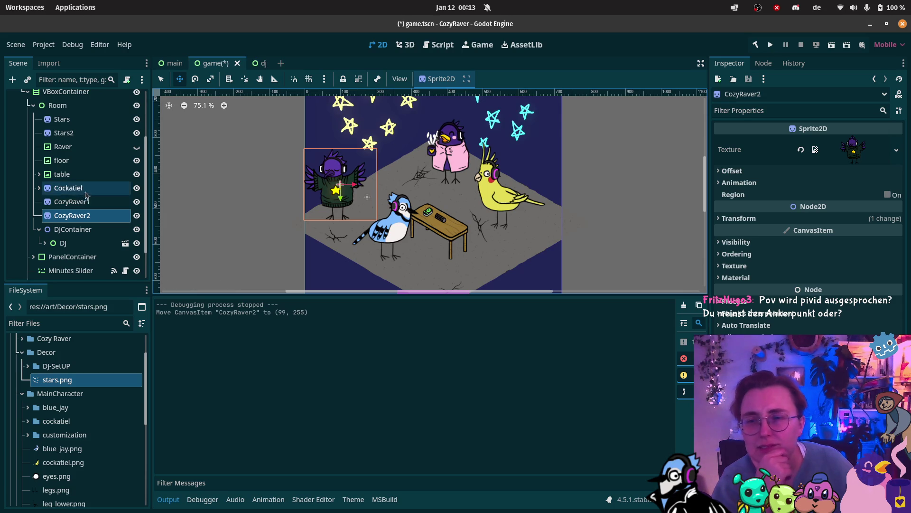
Save and rerun the current scene, start the timer, then stop the game
{"action": "left_click", "coordinate": [831, 44]}
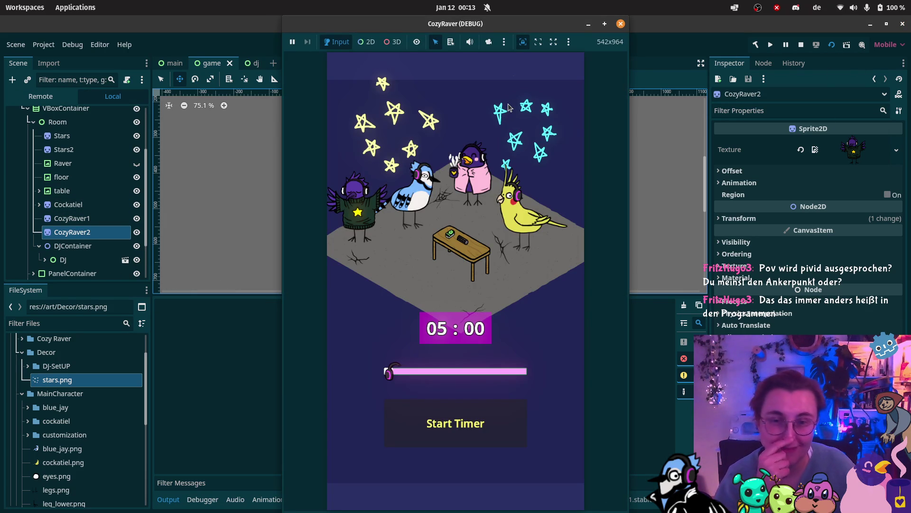
{"action": "left_click", "coordinate": [444, 420]}
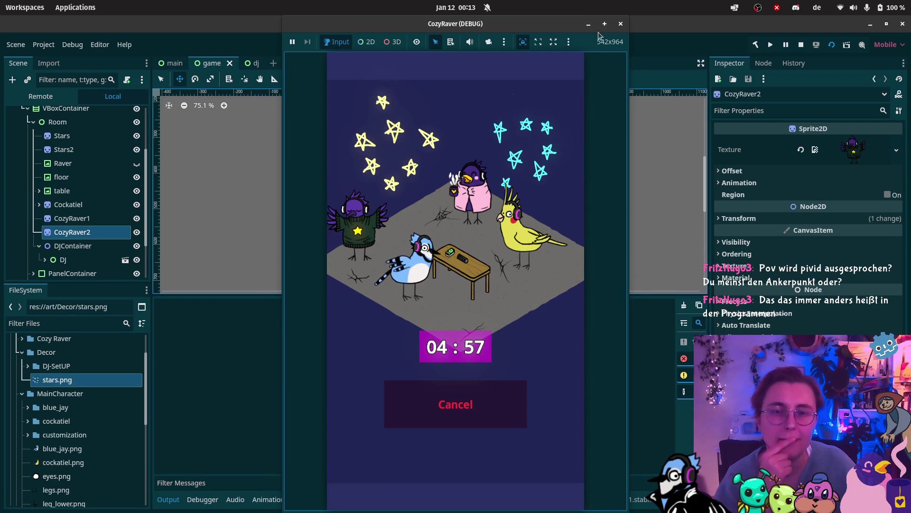
{"action": "left_click", "coordinate": [621, 23]}
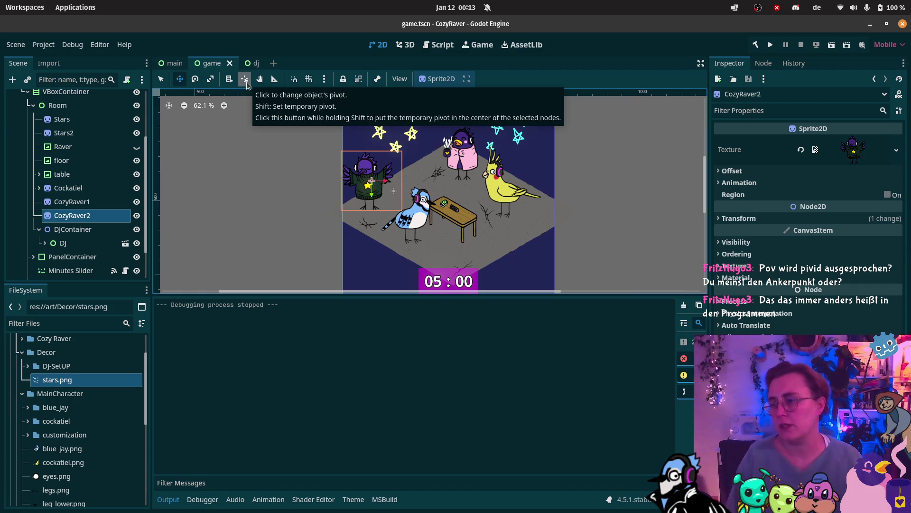
Hide the output log and choose the Android (Runnable) export preset
{"action": "left_click", "coordinate": [169, 499]}
{"action": "scroll", "coordinate": [601, 282], "scroll_direction": "down", "scroll_amount": 3}
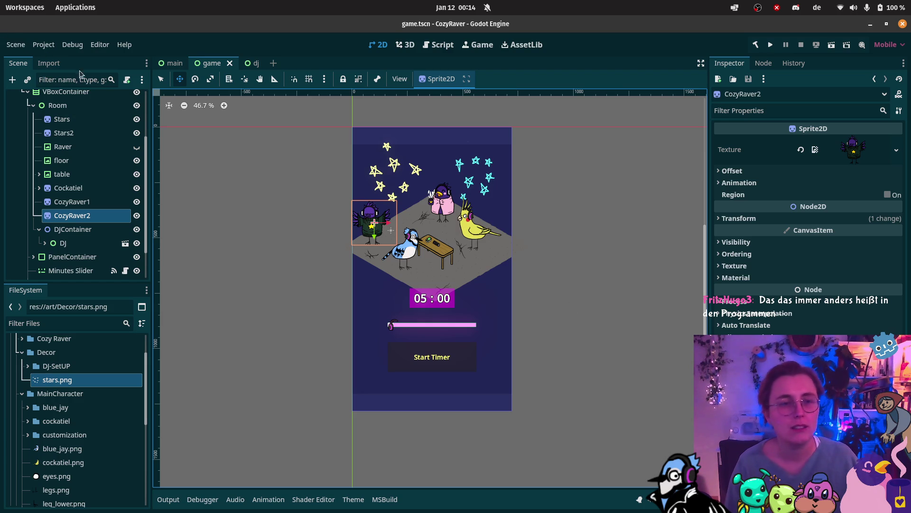
{"action": "left_click", "coordinate": [43, 44]}
{"action": "left_click", "coordinate": [43, 44]}
{"action": "left_click", "coordinate": [43, 44]}
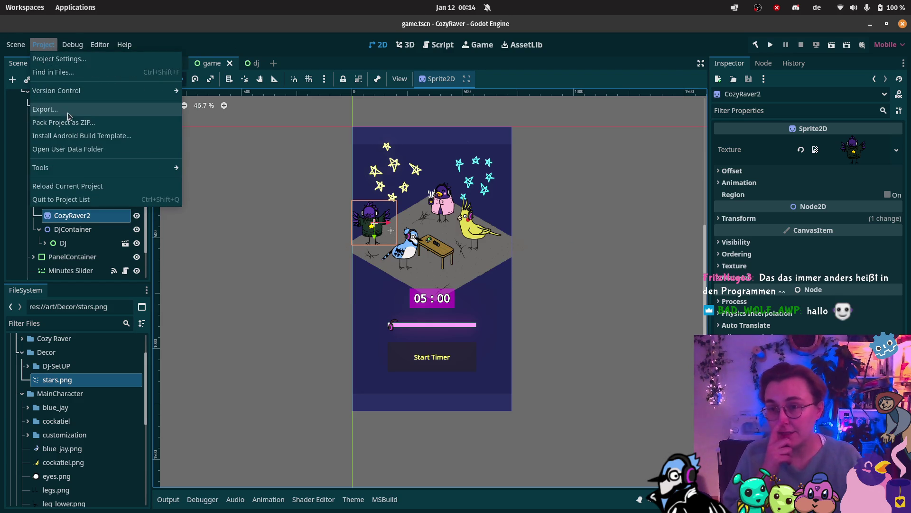
{"action": "left_click", "coordinate": [70, 110]}
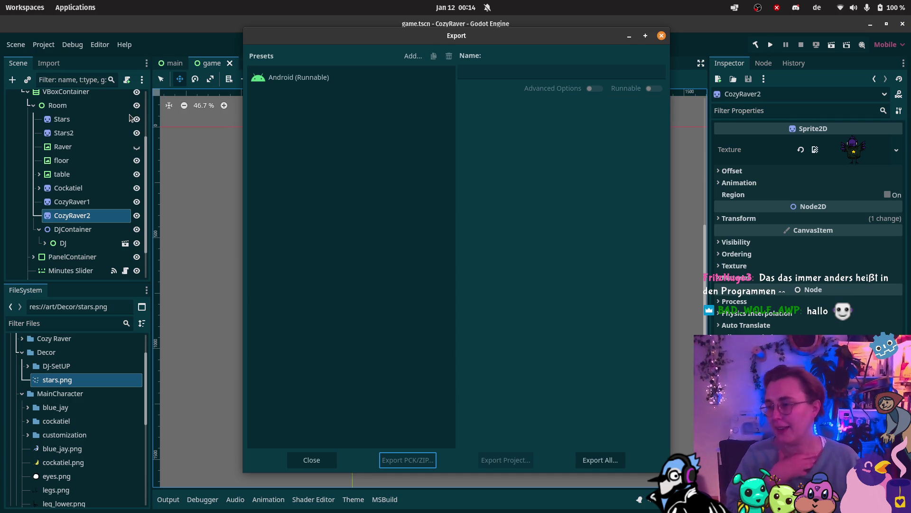
{"action": "left_click", "coordinate": [341, 76]}
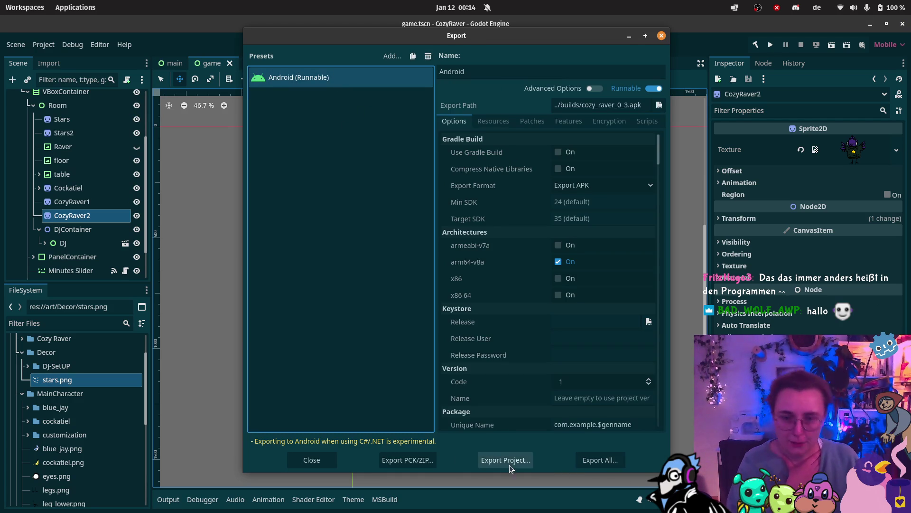
Export the Android build as cozy_raver_0_4.apk and close the Export window
{"action": "left_click", "coordinate": [505, 459]}
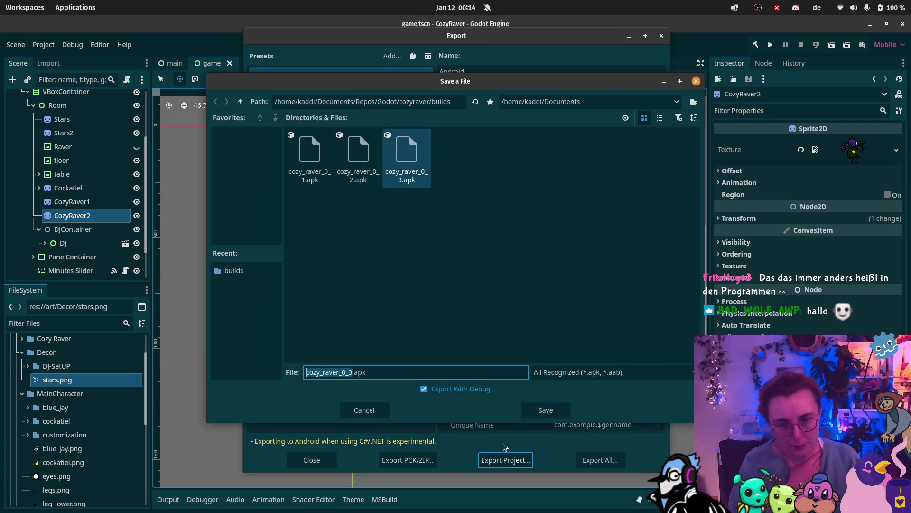
{"action": "left_click", "coordinate": [351, 373]}
{"action": "key", "text": "BackSpace"}
{"action": "type", "text": "4"}
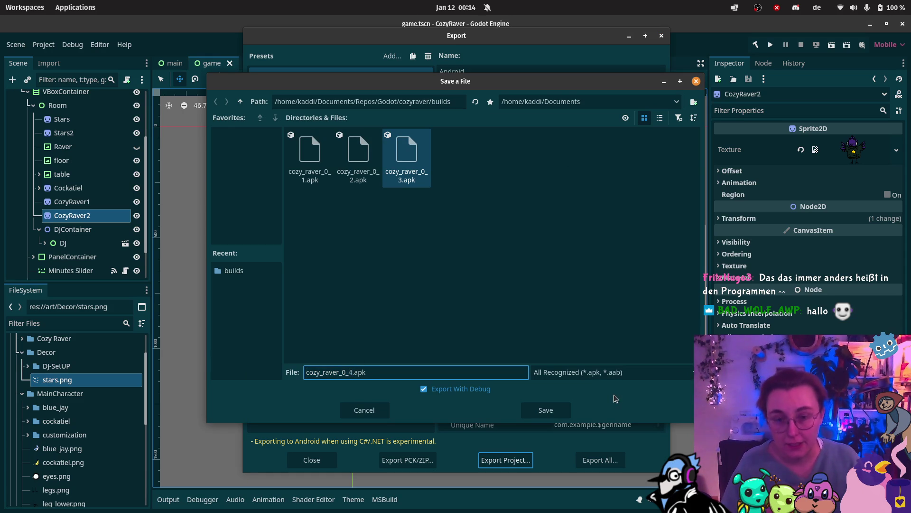
{"action": "left_click", "coordinate": [534, 411]}
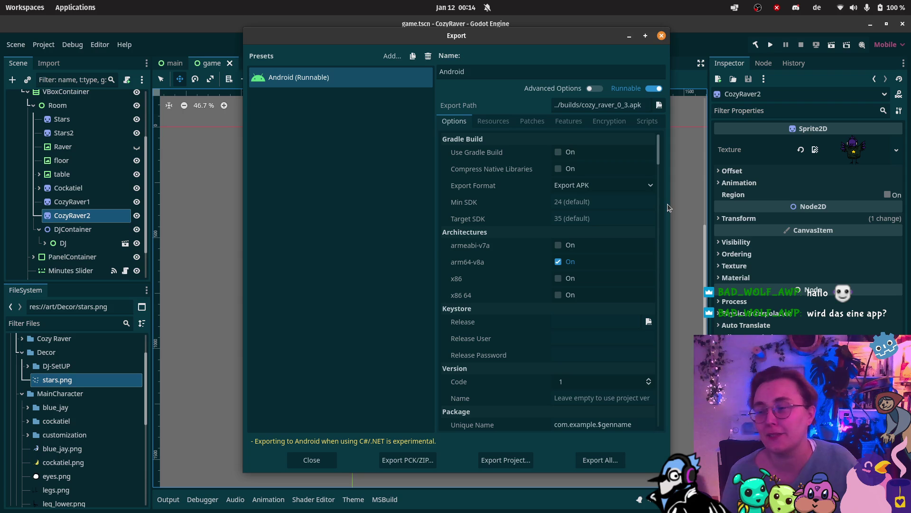
{"action": "left_click", "coordinate": [662, 36]}
Run the current scene with F6 and start a 30:00 countdown timer
{"action": "key", "text": "F6"}
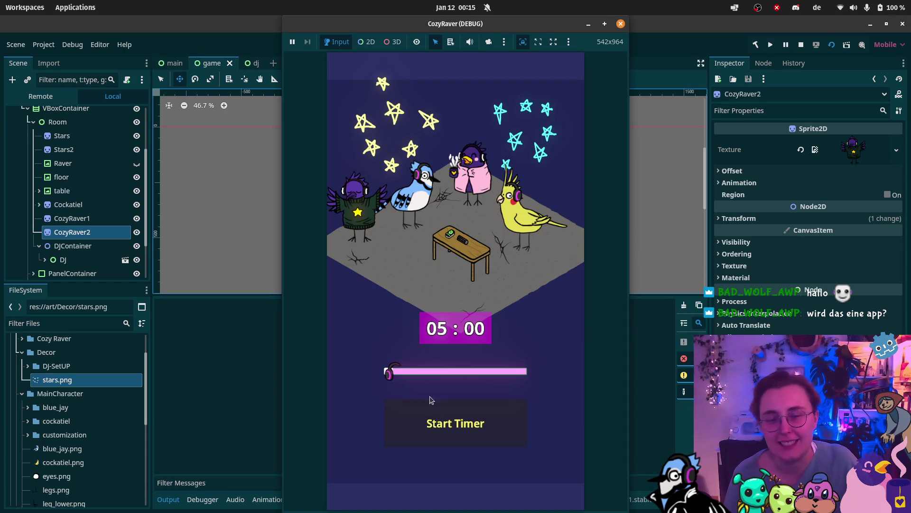
{"action": "mouse_move", "coordinate": [390, 375]}
{"action": "left_mouse_down"}
{"action": "mouse_move", "coordinate": [432, 373]}
{"action": "mouse_move", "coordinate": [420, 373]}
{"action": "left_mouse_up"}
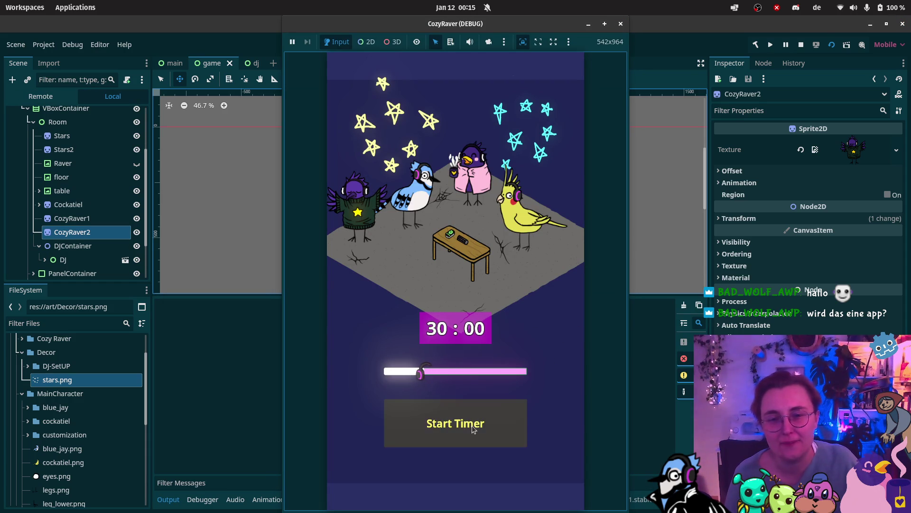
{"action": "left_click", "coordinate": [472, 426]}
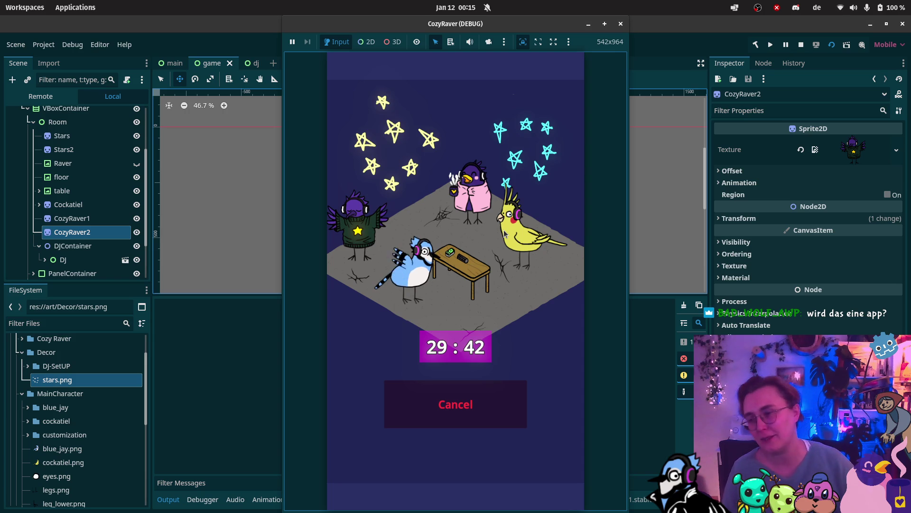
Cancel the running timer and stop the CozyRaver debug game
{"action": "left_click", "coordinate": [522, 422]}
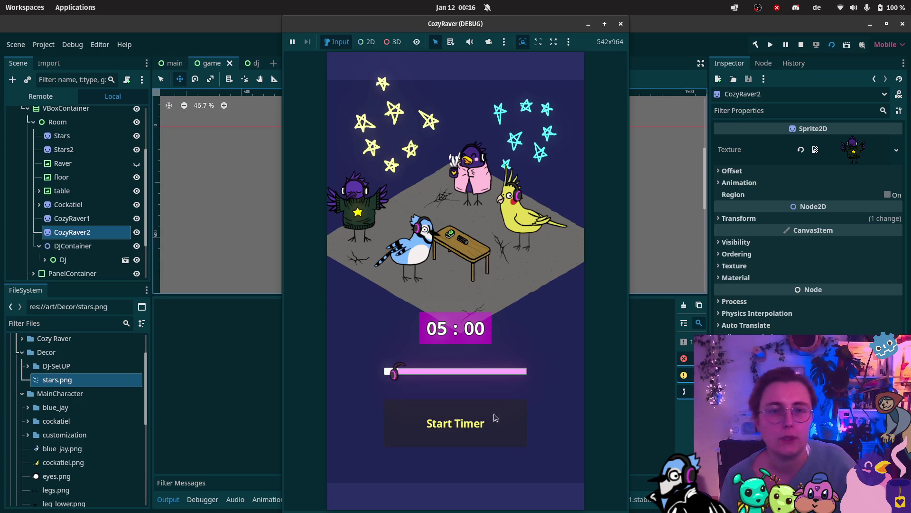
{"action": "left_click", "coordinate": [621, 24]}
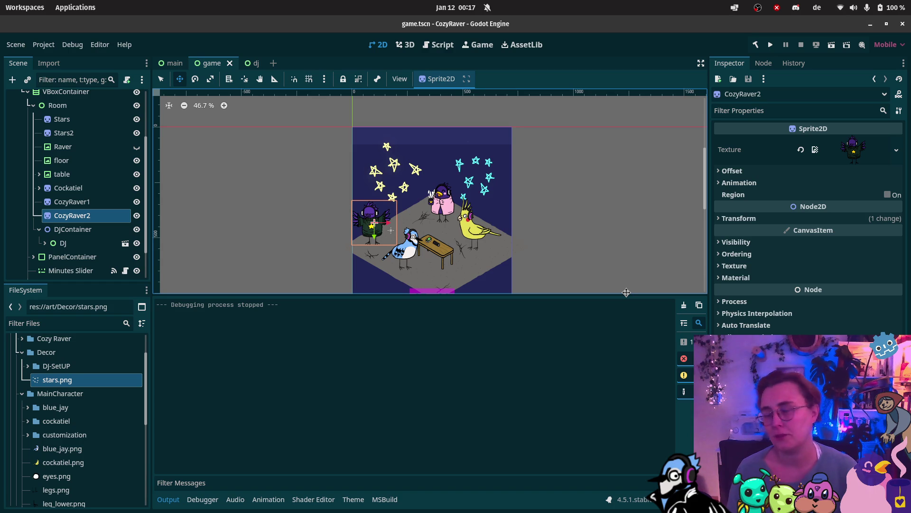
Collapse the output panel to reveal the full game scene, then open the dj scene
{"action": "mouse_move", "coordinate": [2, 260]}
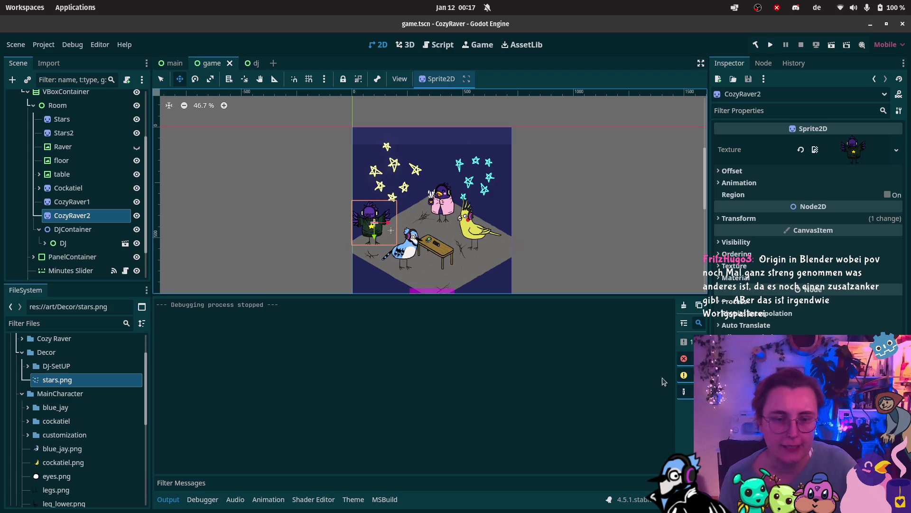
{"action": "left_click", "coordinate": [169, 499]}
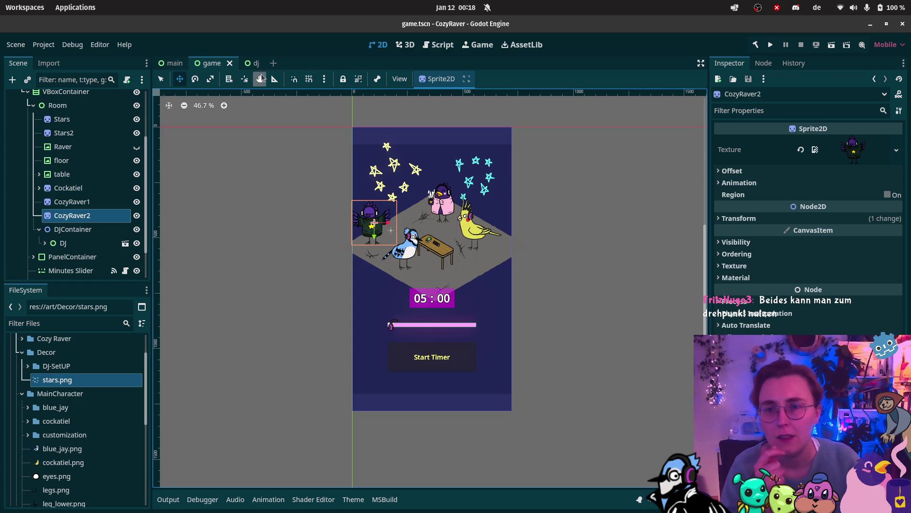
{"action": "left_click", "coordinate": [256, 65]}
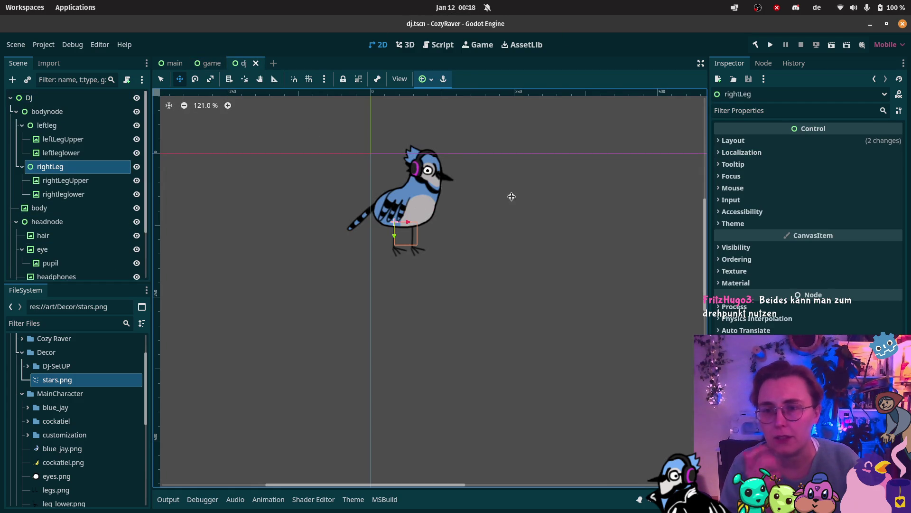
Reposition the rightLeg pivot point closer to the leg in the dj scene
{"action": "scroll", "coordinate": [406, 239], "scroll_direction": "up", "scroll_amount": 3}
{"action": "scroll", "coordinate": [407, 239], "scroll_direction": "up", "scroll_amount": 5}
{"action": "left_click", "coordinate": [245, 79]}
{"action": "left_click", "coordinate": [370, 233]}
{"action": "left_click", "coordinate": [549, 206]}
{"action": "left_click", "coordinate": [309, 262]}
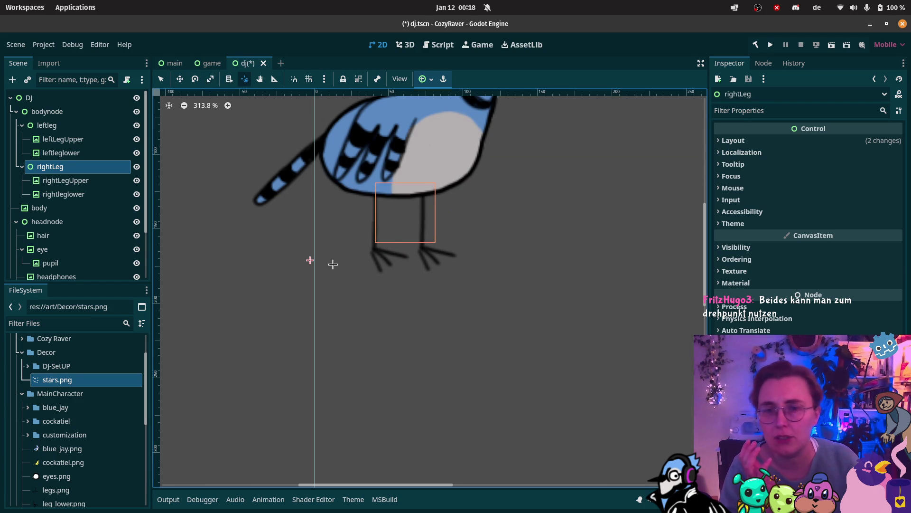
{"action": "left_click", "coordinate": [469, 283]}
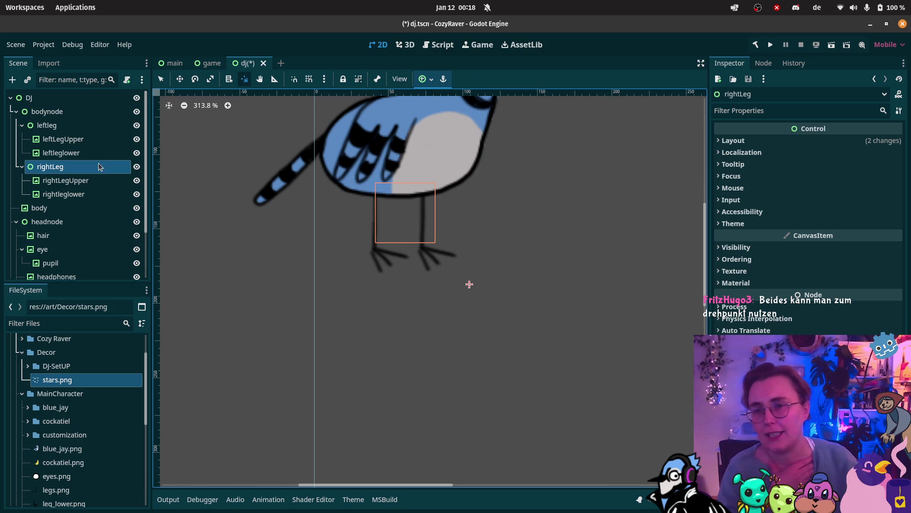
Select rightLegUpper and rightleglower, reselect rightLeg alone, and return to the game scene
{"action": "left_click", "coordinate": [48, 181]}
{"action": "left_click", "coordinate": [66, 196], "text": "ctrl"}
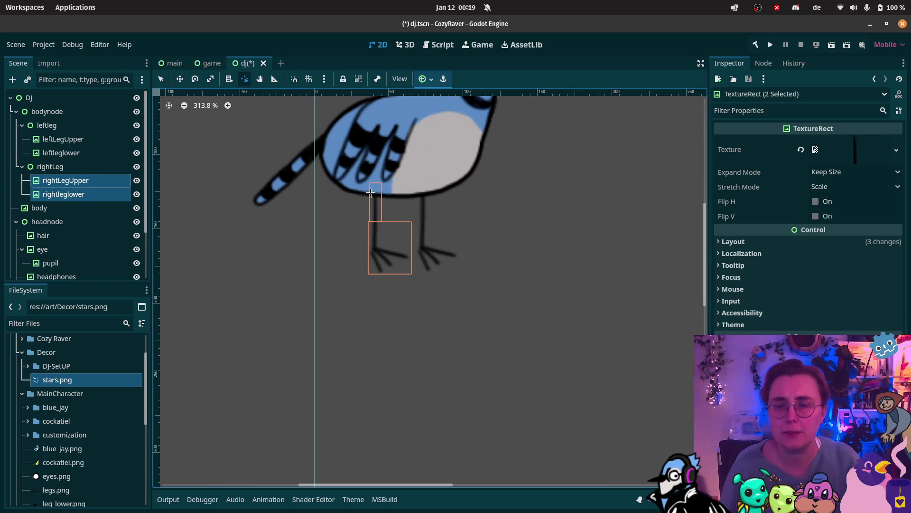
{"action": "left_click", "coordinate": [31, 155], "text": "ctrl"}
{"action": "left_click", "coordinate": [47, 167]}
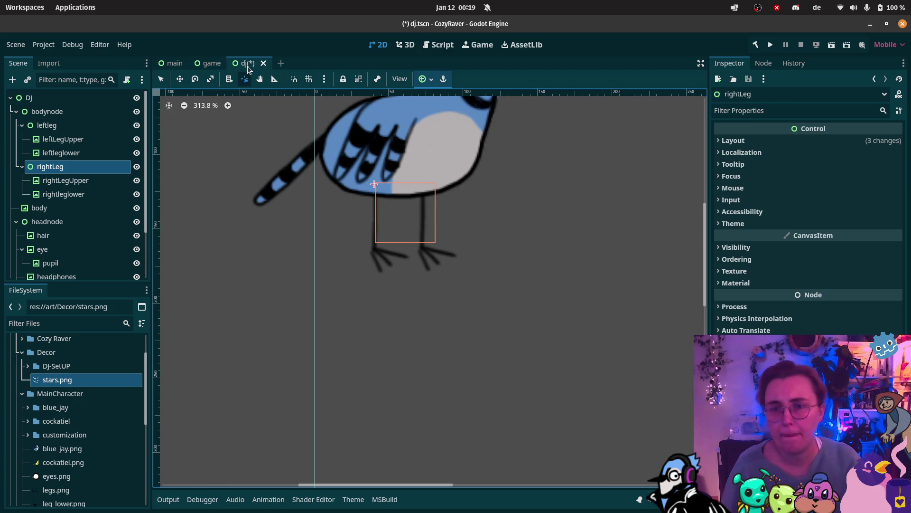
{"action": "left_click", "coordinate": [209, 63]}
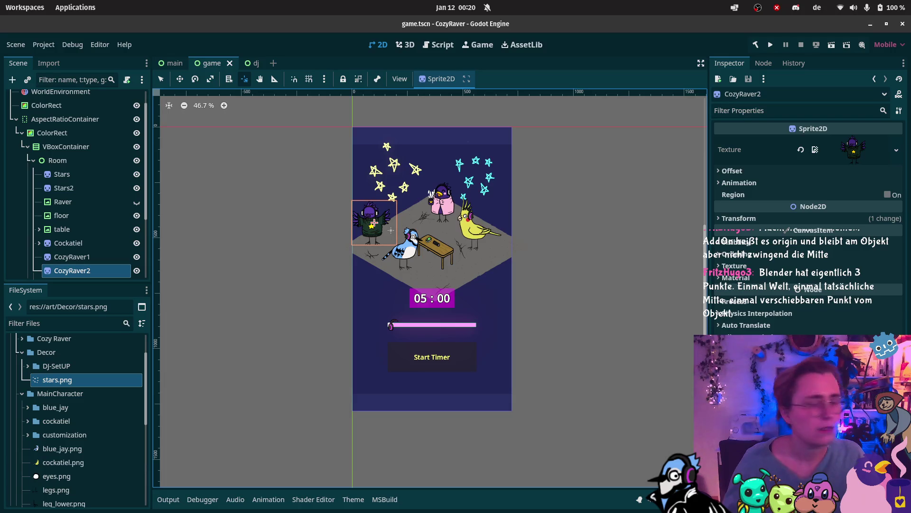
Close two unneeded browser windows and bring the Cozy Raver itch.io page forward
{"action": "left_click", "coordinate": [17, 56]}
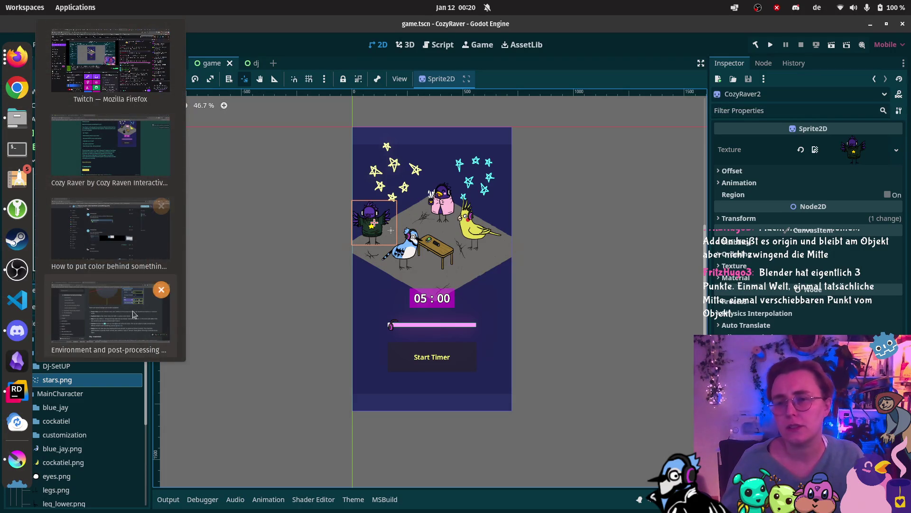
{"action": "left_click", "coordinate": [162, 289]}
{"action": "left_click", "coordinate": [161, 206]}
{"action": "left_click", "coordinate": [157, 167]}
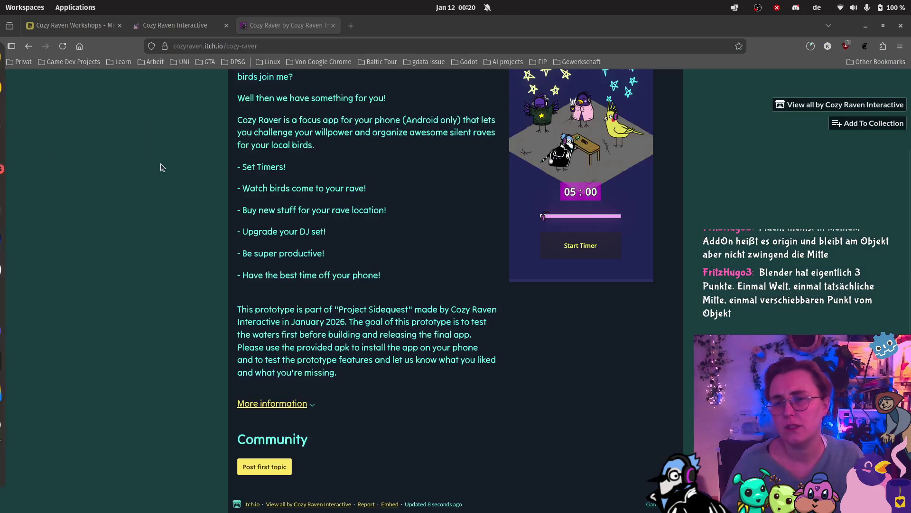
Open the Cozy Raver project's edit page via Edit game
{"action": "scroll", "coordinate": [237, 143], "scroll_direction": "up", "scroll_amount": 3}
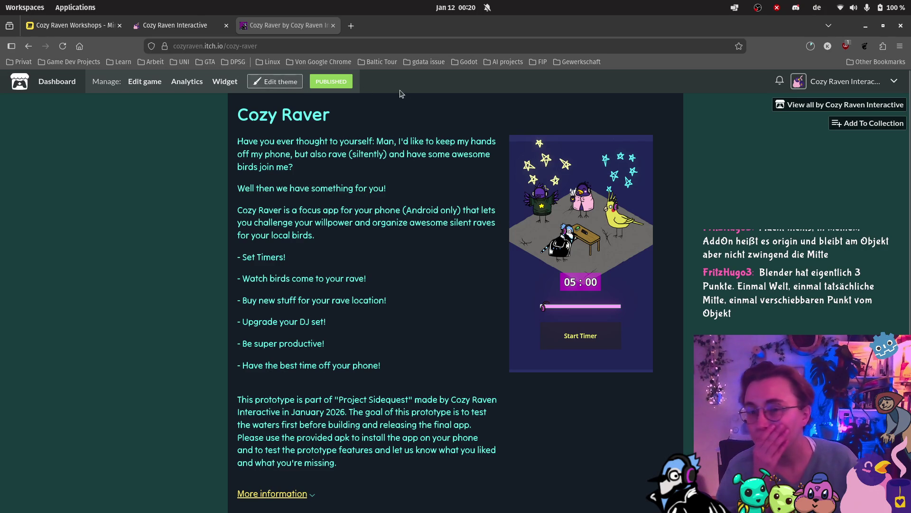
{"action": "scroll", "coordinate": [303, 252], "scroll_direction": "down", "scroll_amount": 2}
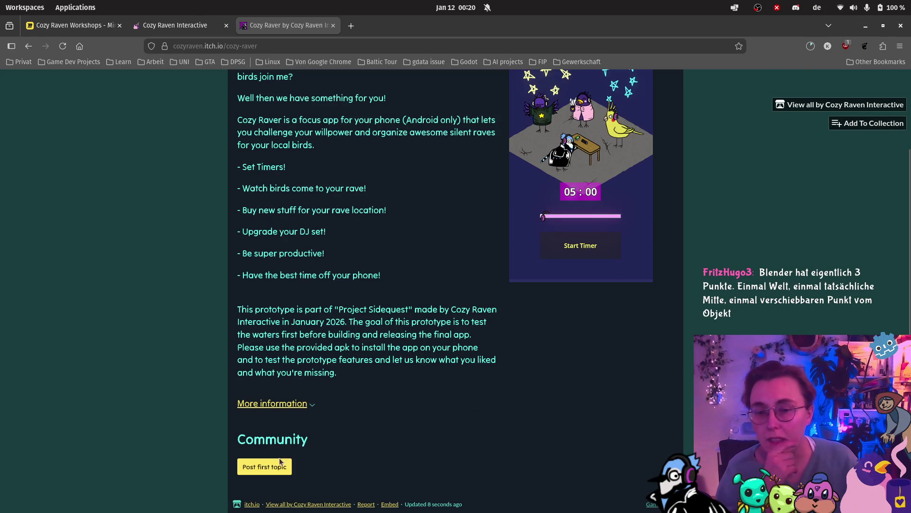
{"action": "scroll", "coordinate": [280, 460], "scroll_direction": "up", "scroll_amount": 2}
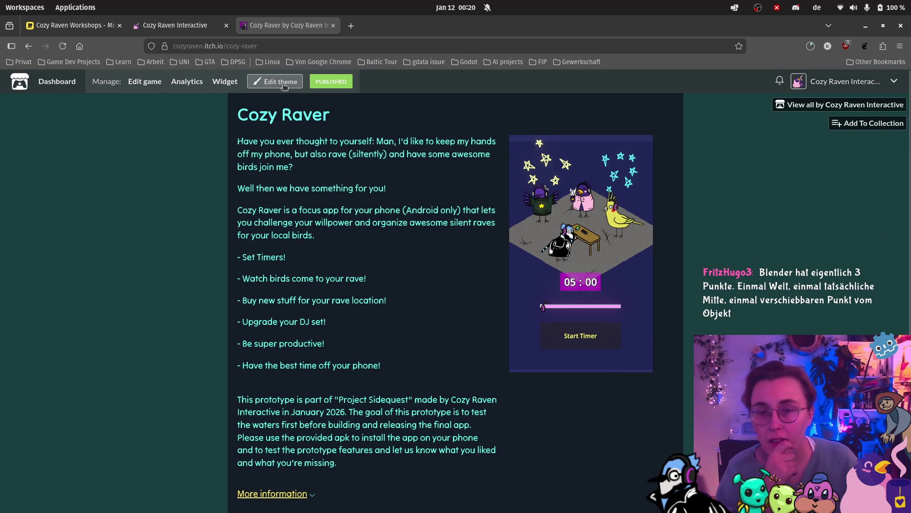
{"action": "left_click", "coordinate": [147, 81]}
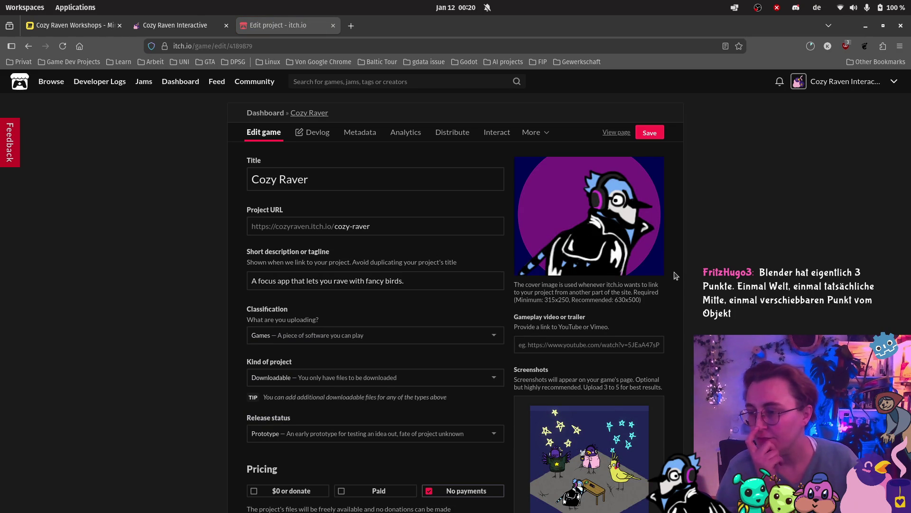
{"action": "scroll", "coordinate": [464, 281], "scroll_direction": "down", "scroll_amount": 5}
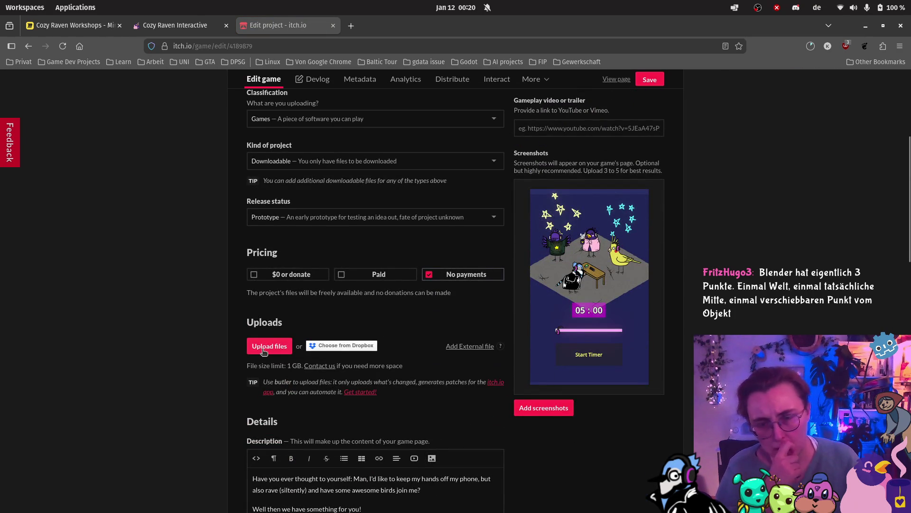
Pick cozy_raver_0_4.zip from the documents folder as the new Cozy Raver upload
{"action": "left_click", "coordinate": [264, 351]}
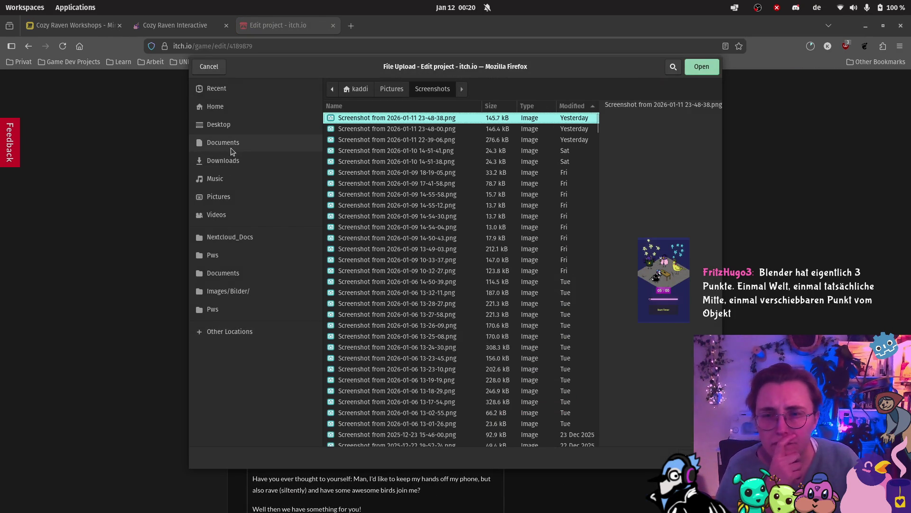
{"action": "left_click", "coordinate": [235, 143]}
{"action": "key", "text": "Escape"}
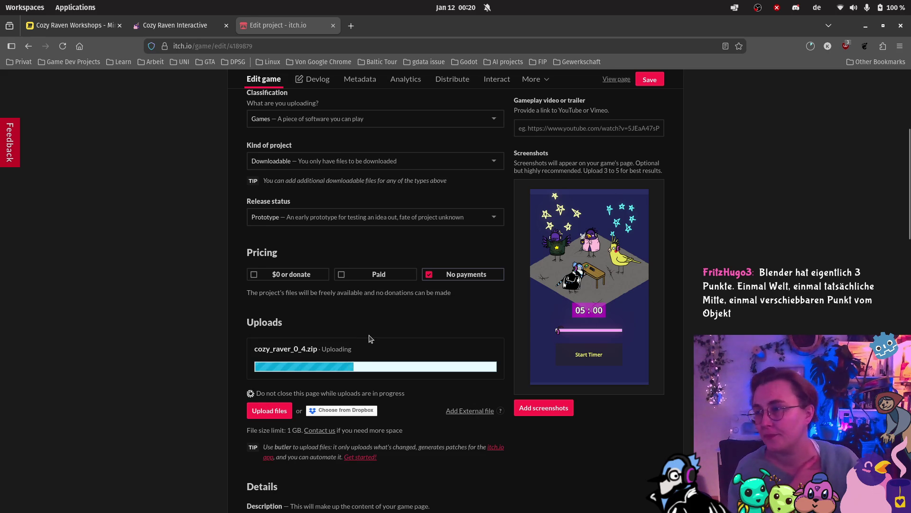
Keep cozy_raver_0_4.zip typed as Executable and tag it as an Android build
{"action": "scroll", "coordinate": [368, 342], "scroll_direction": "down", "scroll_amount": 10}
{"action": "scroll", "coordinate": [373, 328], "scroll_direction": "down", "scroll_amount": 5}
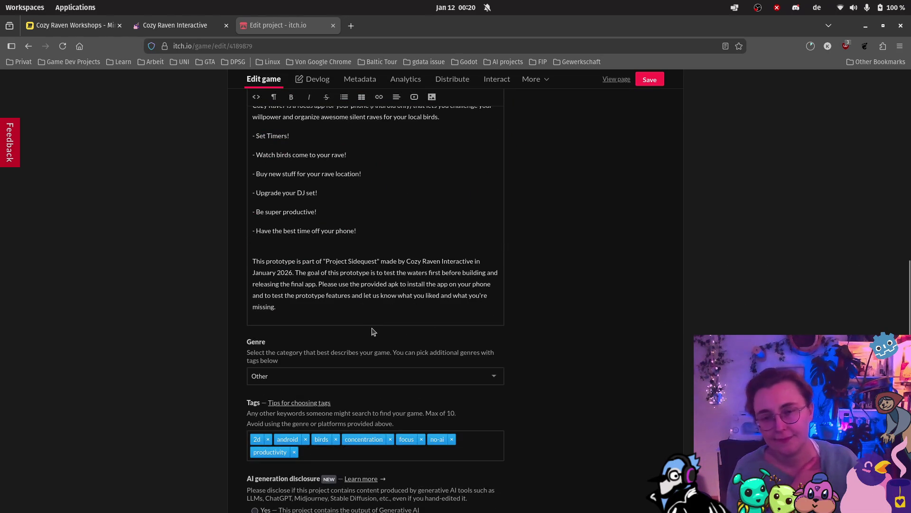
{"action": "scroll", "coordinate": [380, 323], "scroll_direction": "up", "scroll_amount": 15}
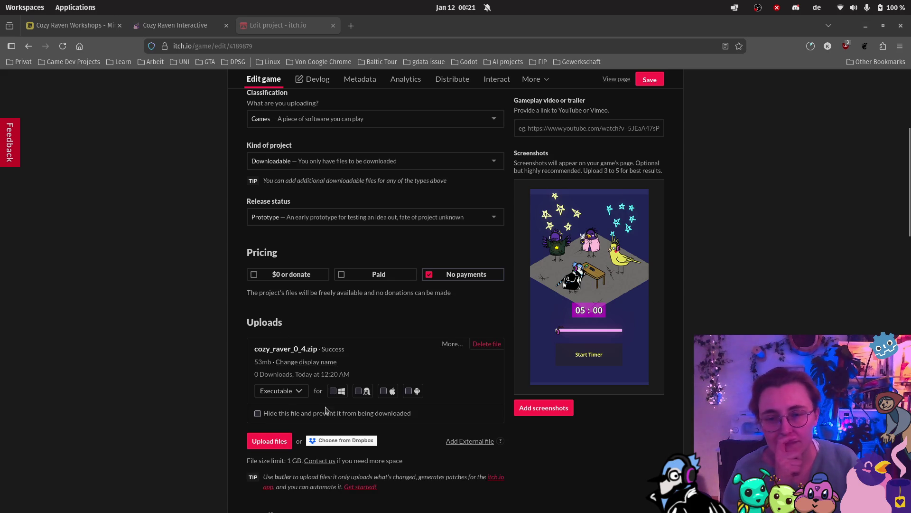
{"action": "left_click", "coordinate": [303, 392]}
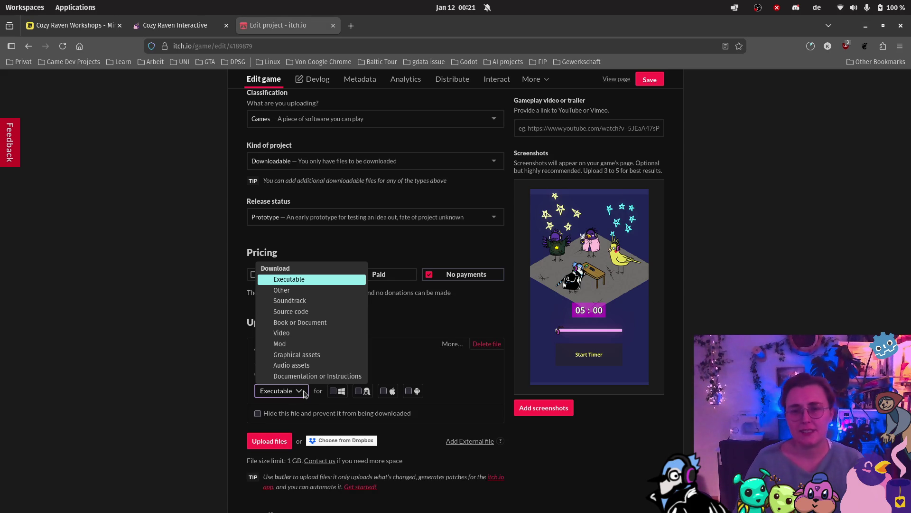
{"action": "left_click", "coordinate": [305, 394]}
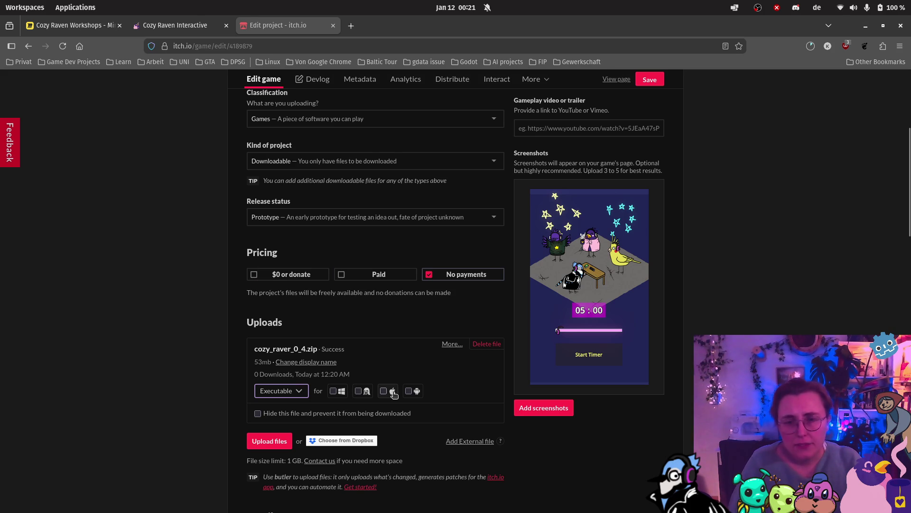
{"action": "left_click", "coordinate": [408, 390]}
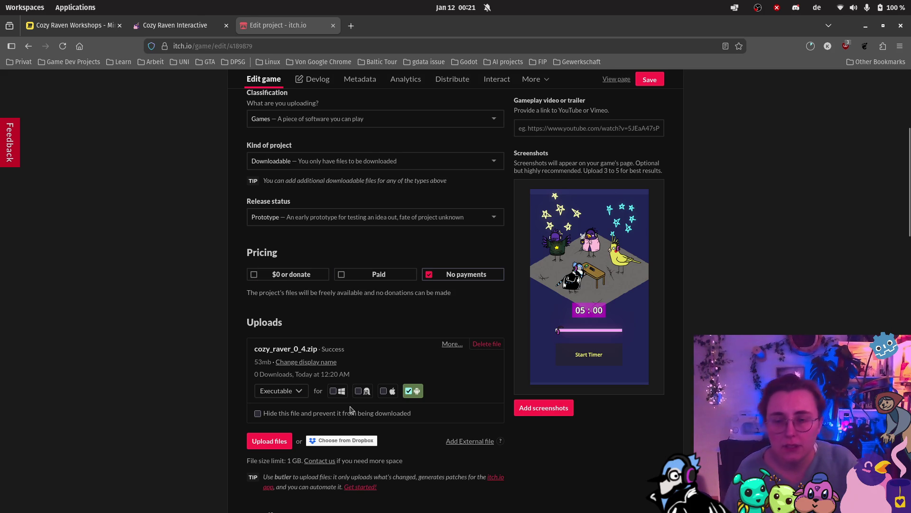
Save the project changes and go to the project's Devlog page
{"action": "scroll", "coordinate": [411, 351], "scroll_direction": "down", "scroll_amount": 15}
{"action": "scroll", "coordinate": [384, 342], "scroll_direction": "down", "scroll_amount": 7}
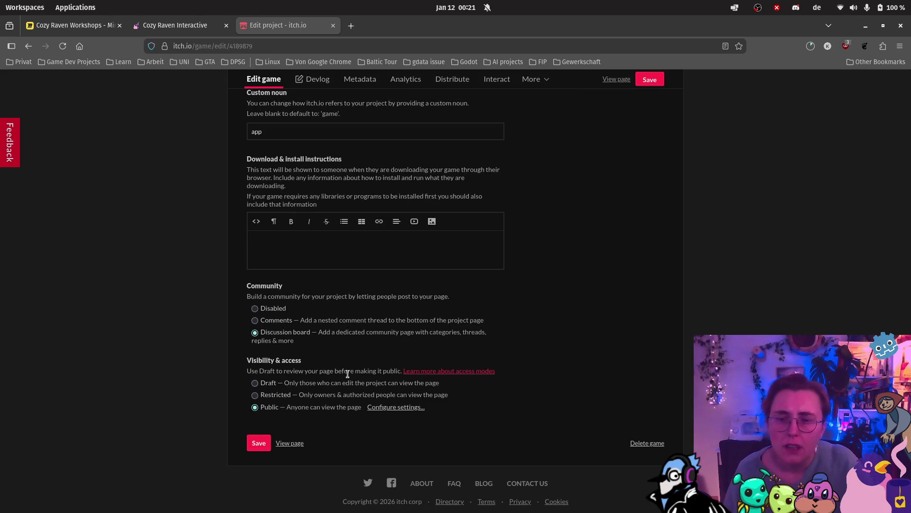
{"action": "left_click", "coordinate": [259, 442]}
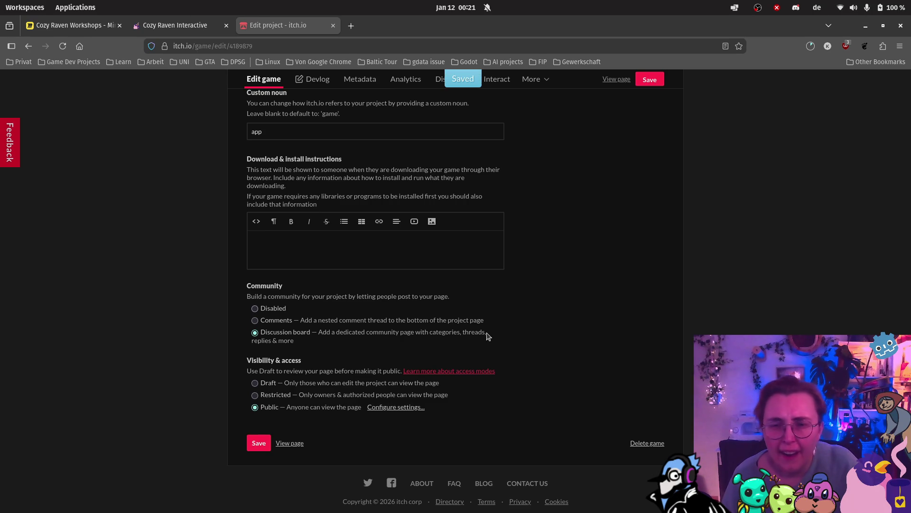
{"action": "left_click", "coordinate": [311, 81]}
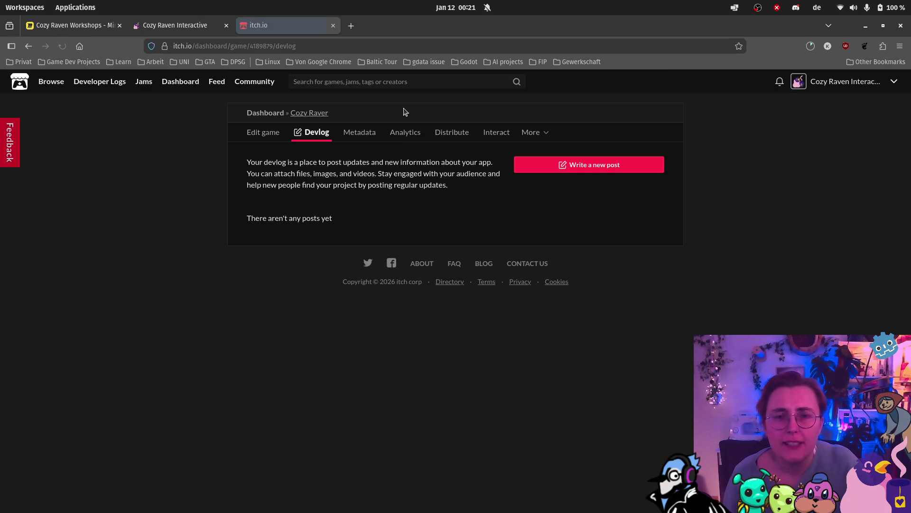
Start a new devlog post titled 'First upload!'
{"action": "left_click", "coordinate": [622, 165]}
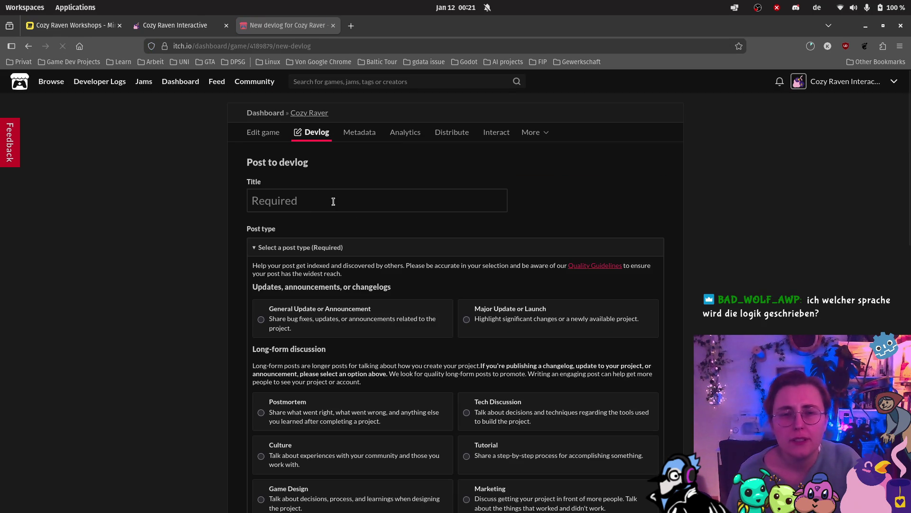
{"action": "left_click", "coordinate": [325, 200]}
{"action": "type", "text": "Firs"}
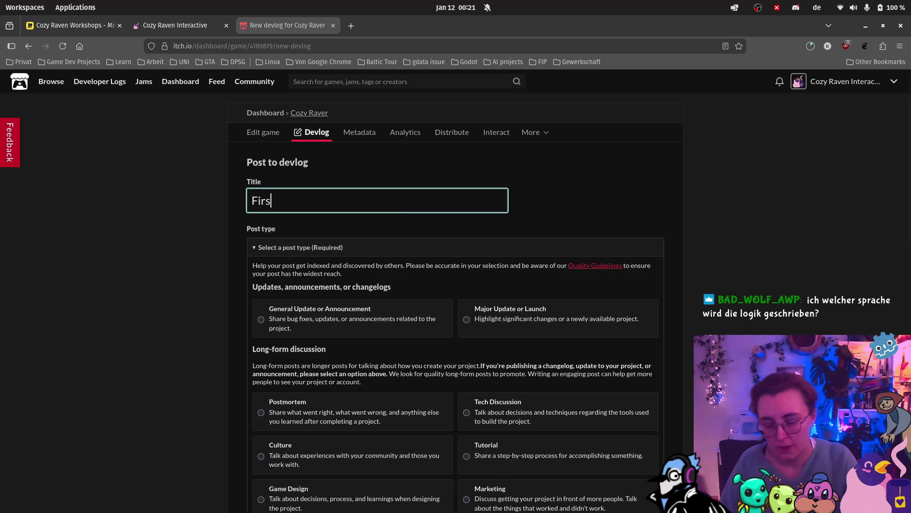
{"action": "type", "text": "t uplao"}
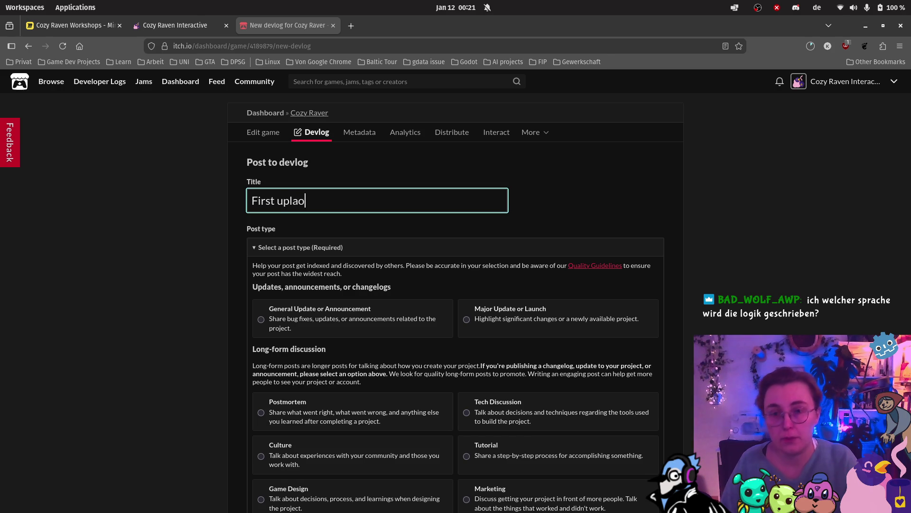
{"action": "key", "text": "BackSpace"}
{"action": "key", "text": "BackSpace"}
{"action": "type", "text": "oad!"}
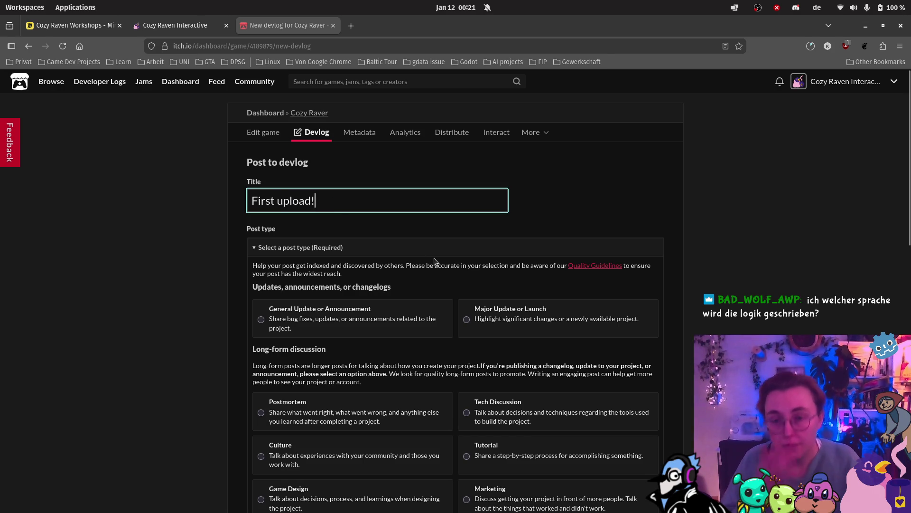
{"action": "scroll", "coordinate": [432, 289], "scroll_direction": "down", "scroll_amount": 2}
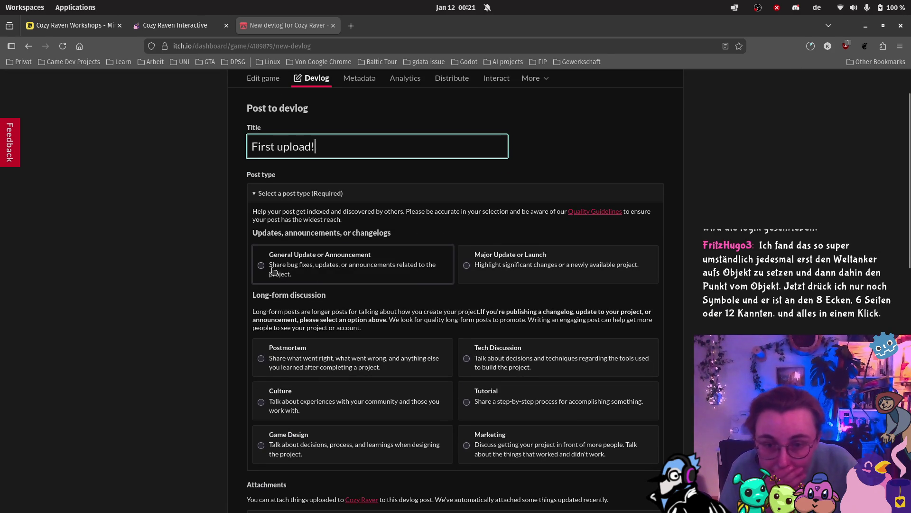
Set the post type to Game Design and show the project images available to attach
{"action": "left_click", "coordinate": [274, 270]}
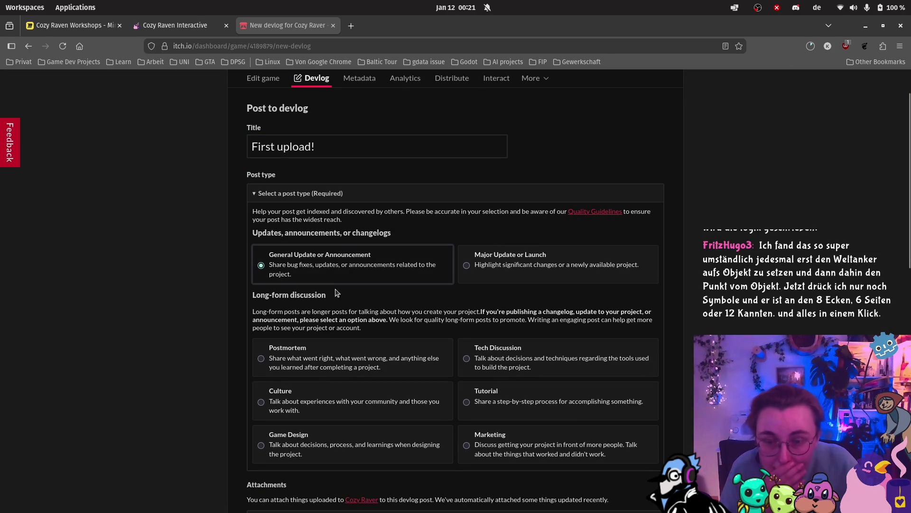
{"action": "scroll", "coordinate": [285, 284], "scroll_direction": "down", "scroll_amount": 2}
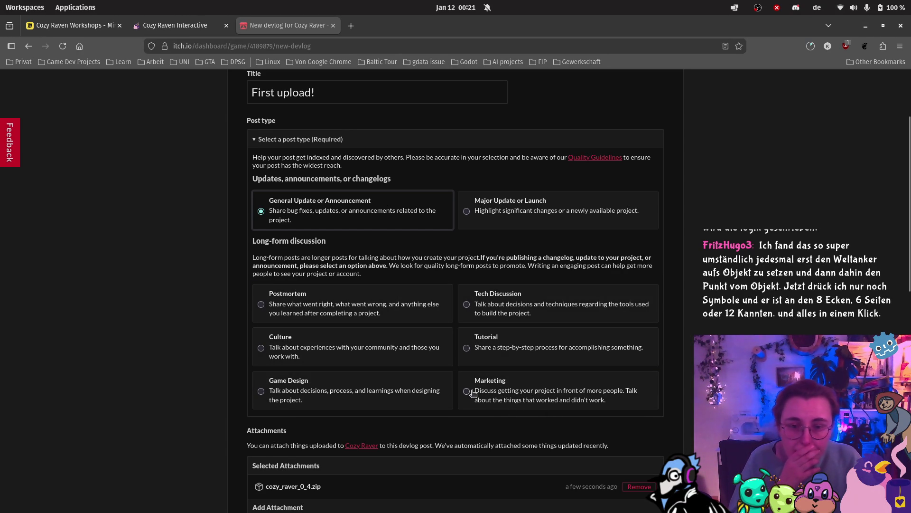
{"action": "left_click", "coordinate": [294, 400]}
{"action": "scroll", "coordinate": [359, 397], "scroll_direction": "down", "scroll_amount": 2}
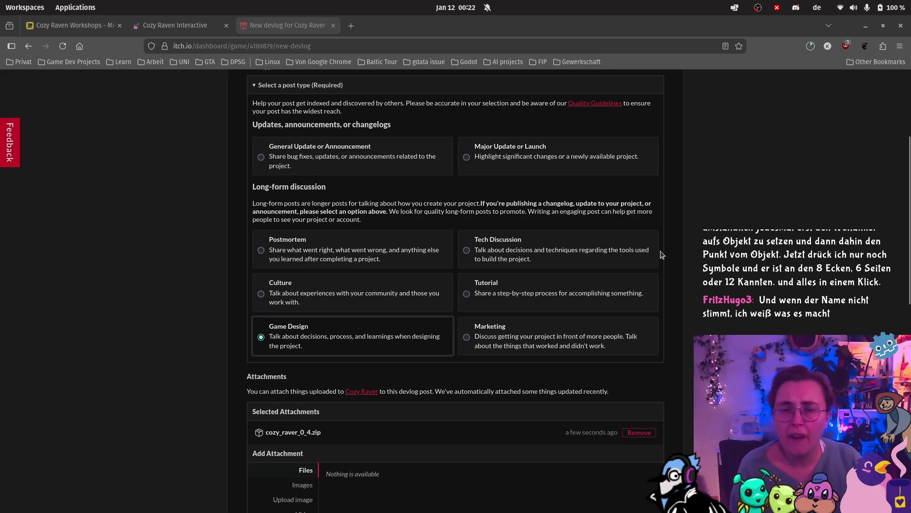
{"action": "scroll", "coordinate": [665, 254], "scroll_direction": "down", "scroll_amount": 2}
{"action": "scroll", "coordinate": [665, 227], "scroll_direction": "down", "scroll_amount": 2}
{"action": "scroll", "coordinate": [608, 247], "scroll_direction": "down", "scroll_amount": 2}
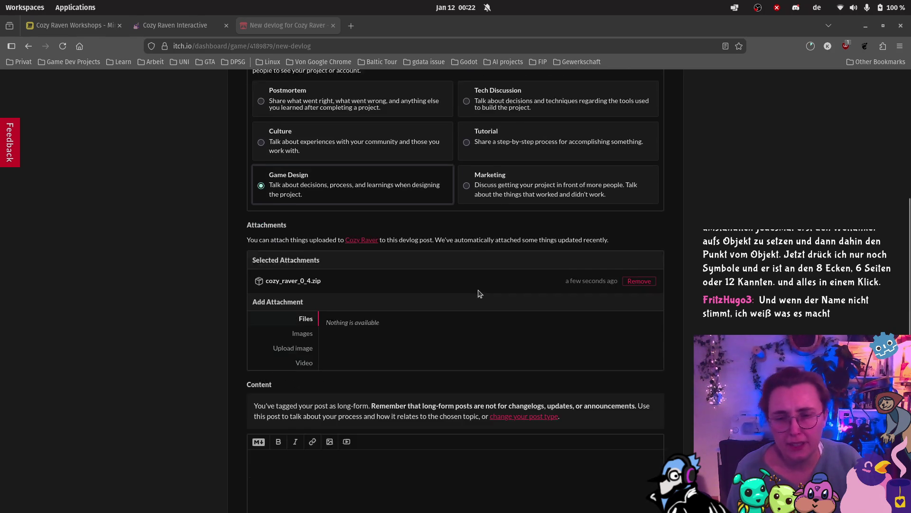
{"action": "scroll", "coordinate": [363, 355], "scroll_direction": "down", "scroll_amount": 3}
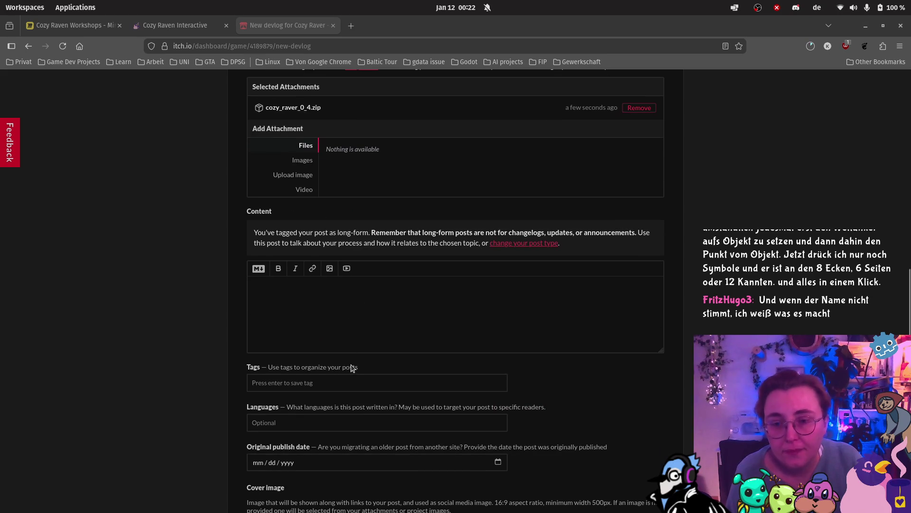
{"action": "left_click", "coordinate": [306, 161]}
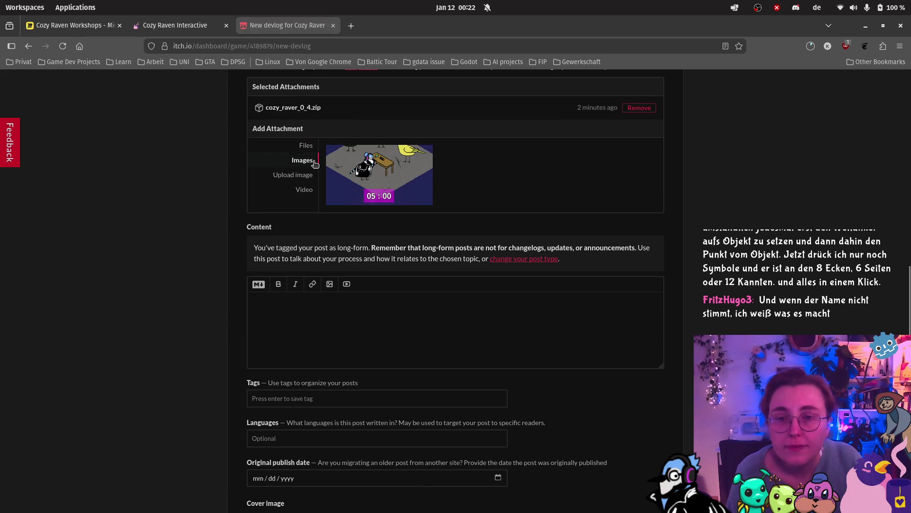
Attach the game's timer screenshot to the devlog draft and place the cursor in the Content editor
{"action": "left_click", "coordinate": [380, 176]}
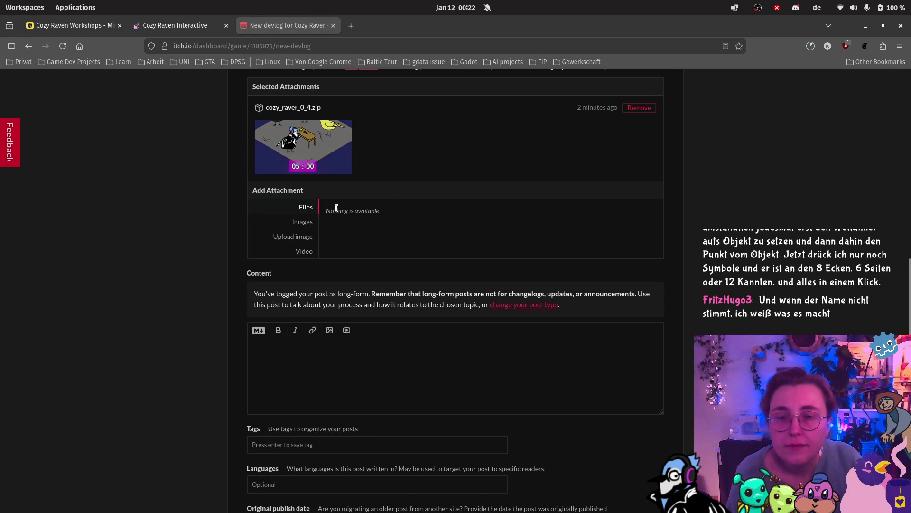
{"action": "scroll", "coordinate": [343, 212], "scroll_direction": "up", "scroll_amount": 1}
{"action": "scroll", "coordinate": [343, 212], "scroll_direction": "up", "scroll_amount": 1}
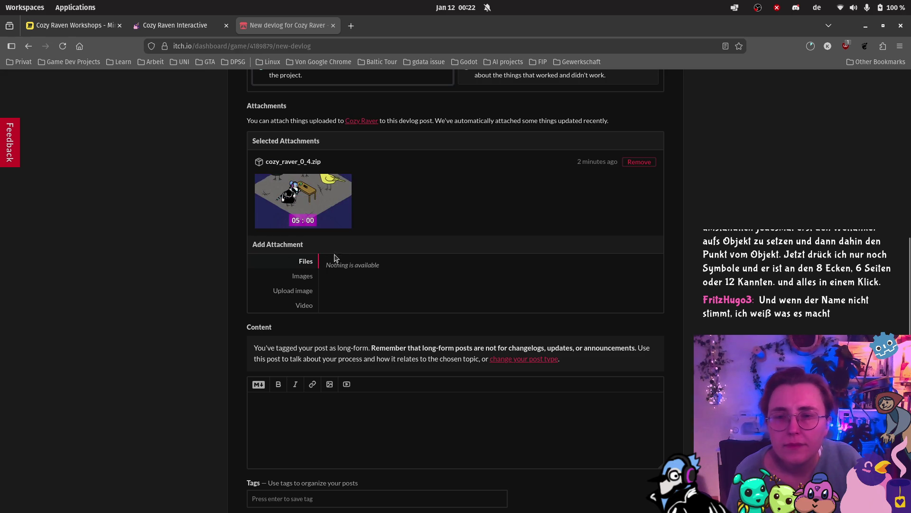
{"action": "left_click", "coordinate": [305, 294]}
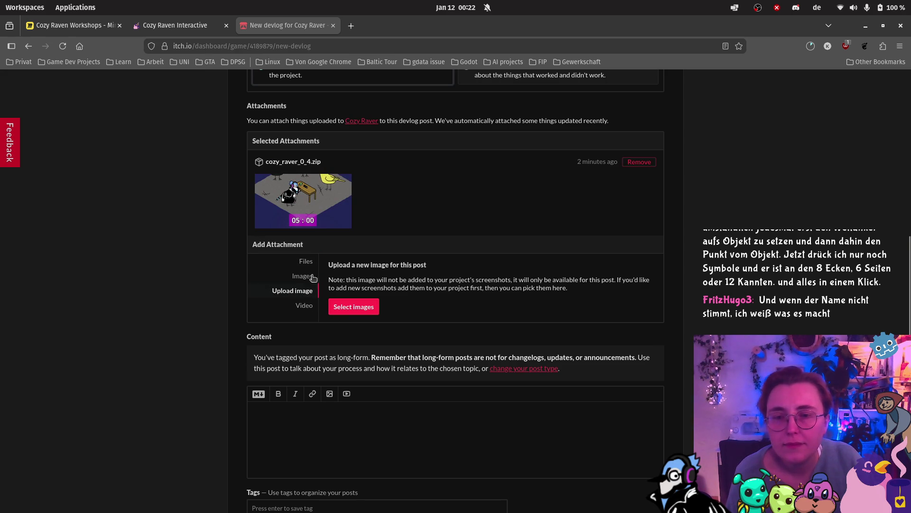
{"action": "left_click", "coordinate": [300, 277]}
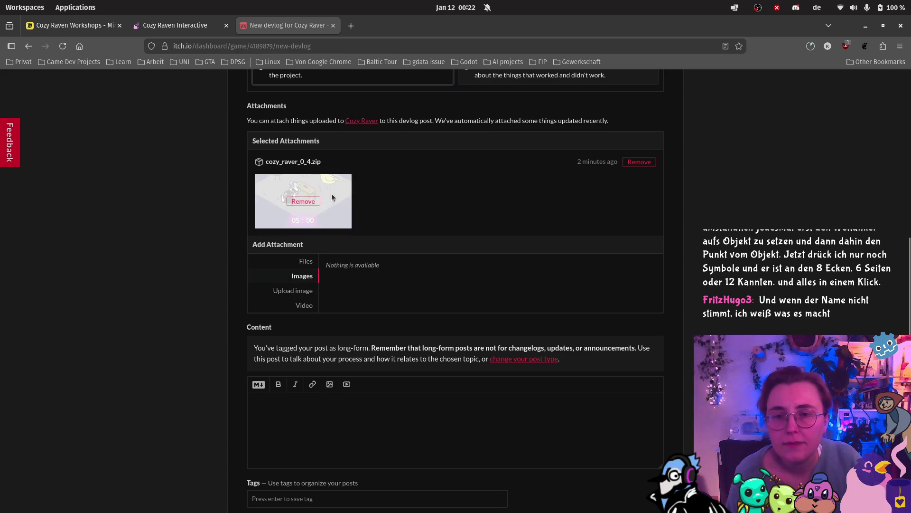
{"action": "scroll", "coordinate": [449, 179], "scroll_direction": "up", "scroll_amount": 2}
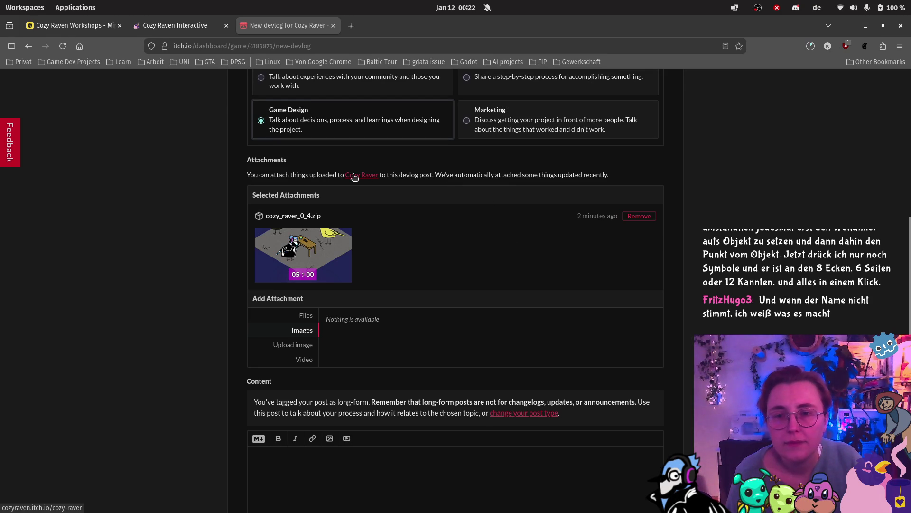
{"action": "scroll", "coordinate": [358, 225], "scroll_direction": "down", "scroll_amount": 2}
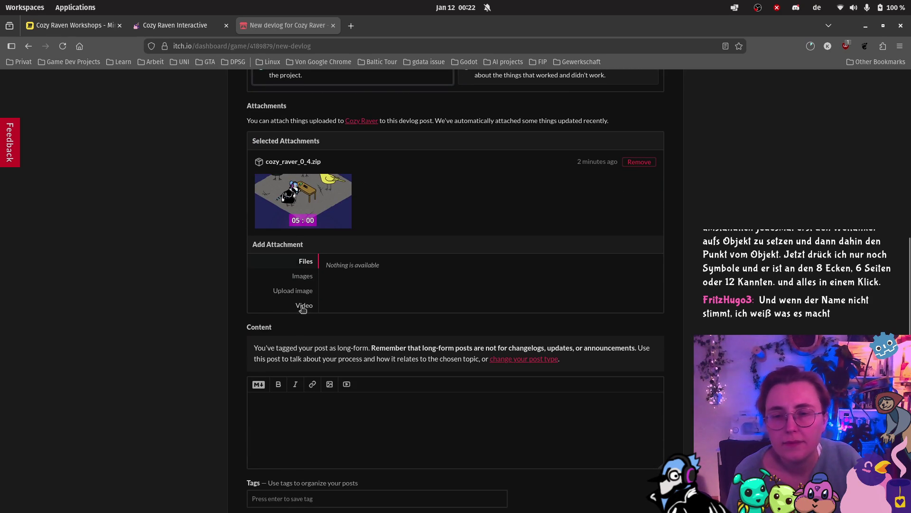
{"action": "scroll", "coordinate": [451, 297], "scroll_direction": "down", "scroll_amount": 8}
{"action": "left_click", "coordinate": [297, 208]}
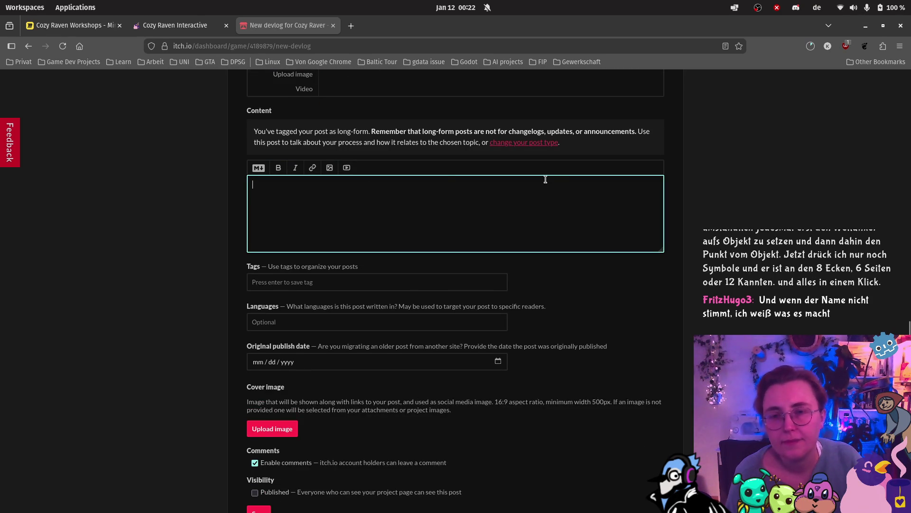
Open the content with 'We just uploaded our very first prototype build of cozy raver!'
{"action": "scroll", "coordinate": [548, 180], "scroll_direction": "up", "scroll_amount": 2}
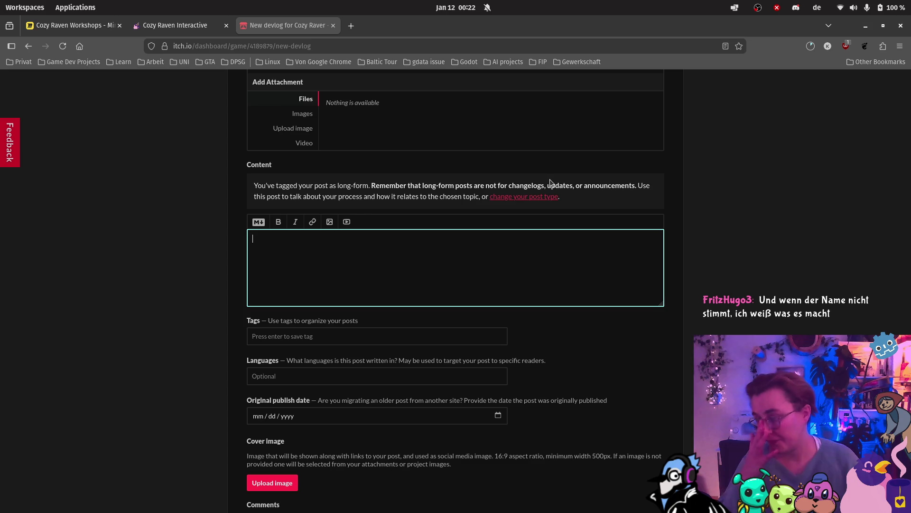
{"action": "type", "text": "We j"}
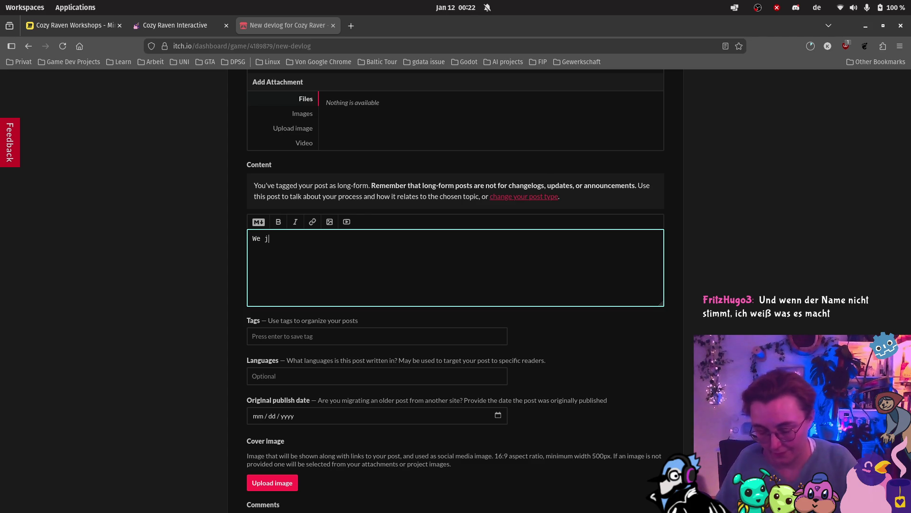
{"action": "type", "text": "ust uploaded "}
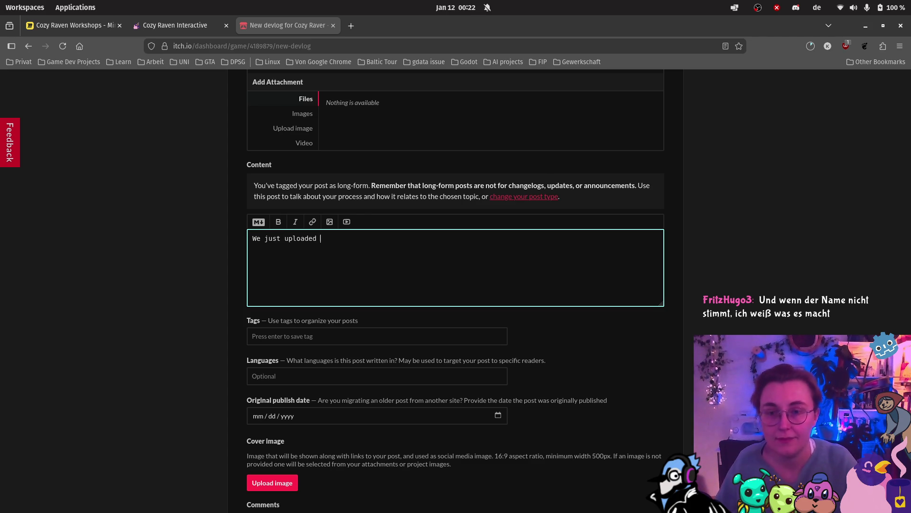
{"action": "type", "text": "our very fi"}
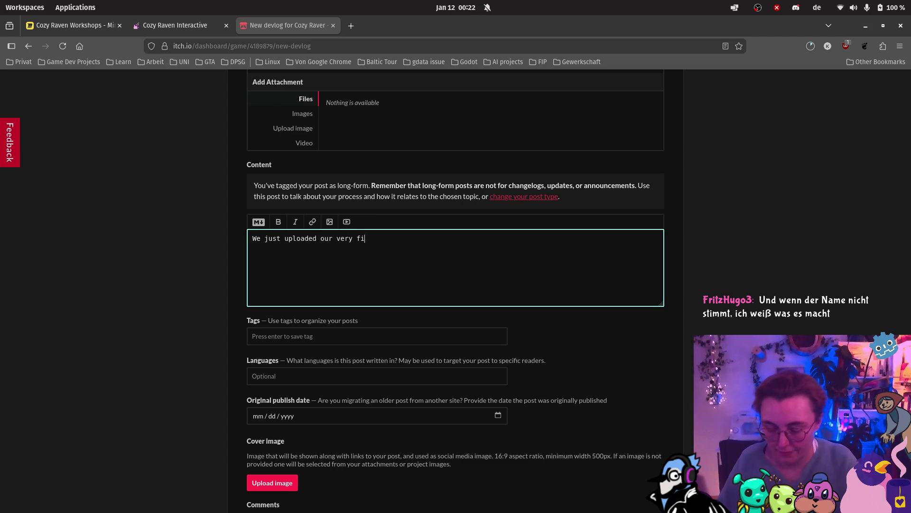
{"action": "type", "text": "rst prototype "}
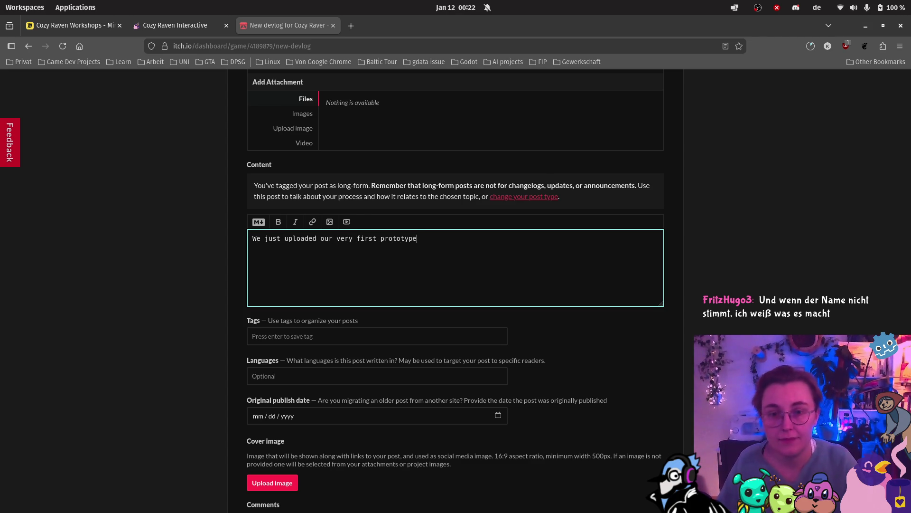
{"action": "type", "text": "build of cozy raver"}
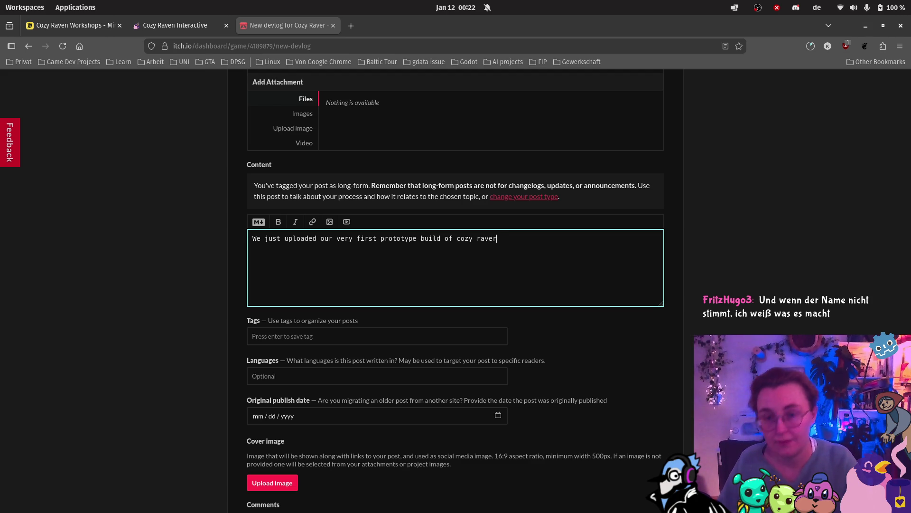
{"action": "type", "text": "!"}
{"action": "key", "text": "Return"}
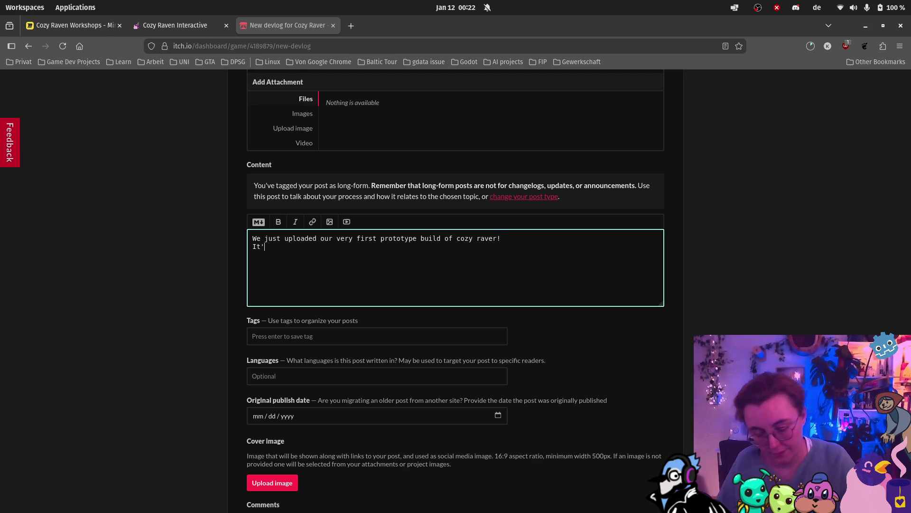
Describe the goal: a simple phone focus timer app where longer focus brings more birds to your rave
{"action": "type", "text": "s a simple"}
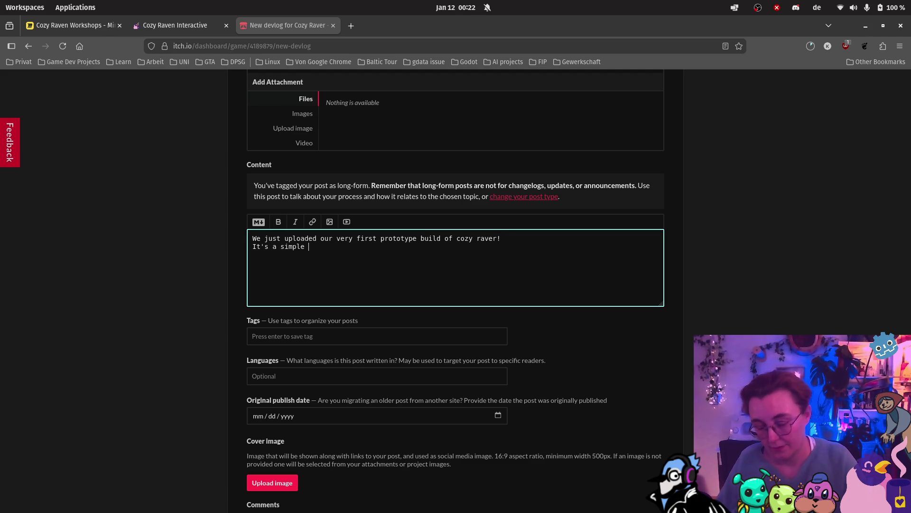
{"action": "key", "text": "BackSpace"}
{"action": "key", "text": "BackSpace"}
{"action": "key", "text": "BackSpace"}
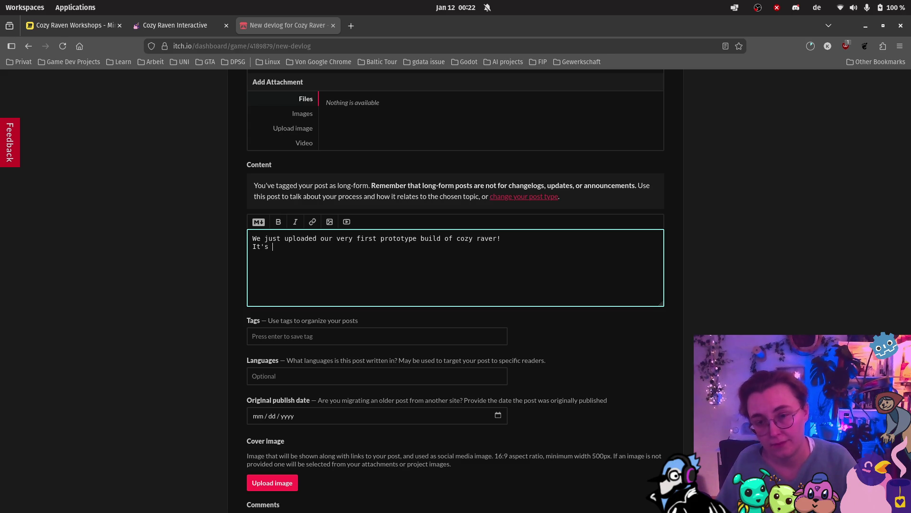
{"action": "key", "text": "BackSpace"}
{"action": "key", "text": "BackSpace"}
{"action": "type", "text": "goal is to "}
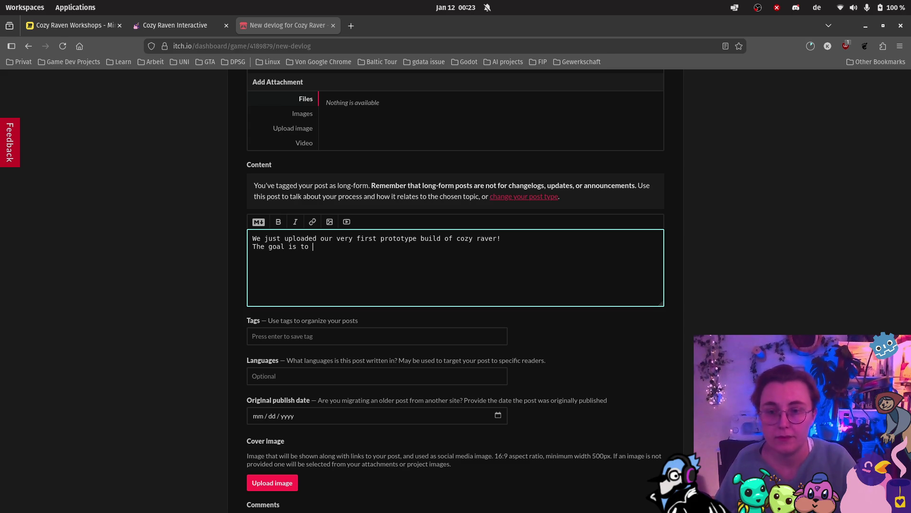
{"action": "type", "text": "build a simple "}
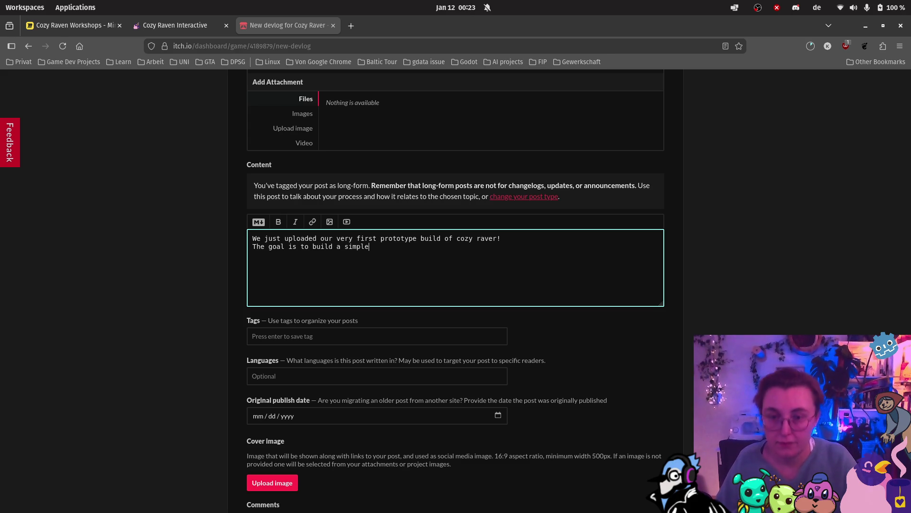
{"action": "type", "text": "focus timer "}
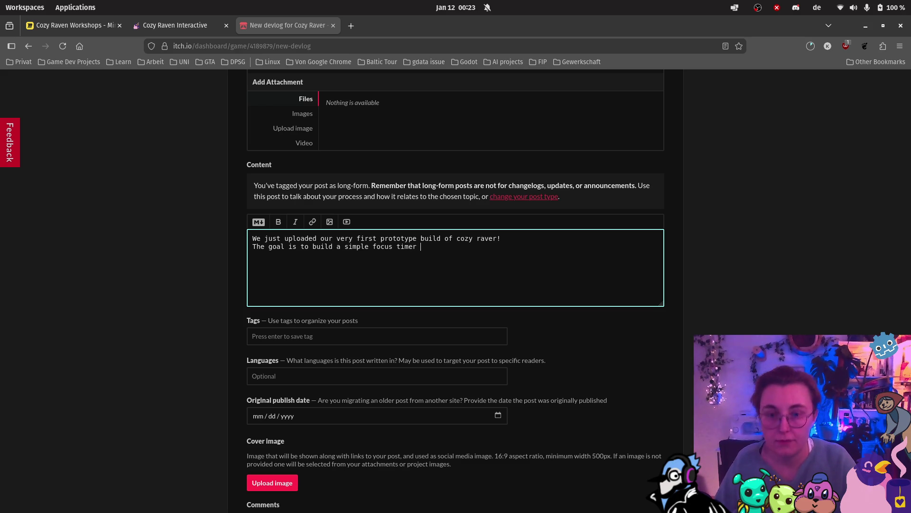
{"action": "type", "text": "app for your phone"}
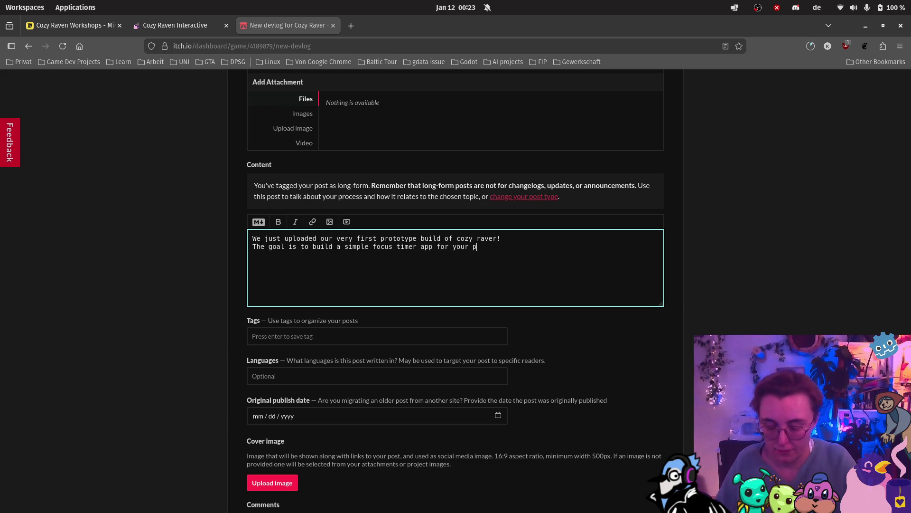
{"action": "type", "text": ", but with a"}
{"action": "key", "text": "BackSpace"}
{"action": "type", "text": "twi"}
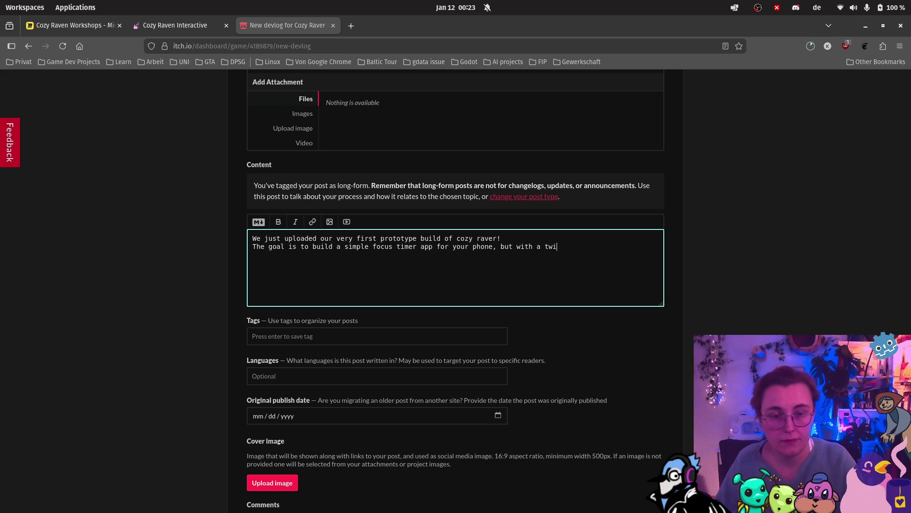
{"action": "type", "text": "st! The lo"}
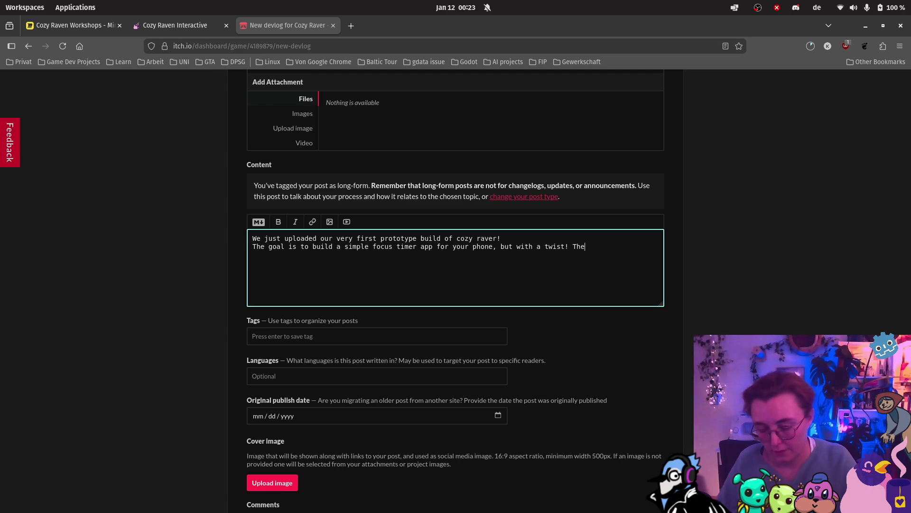
{"action": "type", "text": "nger you hold folcus,"}
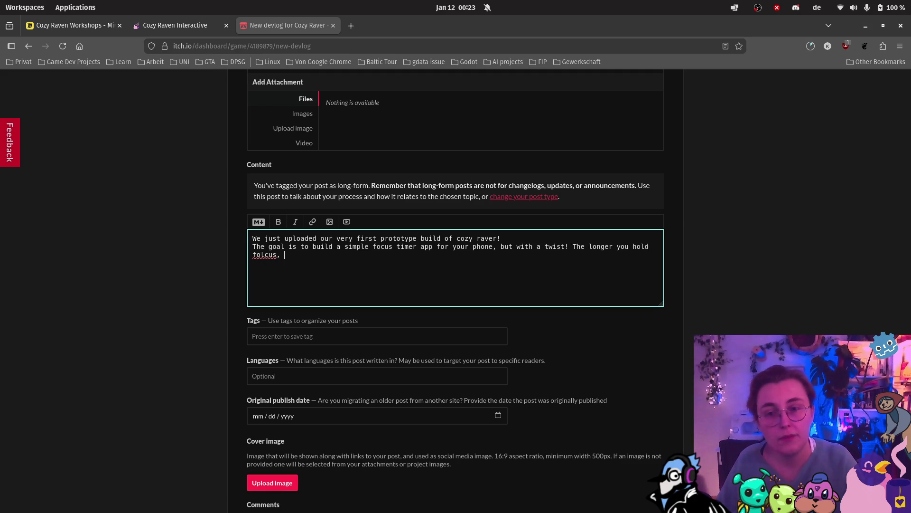
{"action": "key", "text": "BackSpace"}
{"action": "key", "text": "BackSpace"}
{"action": "key", "text": "BackSpace"}
{"action": "type", "text": "cus "}
{"action": "type", "text": "the more "}
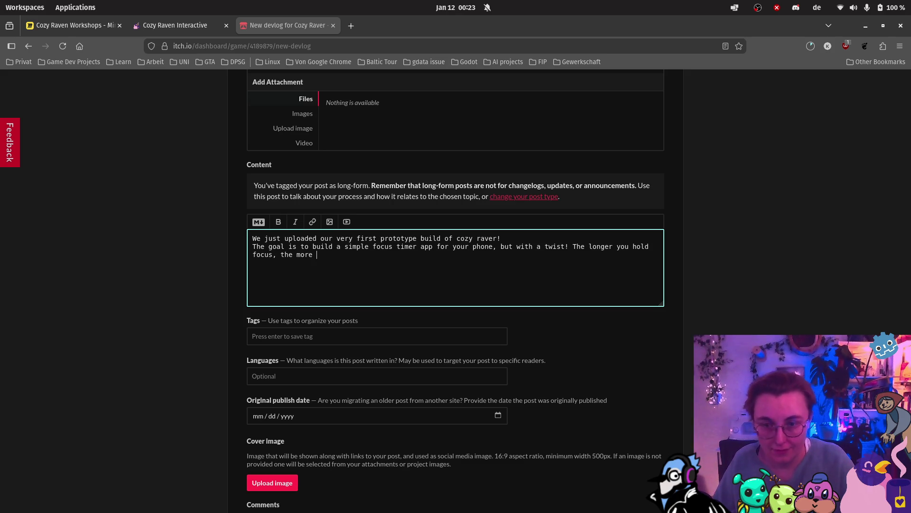
{"action": "type", "text": "br"}
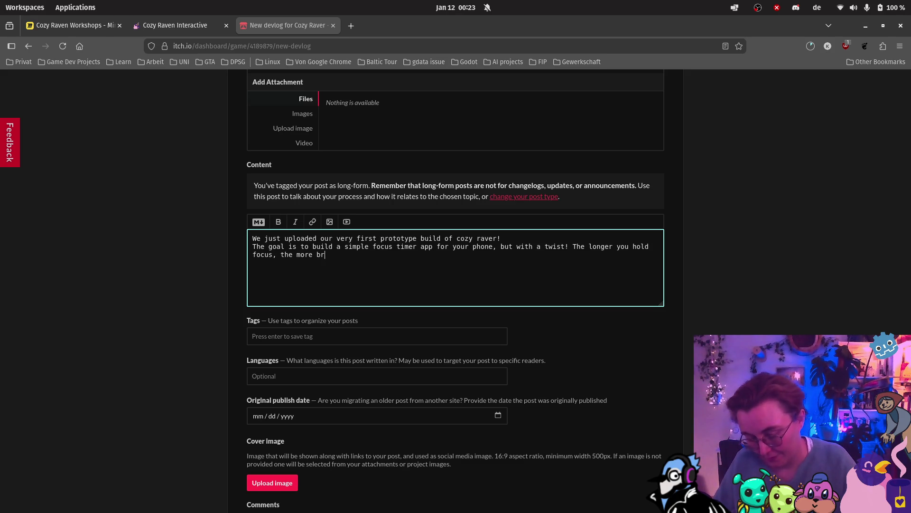
{"action": "key", "text": "BackSpace"}
{"action": "type", "text": "irds come t"}
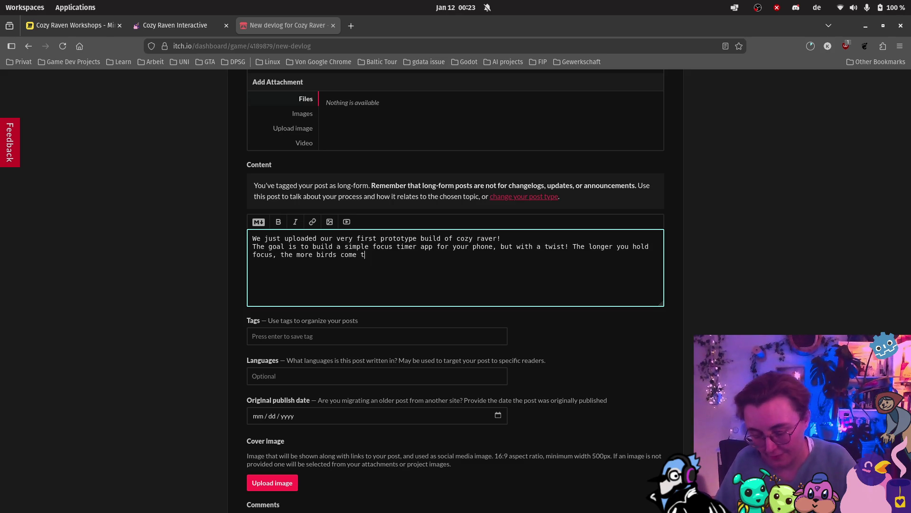
{"action": "type", "text": "o your rave and make it "}
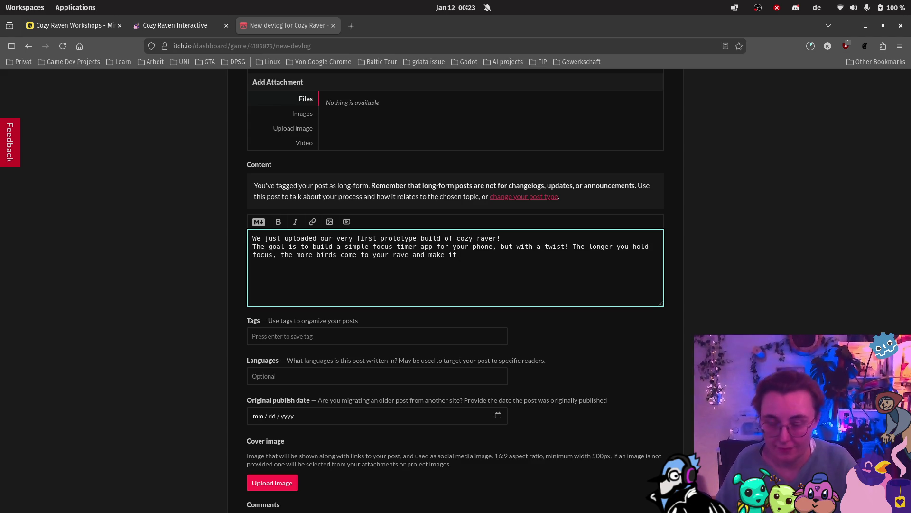
{"action": "type", "text": "epi"}
{"action": "type", "text": "c :)."}
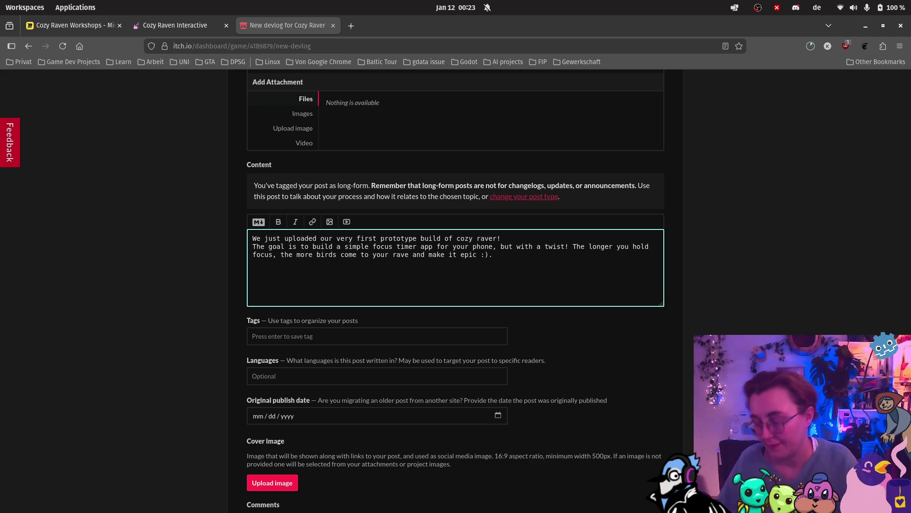
{"action": "type", "text": "For now,"}
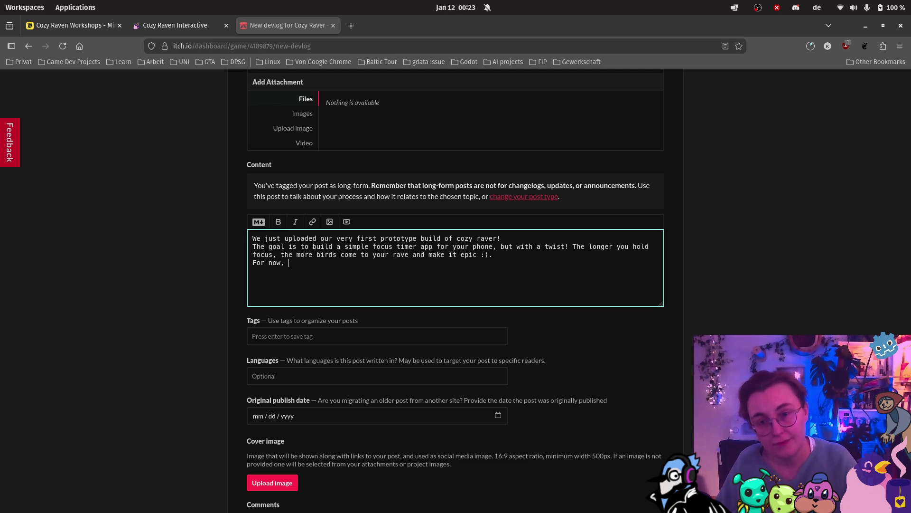
{"action": "type", "text": " we"}
{"action": "type", "text": "set it"}
{"action": "type", "text": " spe"}
Add the line saying that, for now, you can see all available birds from the start, fixing typos
{"action": "key", "text": "BackSpace"}
{"action": "key", "text": "BackSpace"}
{"action": "type", "text": "p"}
{"action": "key", "text": "BackSpace"}
{"action": "type", "text": "othat you "}
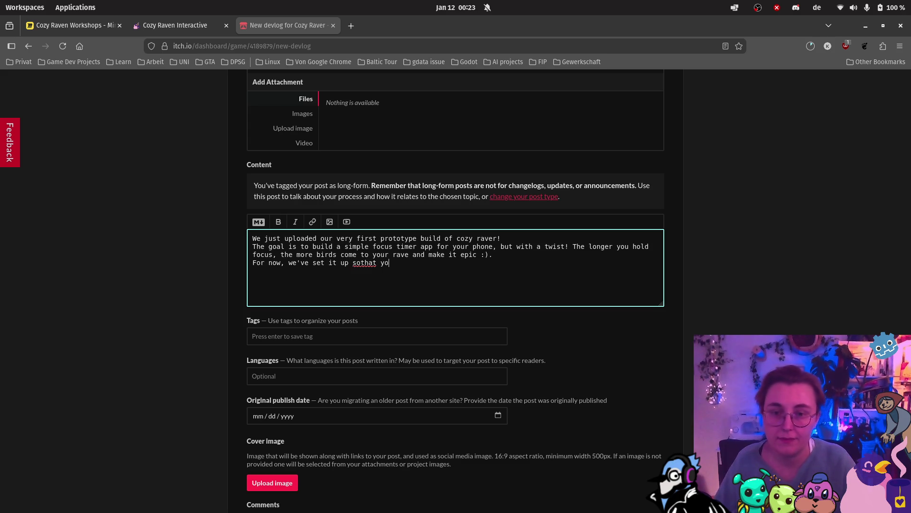
{"action": "type", "text": "can see all"}
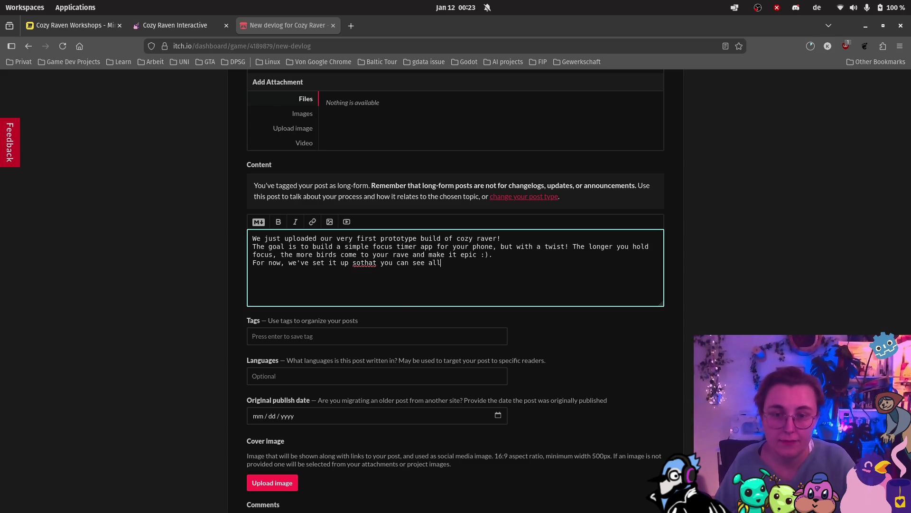
{"action": "type", "text": " available "}
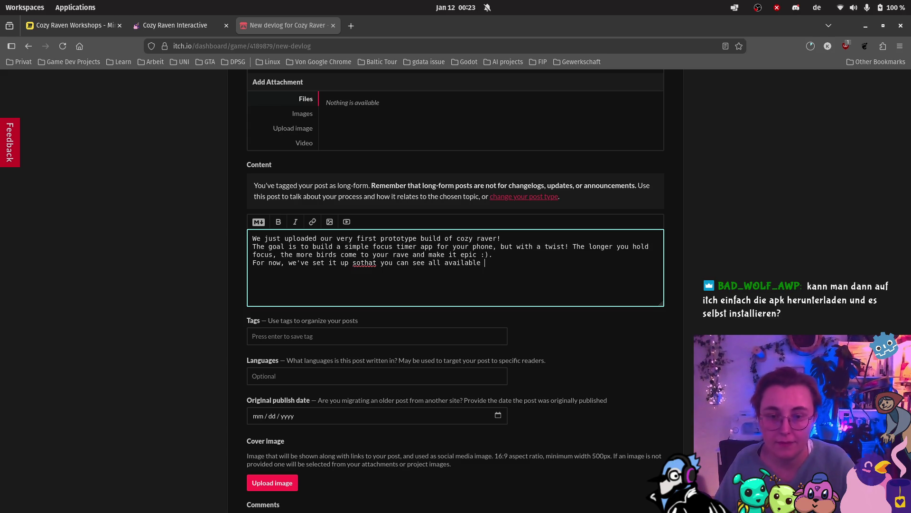
{"action": "type", "text": "builds"}
{"action": "key", "text": "BackSpace"}
{"action": "key", "text": "BackSpace"}
{"action": "key", "text": "BackSpace"}
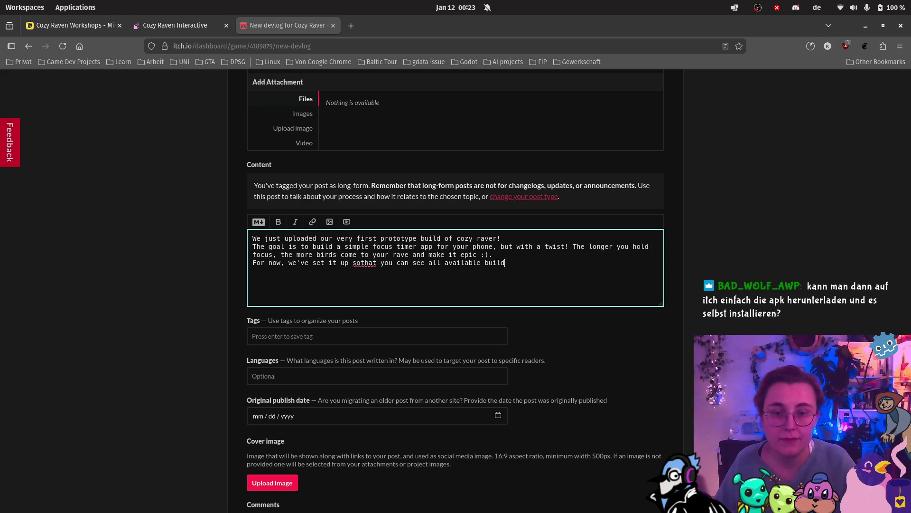
{"action": "type", "text": "irds from the start"}
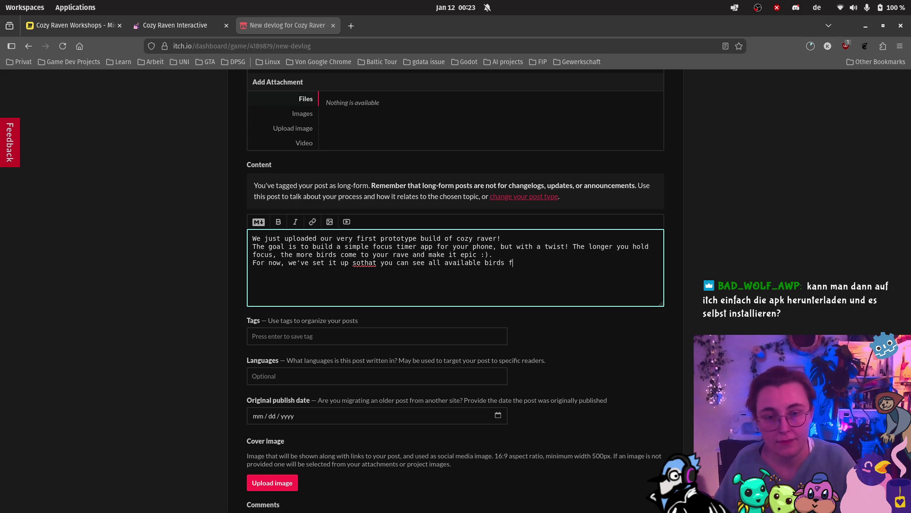
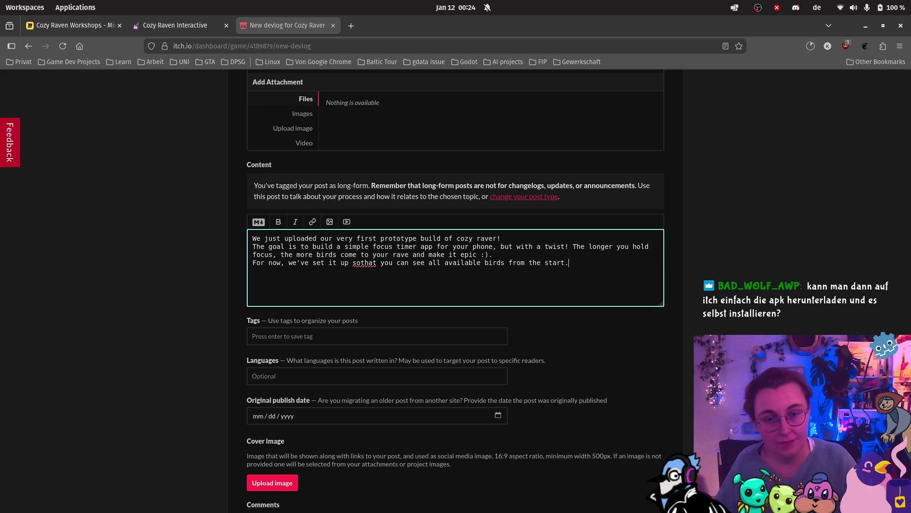
Add that birds will appear one by one and customization comes later, then start 'For now, you can: - start the app'
{"action": "type", "text": ", bu"}
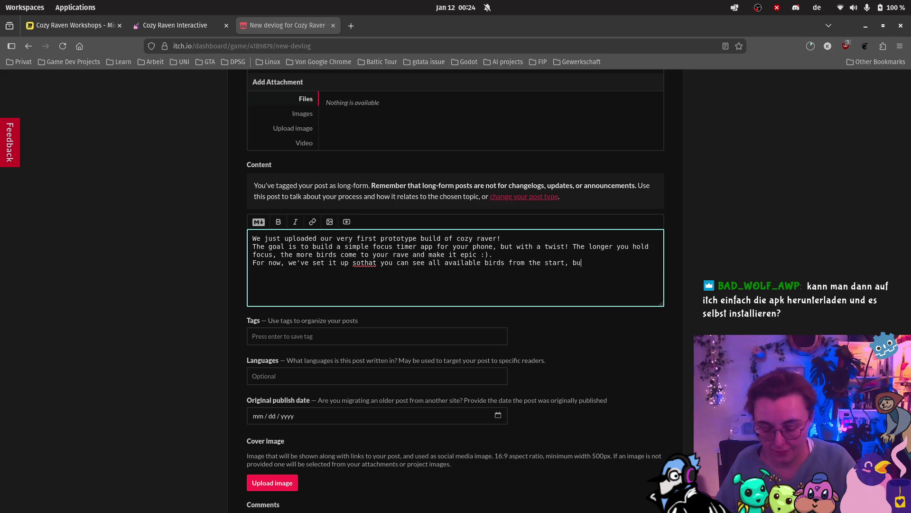
{"action": "type", "text": "t in t"}
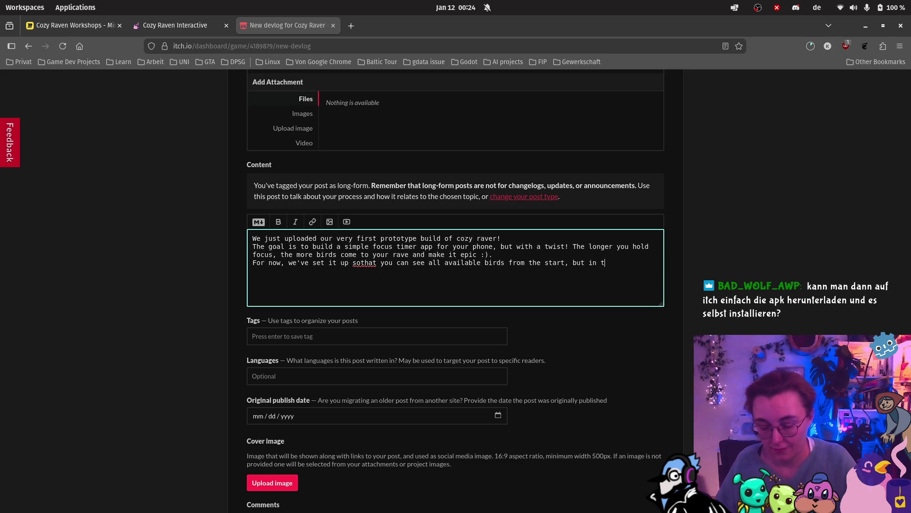
{"action": "type", "text": "he long run we"}
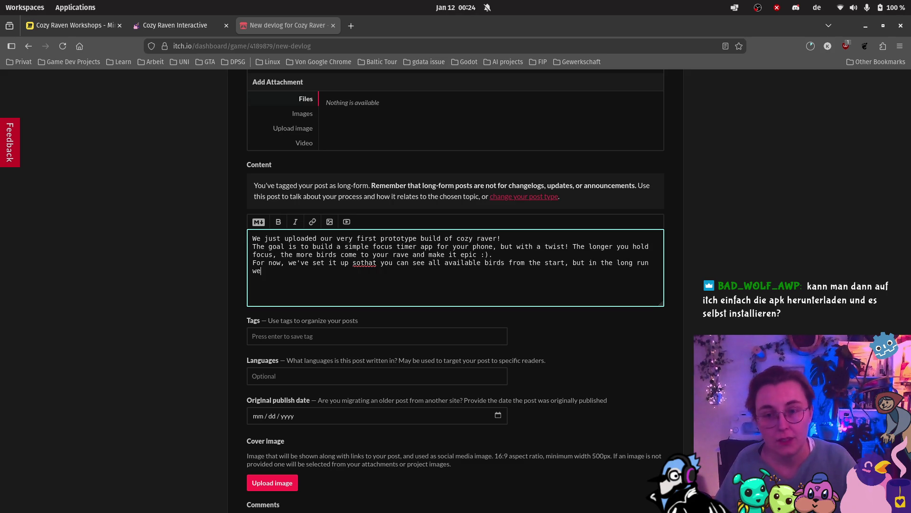
{"action": "type", "text": "'re plannin"}
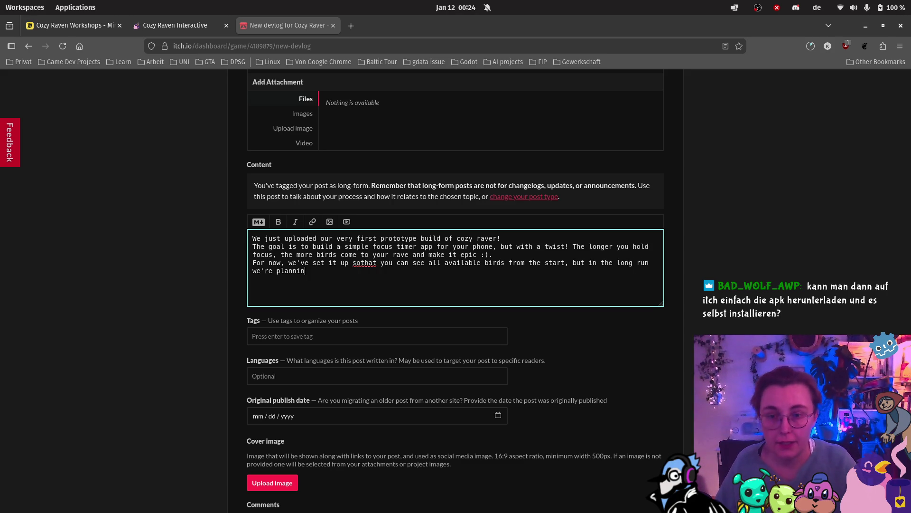
{"action": "type", "text": "g to make them appear "}
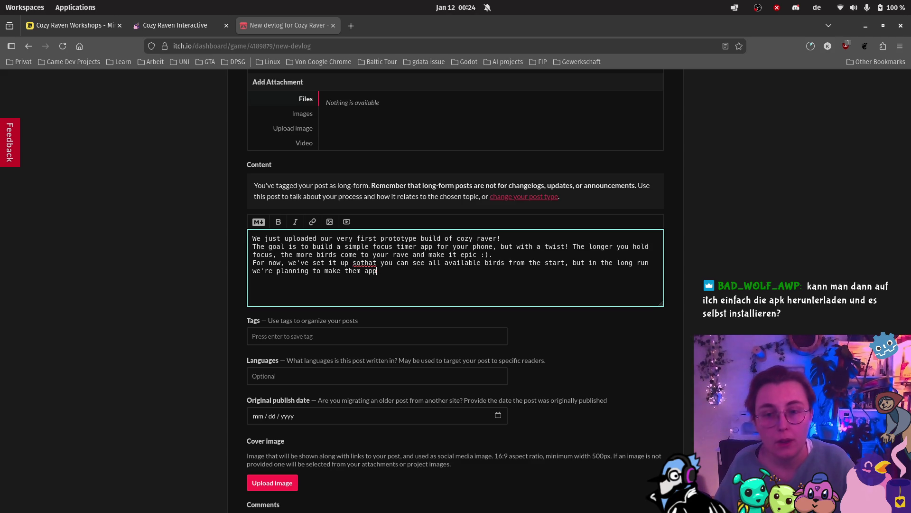
{"action": "type", "text": "on"}
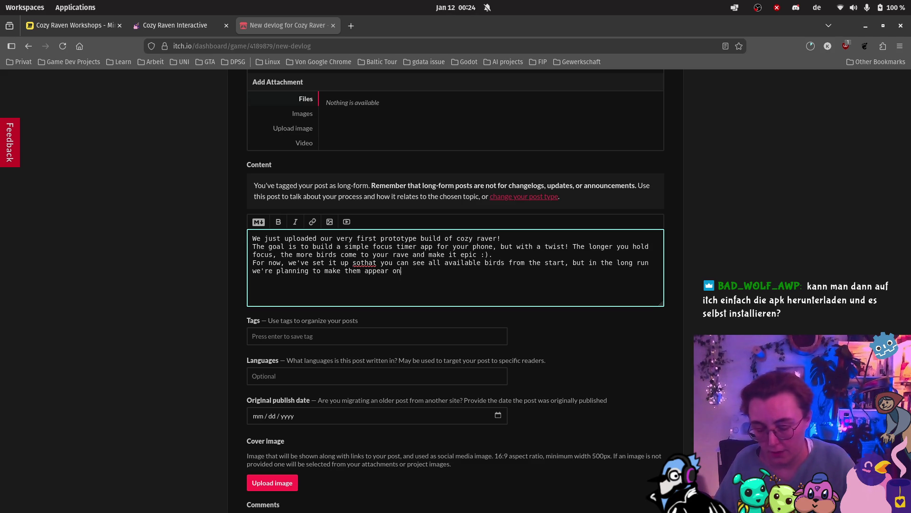
{"action": "type", "text": "e by one. "}
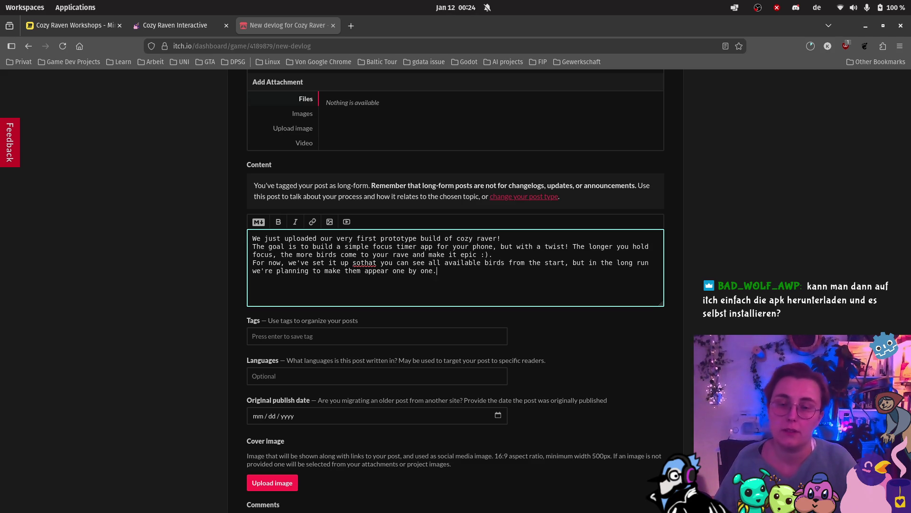
{"action": "type", "text": "Cusot"}
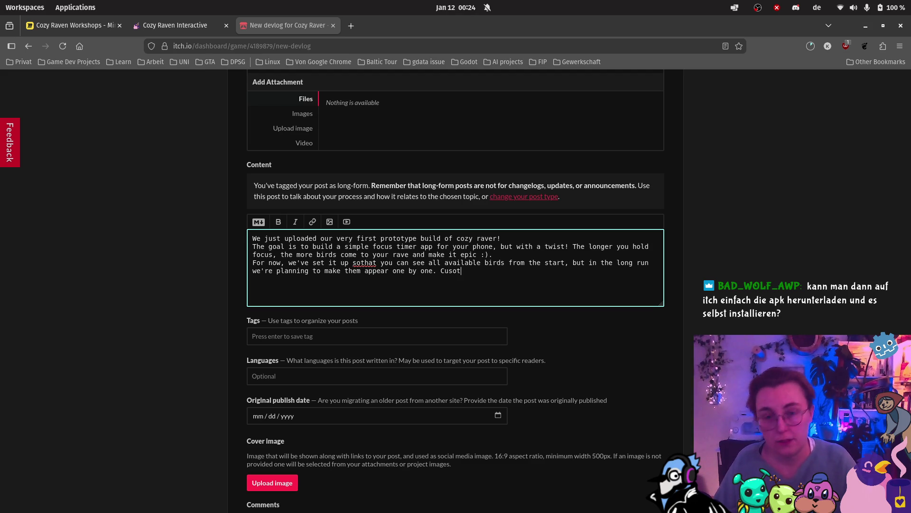
{"action": "key", "text": "BackSpace"}
{"action": "key", "text": "BackSpace"}
{"action": "type", "text": "tomizat"}
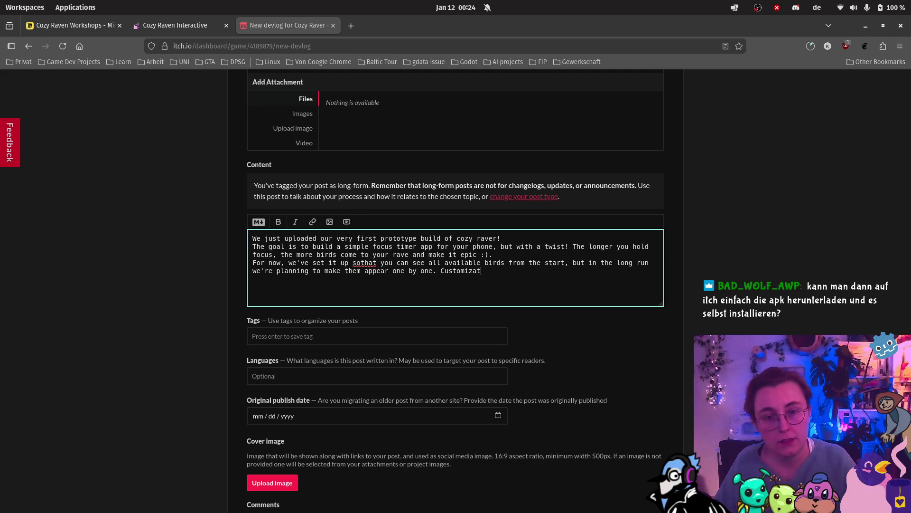
{"action": "type", "text": "ion options for "}
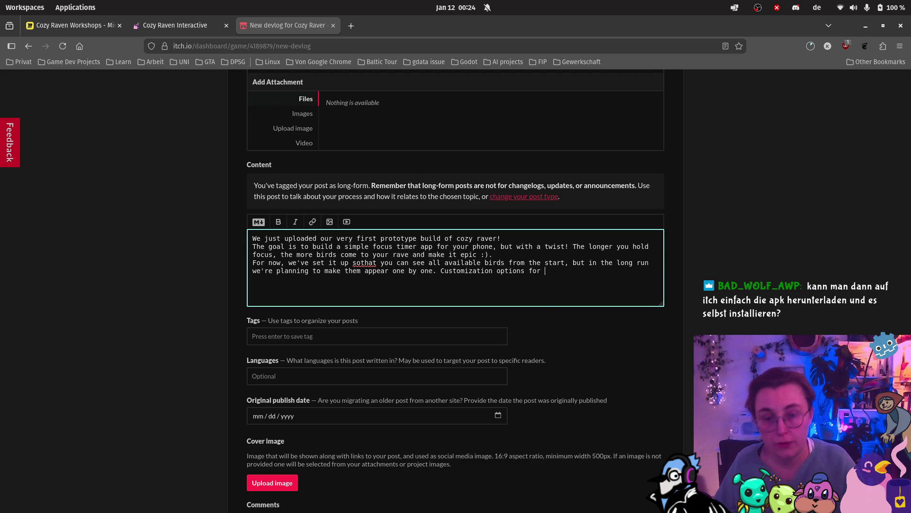
{"action": "type", "text": "the DJ"}
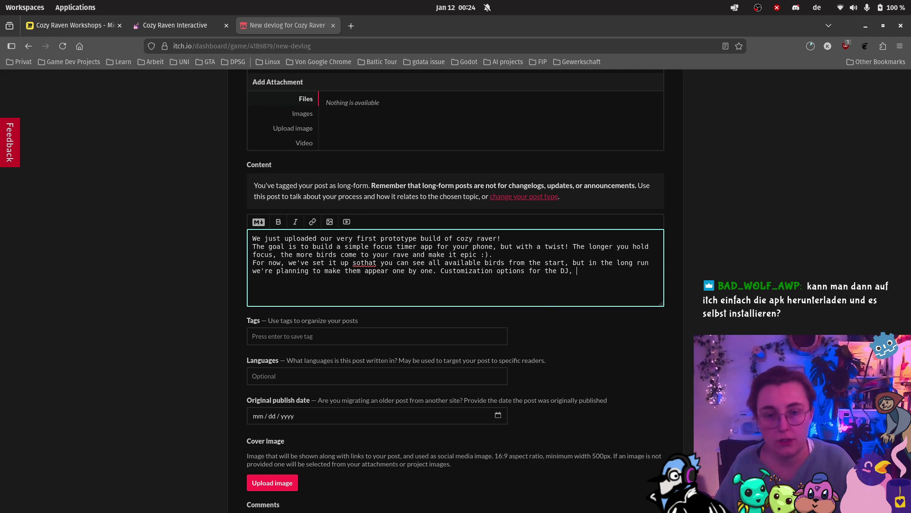
{"action": "type", "text": " and location will aly"}
{"action": "key", "text": "BackSpace"}
{"action": "type", "text": "so "}
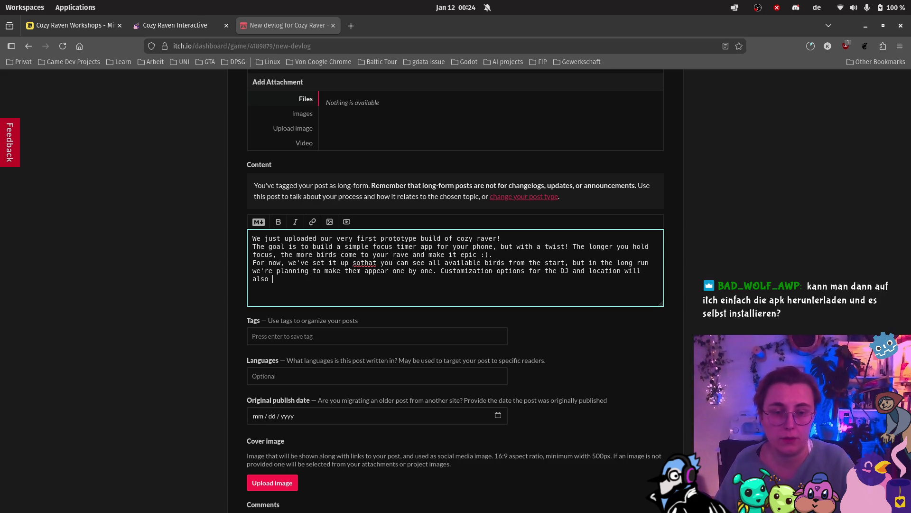
{"action": "type", "text": "be added later. "}
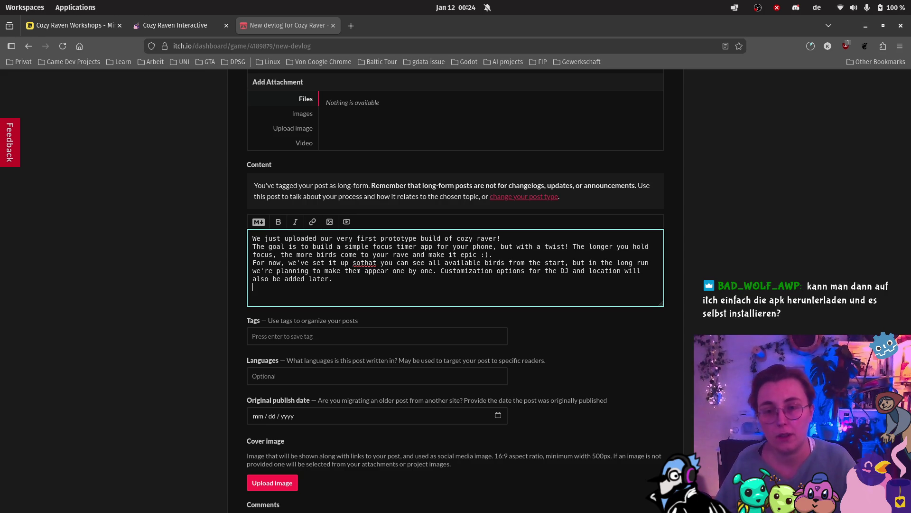
{"action": "type", "text": "For now, yo"}
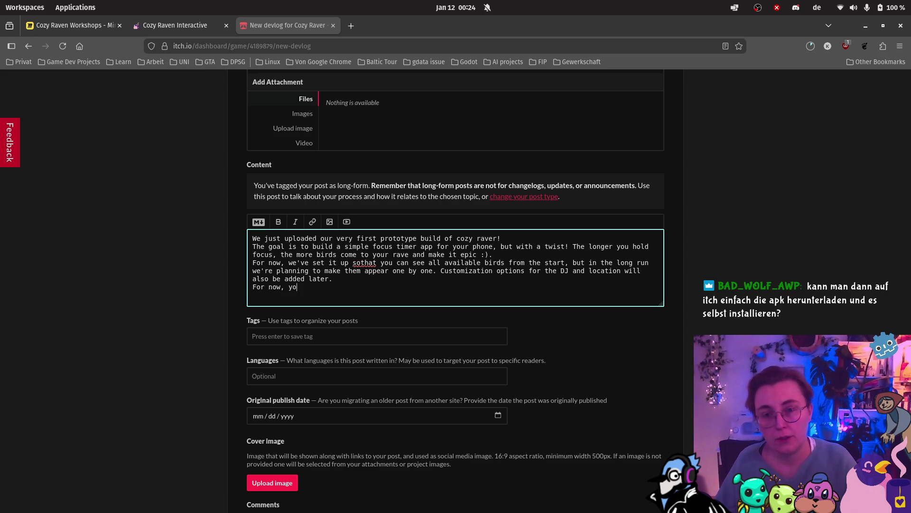
{"action": "type", "text": "u can:"}
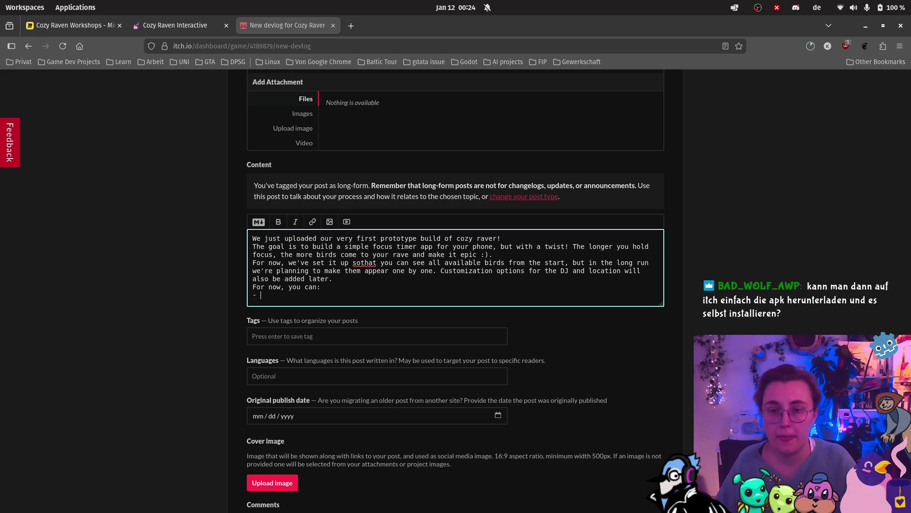
{"action": "type", "text": " - start the app"}
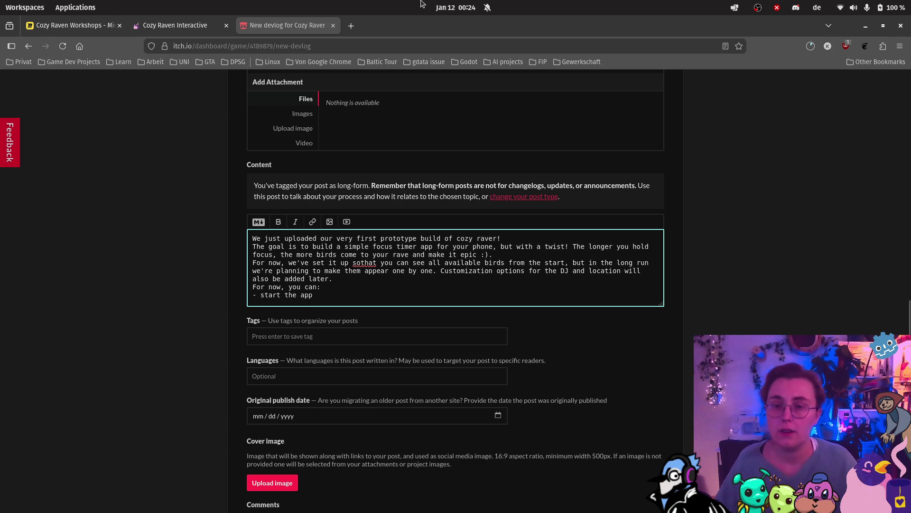
Test-run the CozyRaver project in Godot, then close the game window
{"action": "left_click", "coordinate": [29, 474]}
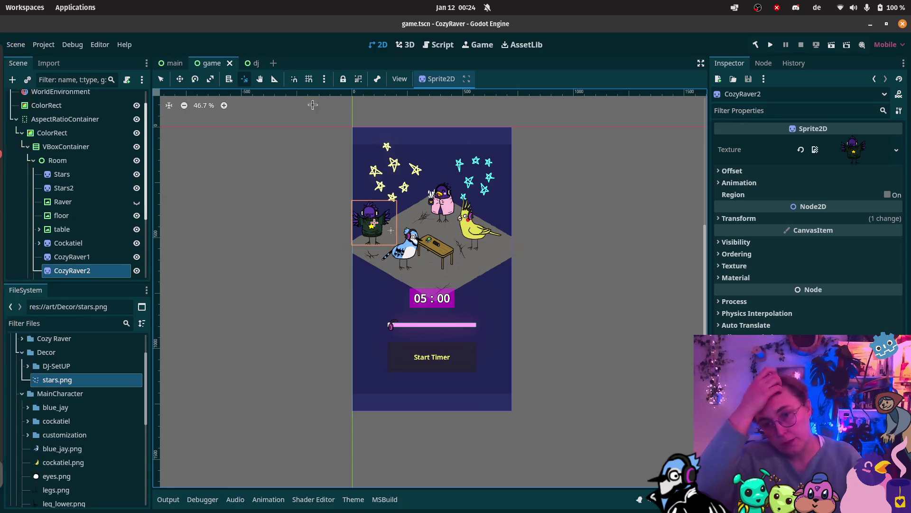
{"action": "left_click", "coordinate": [771, 46]}
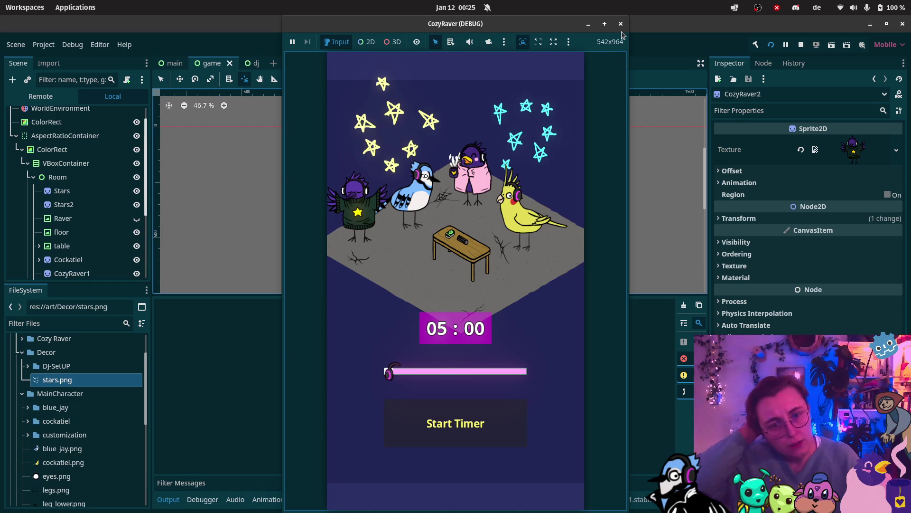
{"action": "left_click", "coordinate": [621, 23]}
{"action": "mouse_move", "coordinate": [8, 418]}
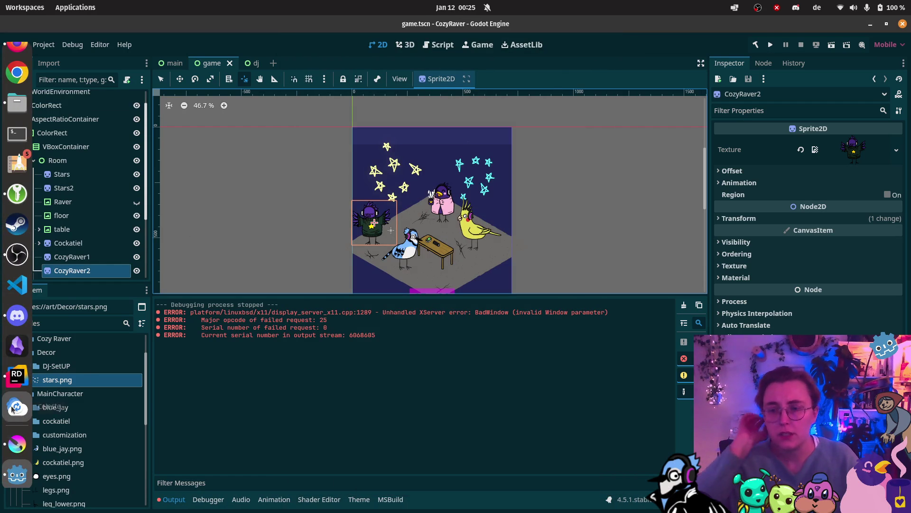
{"action": "left_click", "coordinate": [15, 56]}
Reword the first bullet to setting the timer between 1 and 120 minutes, and begin a 'you can start it' bullet
{"action": "left_click", "coordinate": [110, 147]}
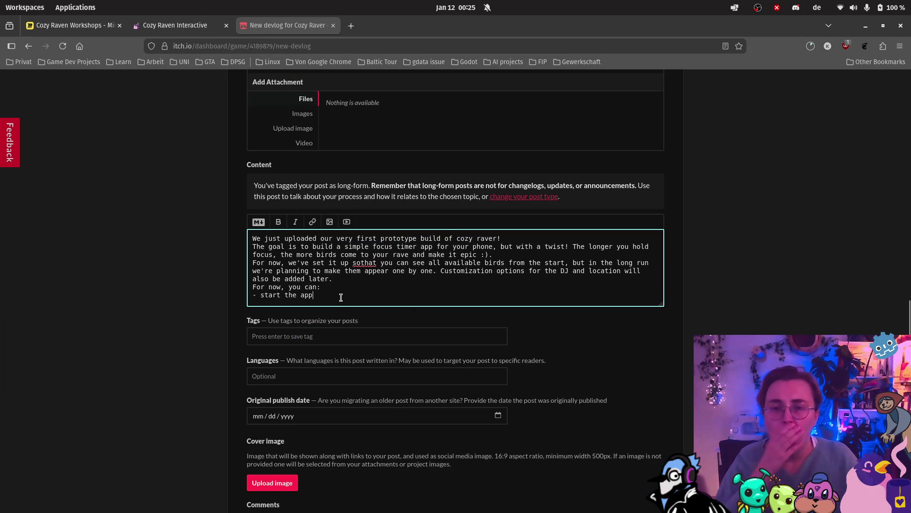
{"action": "key", "text": "BackSpace"}
{"action": "key", "text": "BackSpace"}
{"action": "key", "text": "BackSpace"}
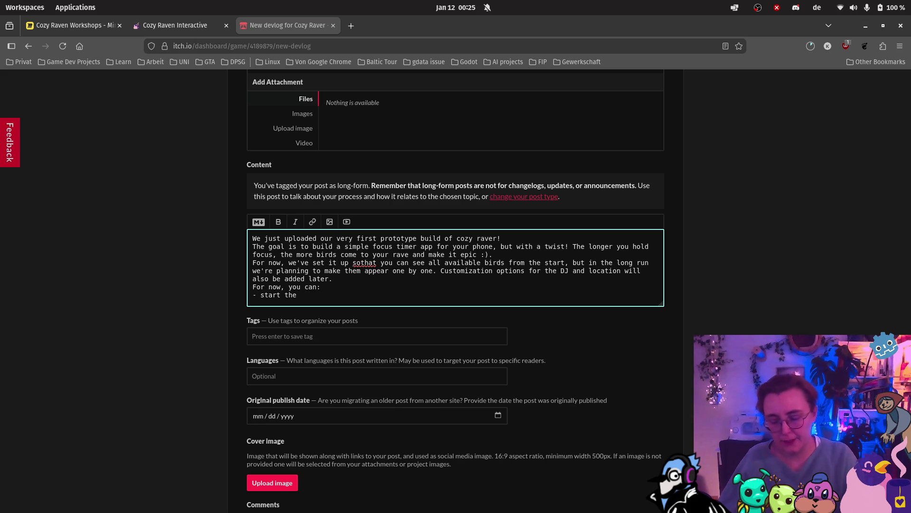
{"action": "key", "text": "BackSpace"}
{"action": "key", "text": "BackSpace"}
{"action": "key", "text": "BackSpace"}
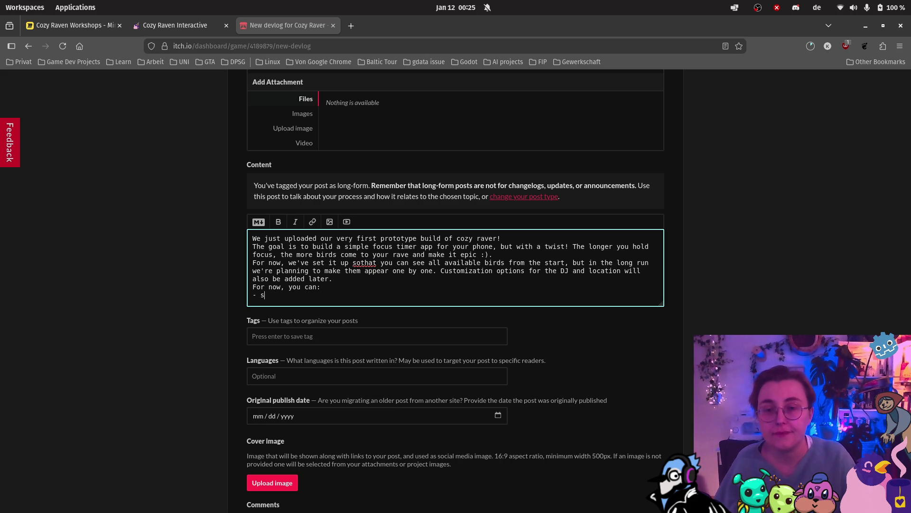
{"action": "type", "text": "et the "}
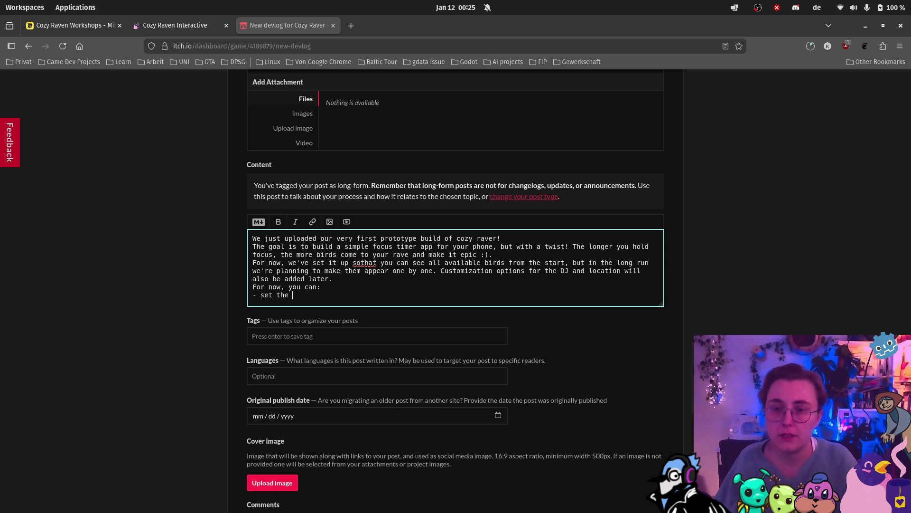
{"action": "type", "text": "timer to"}
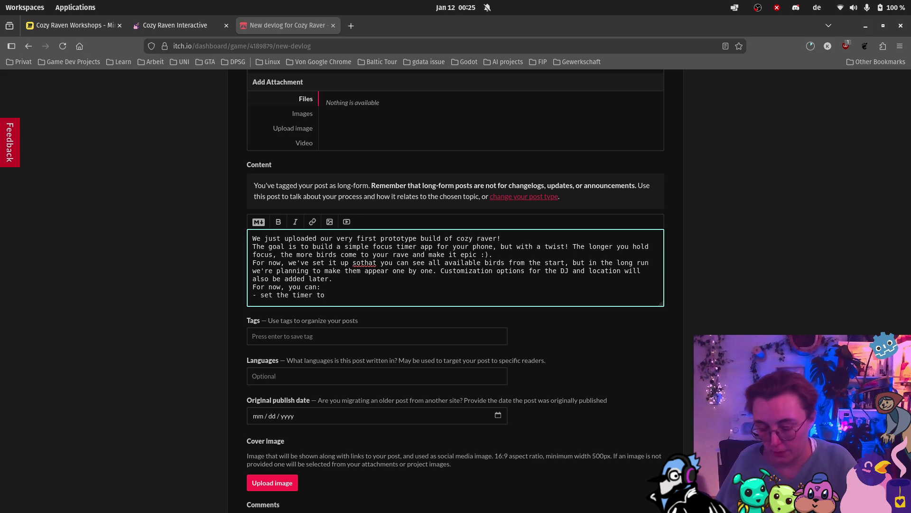
{"action": "type", "text": "minute amou"}
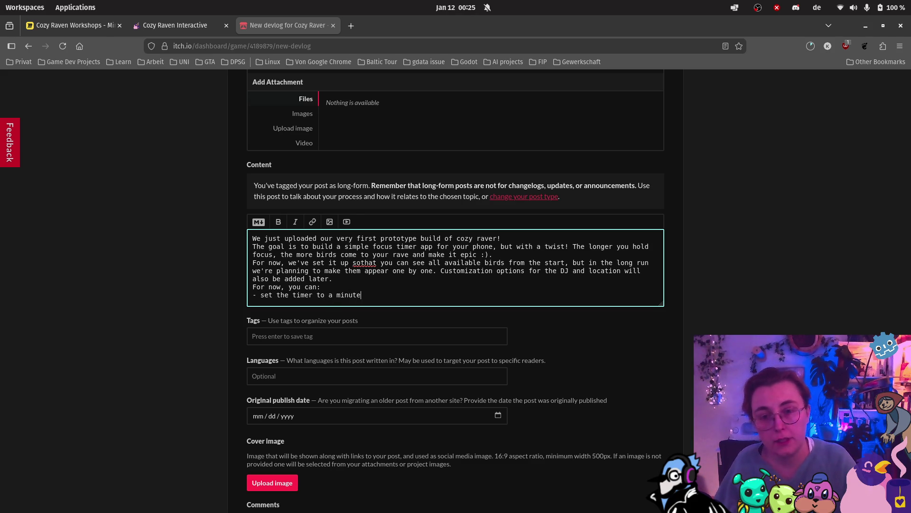
{"action": "key", "text": "BackSpace"}
{"action": "type", "text": "nt "}
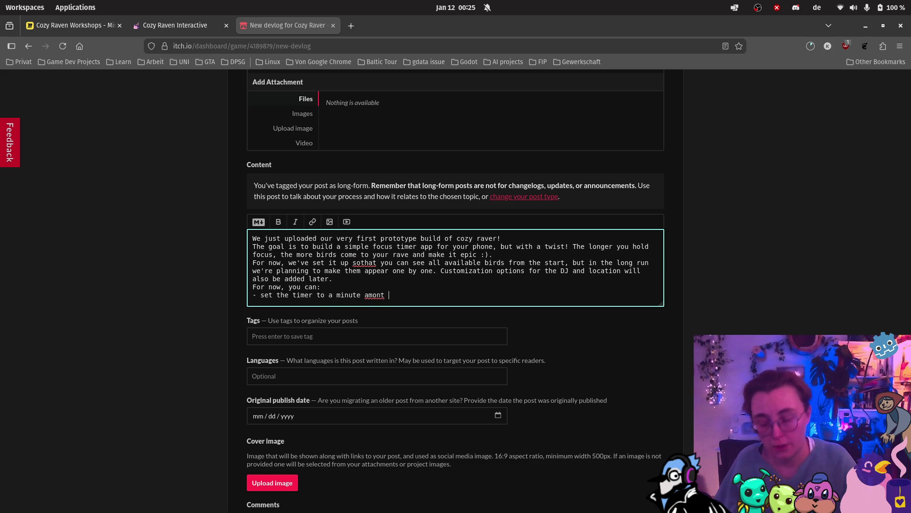
{"action": "type", "text": "between 1 and 12"}
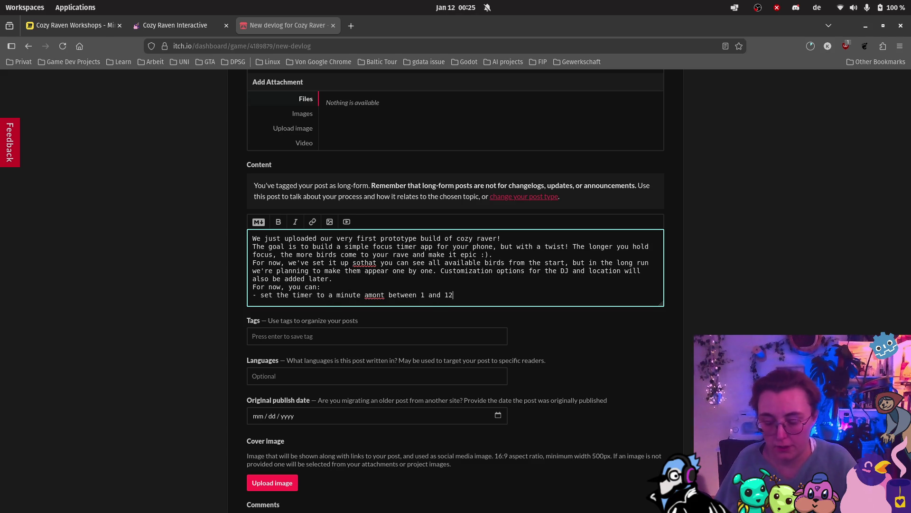
{"action": "type", "text": "0 minutes"}
{"action": "key", "text": "Return"}
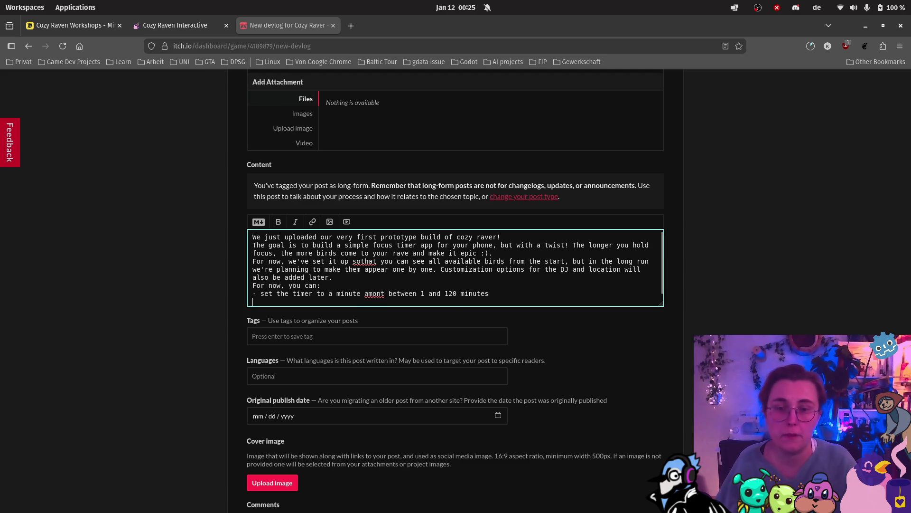
{"action": "type", "text": "- you can sta"}
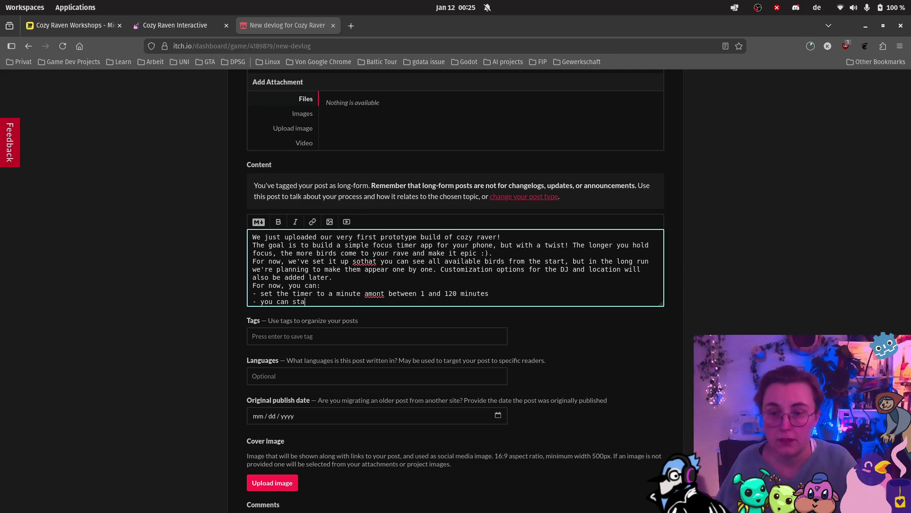
{"action": "type", "text": "rt it and it will r"}
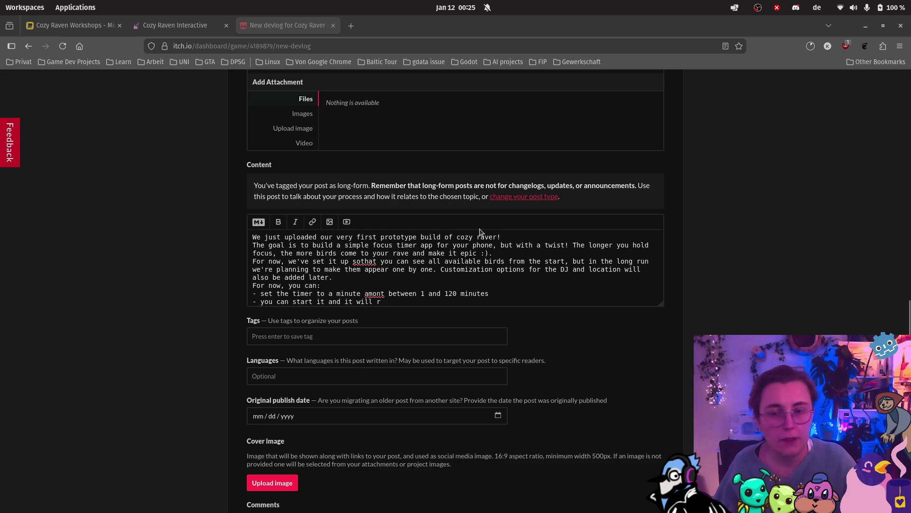
{"action": "left_click", "coordinate": [485, 303]}
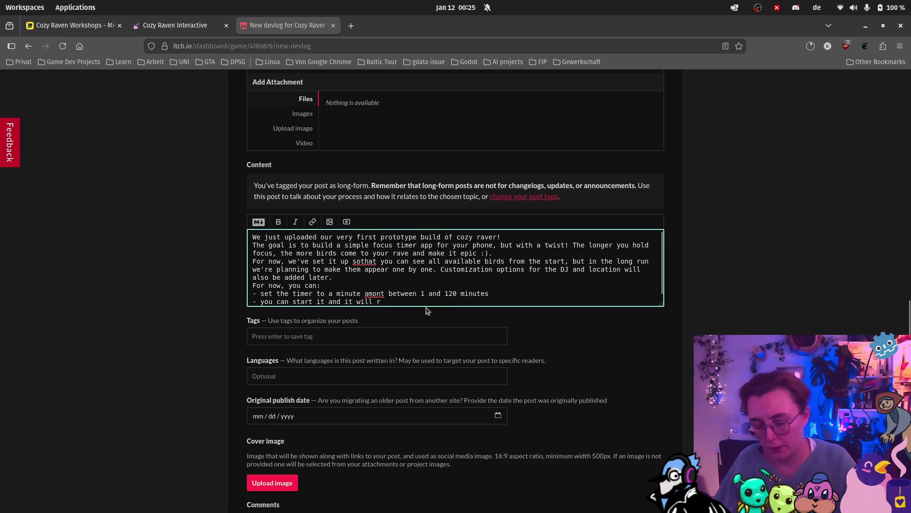
Add bullets on the timer counting down, and on cancelling it or letting it run to a timeout
{"action": "type", "text": "tart counting down for you"}
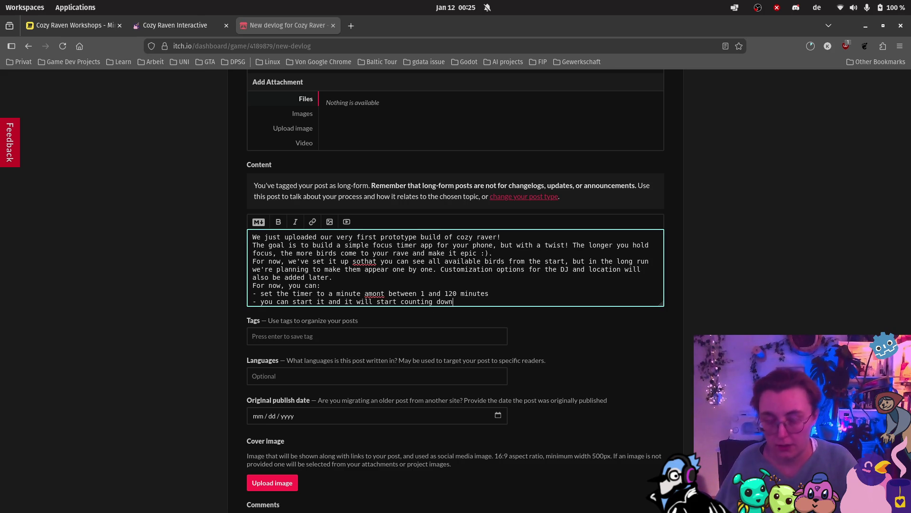
{"action": "key", "text": "Return"}
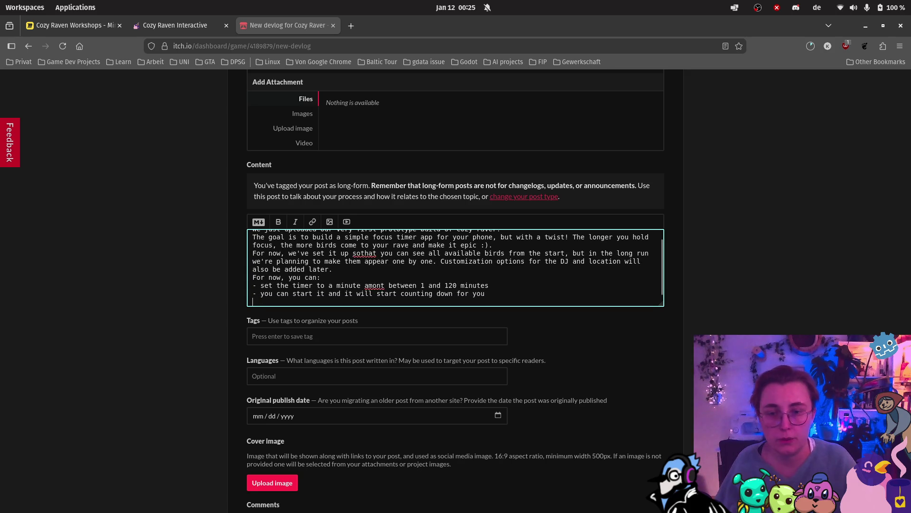
{"action": "type", "text": "- y"}
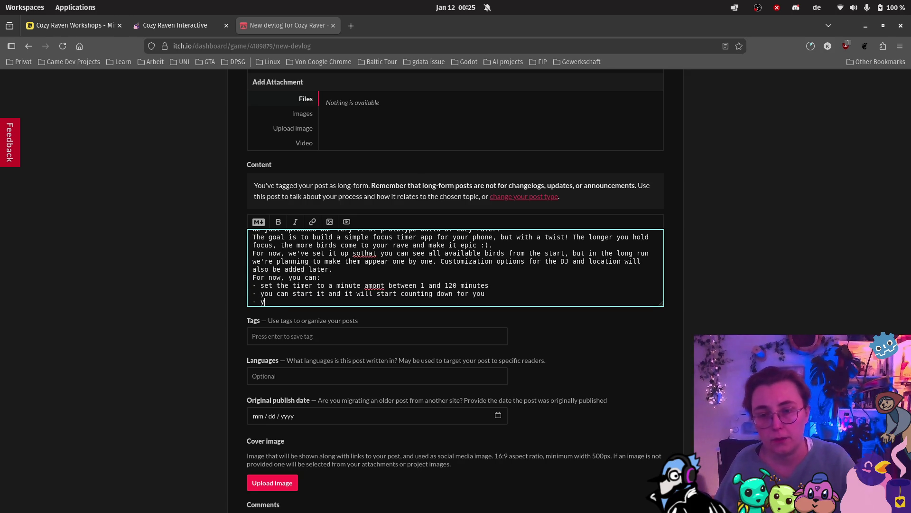
{"action": "type", "text": "ou can cancel th"}
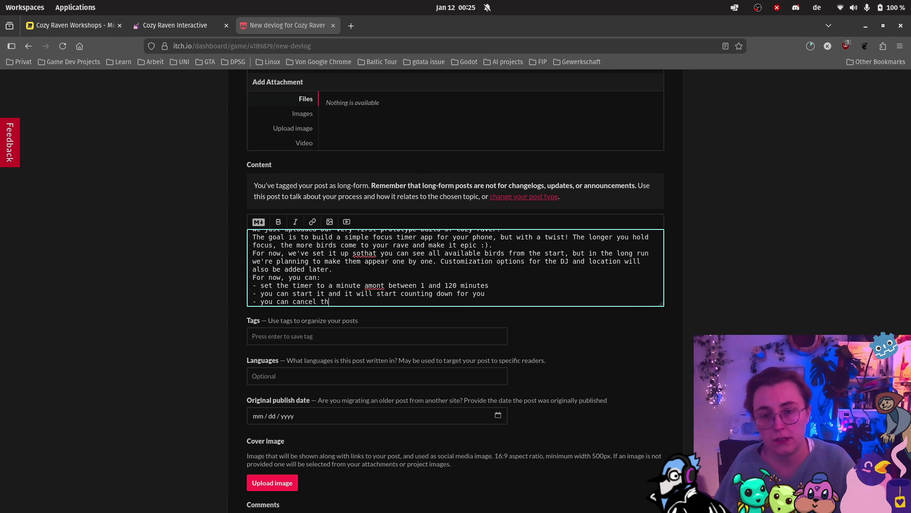
{"action": "type", "text": "e timer"}
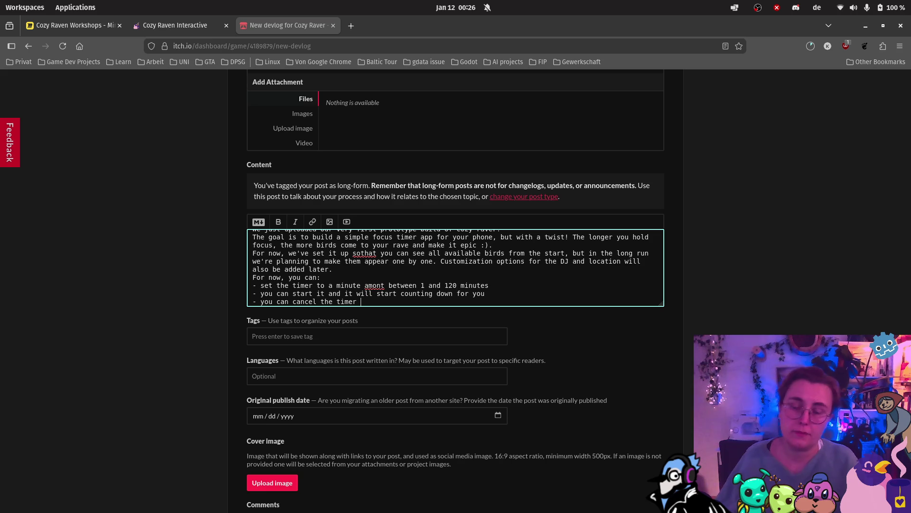
{"action": "type", "text": " or "}
{"action": "type", "text": "let it run to"}
{"action": "type", "text": " the end, "}
{"action": "type", "text": "which hi"}
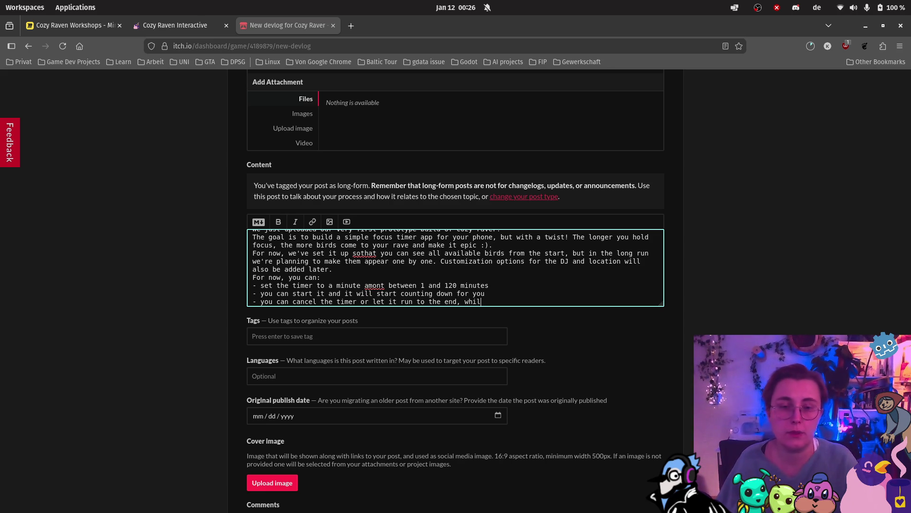
{"action": "key", "text": "BackSpace"}
{"action": "key", "text": "BackSpace"}
{"action": "type", "text": "wil"}
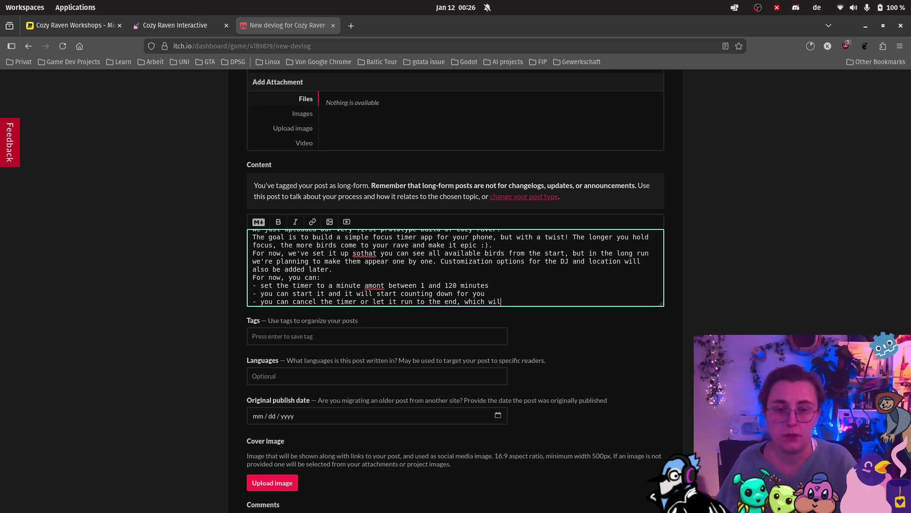
{"action": "type", "text": "l toggle a "}
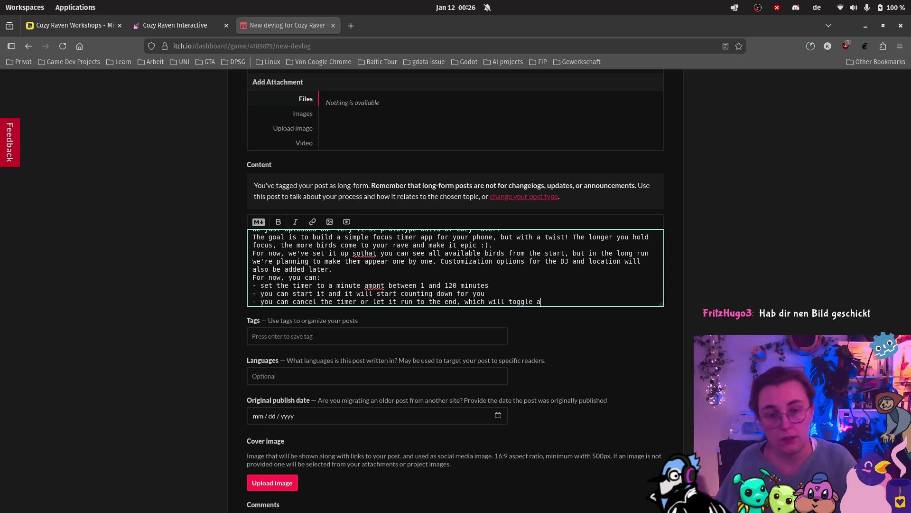
{"action": "type", "text": "timeout"}
{"action": "key", "text": "Return"}
Add a bullet on the DJ's idle, dancing, success (timer timeout) and failure (timer cancelled) animations, then begin the closing line
{"action": "type", "text": "-"}
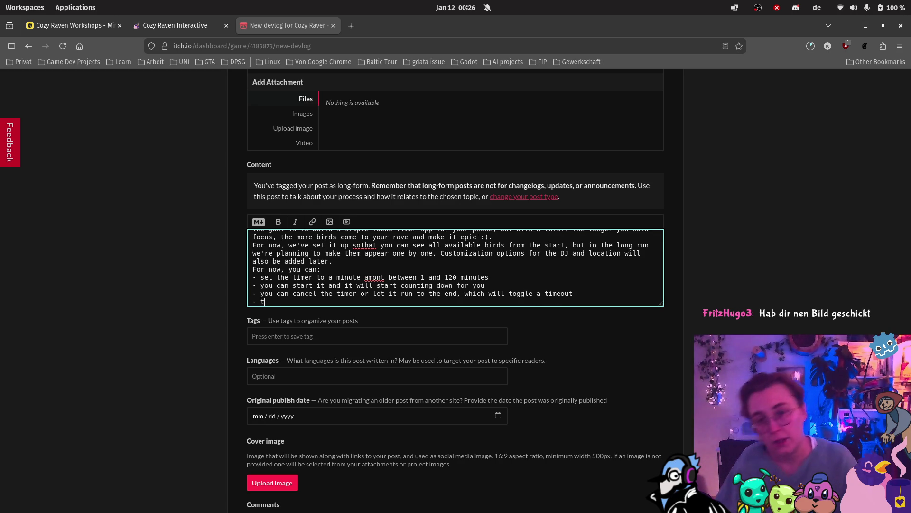
{"action": "type", "text": " the DJ shows a"}
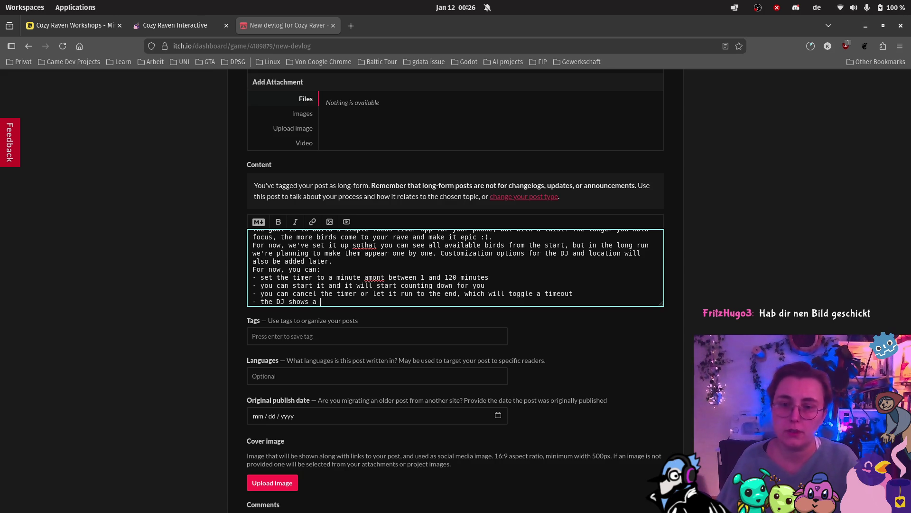
{"action": "key", "text": "BackSpace"}
{"action": "key", "text": "BackSpace"}
{"action": "key", "text": "BackSpace"}
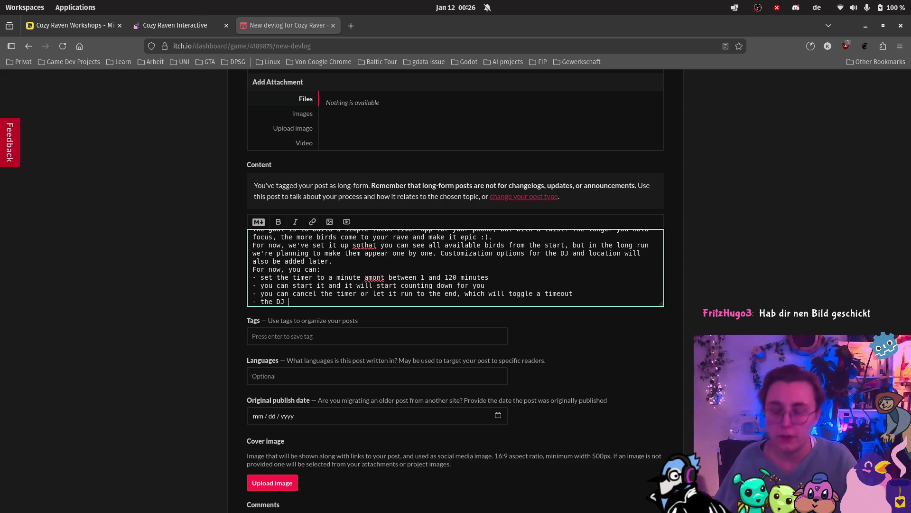
{"action": "type", "text": "features an ide"}
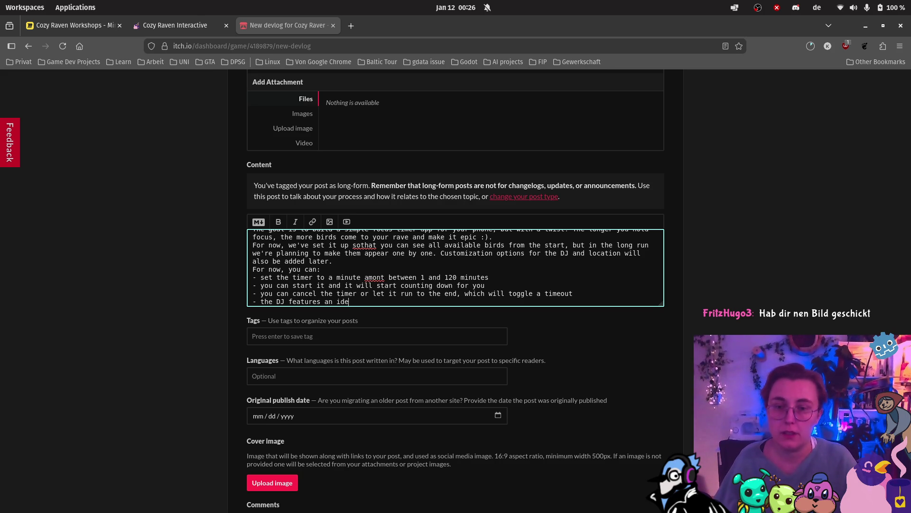
{"action": "key", "text": "BackSpace"}
{"action": "type", "text": "le, d"}
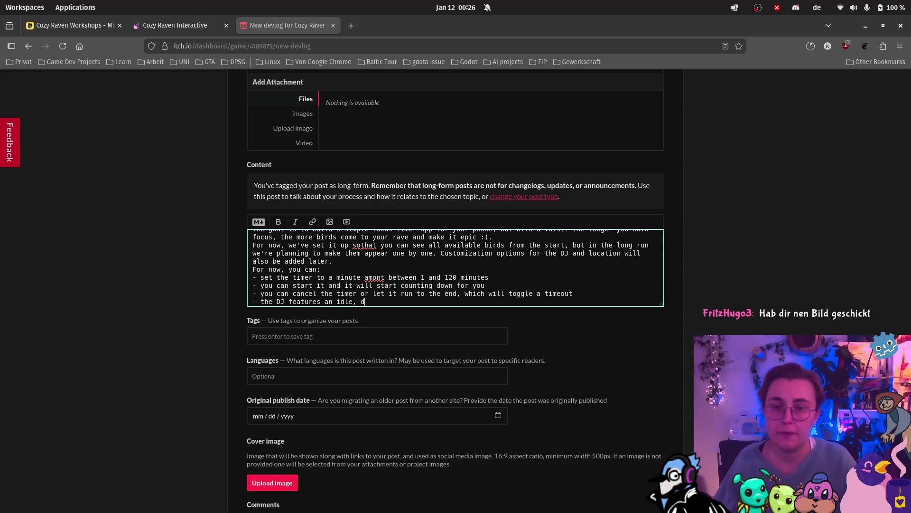
{"action": "type", "text": "ancing and "}
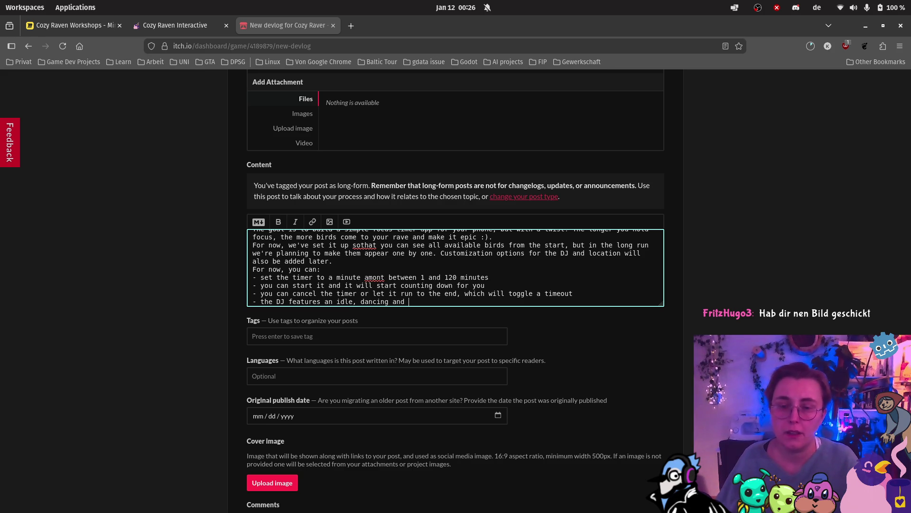
{"action": "key", "text": "BackSpace"}
{"action": "key", "text": "BackSpace"}
{"action": "key", "text": "BackSpace"}
{"action": "key", "text": "BackSpace"}
{"action": "key", "text": "BackSpace"}
{"action": "type", "text": ", success "}
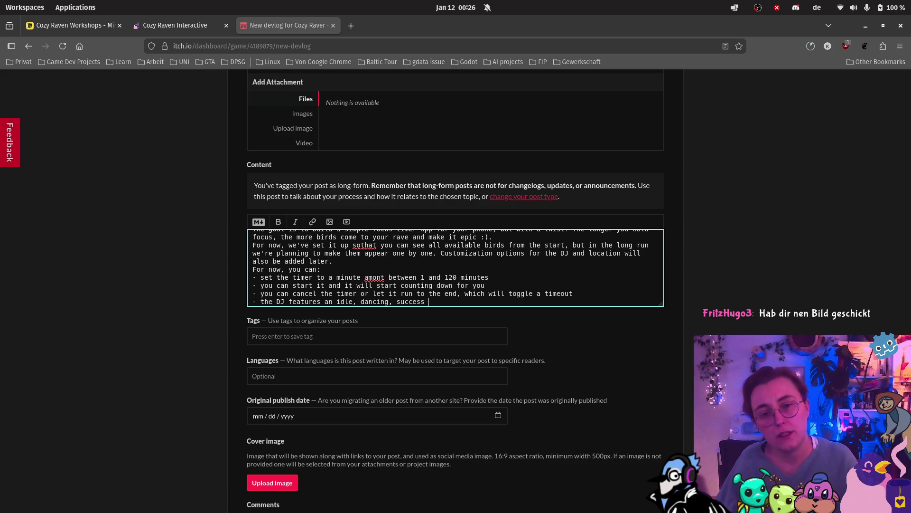
{"action": "type", "text": "(timer timo"}
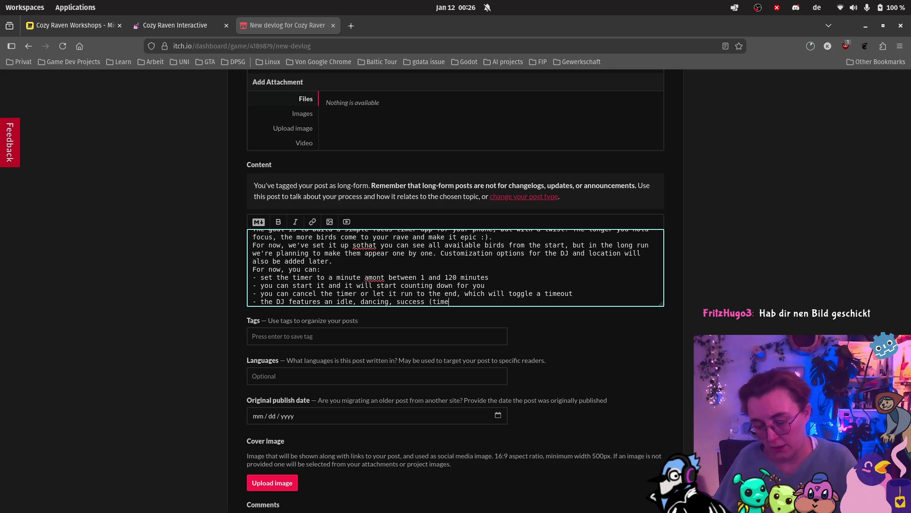
{"action": "key", "text": "BackSpace"}
{"action": "type", "text": "eout) and"}
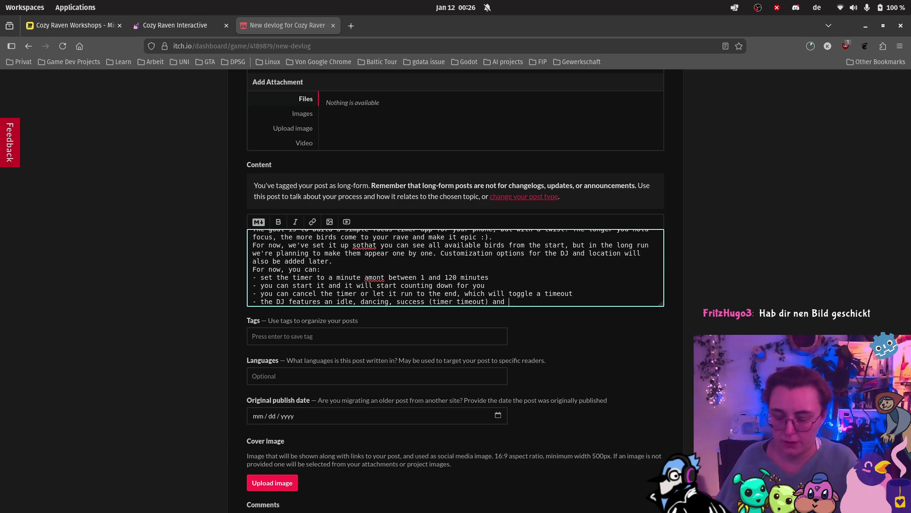
{"action": "type", "text": " failure "}
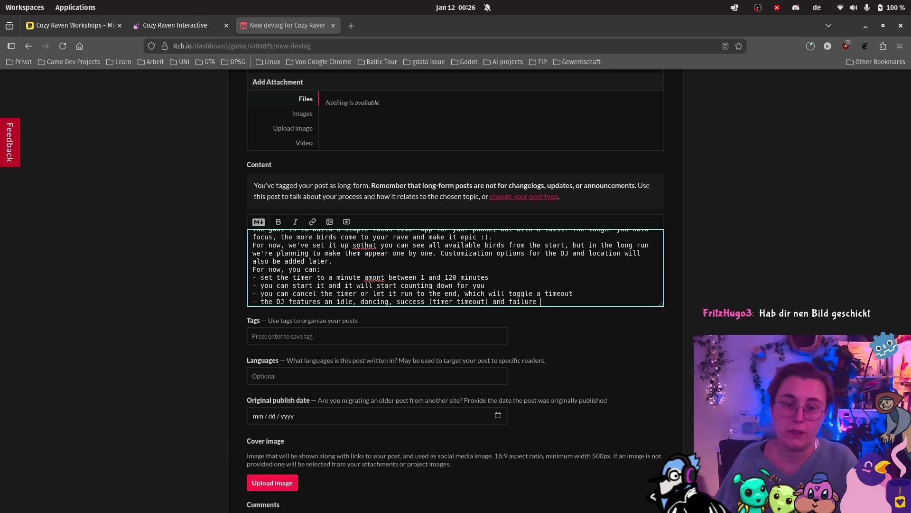
{"action": "type", "text": "(to"}
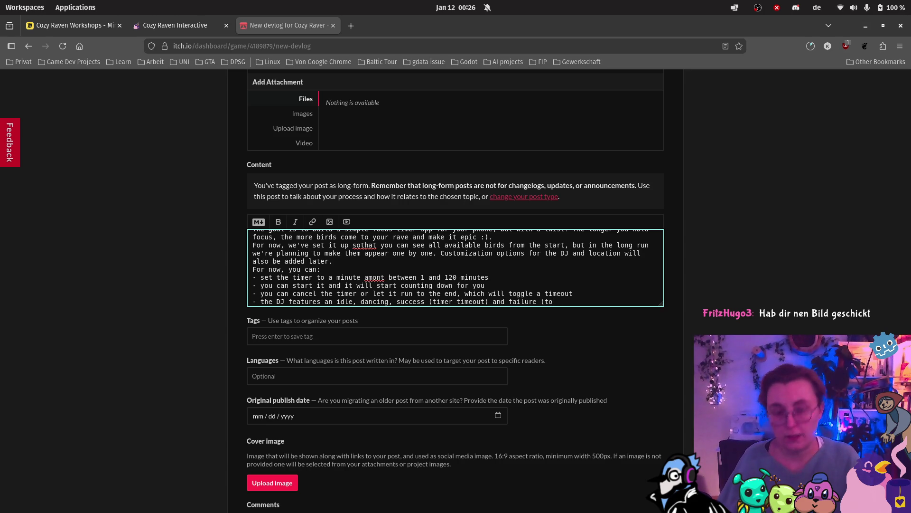
{"action": "key", "text": "BackSpace"}
{"action": "type", "text": "imer cancelled) animation"}
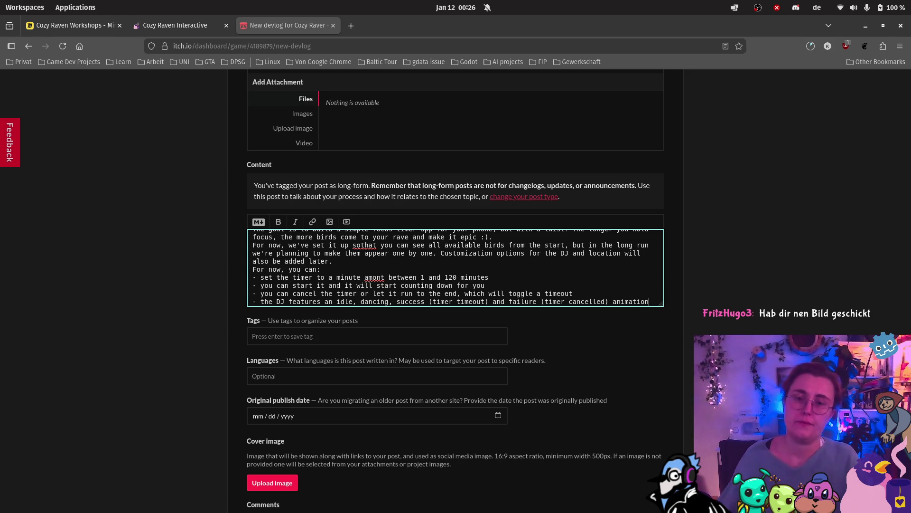
{"action": "key", "text": "Return"}
{"action": "key", "text": "Return"}
{"action": "type", "text": "Thats it that's "}
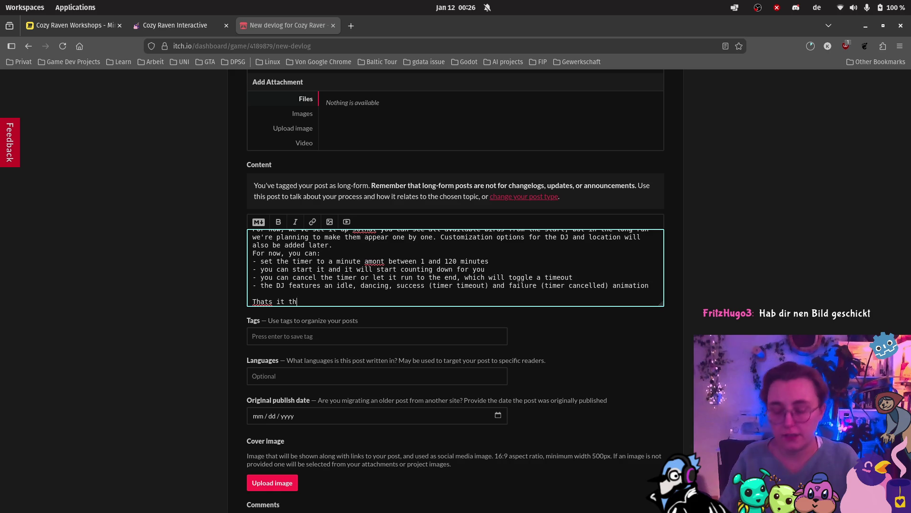
{"action": "type", "text": "the proto"}
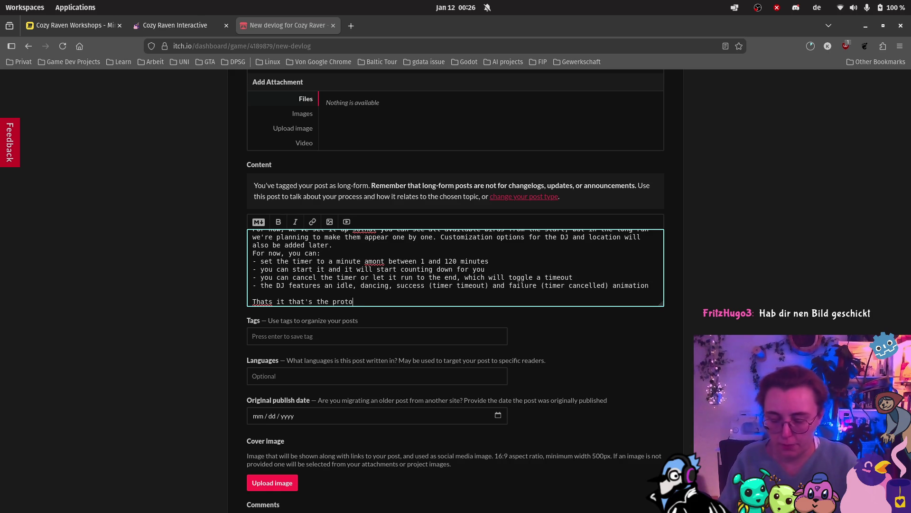
{"action": "type", "text": "type for now."}
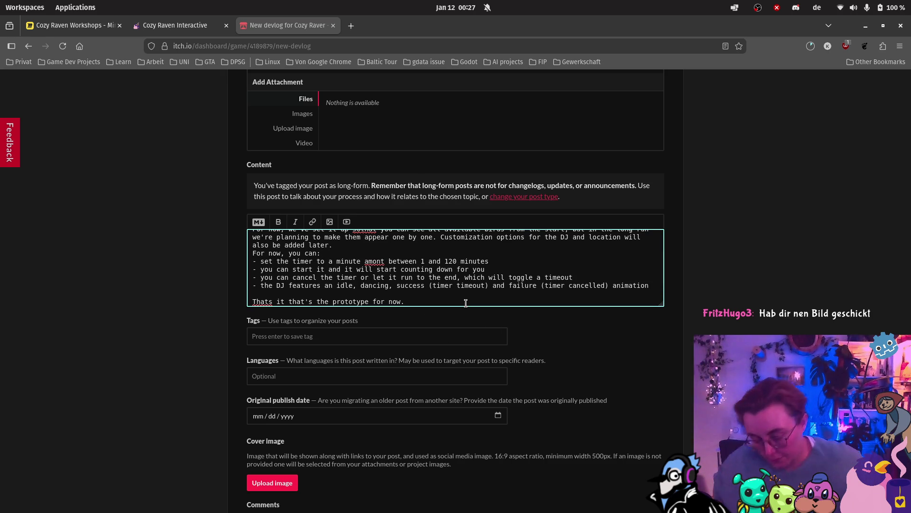
Close the post with 'We hope you like it and hope to get some insights from anyone who'd like to test it'
{"action": "type", "text": " We h"}
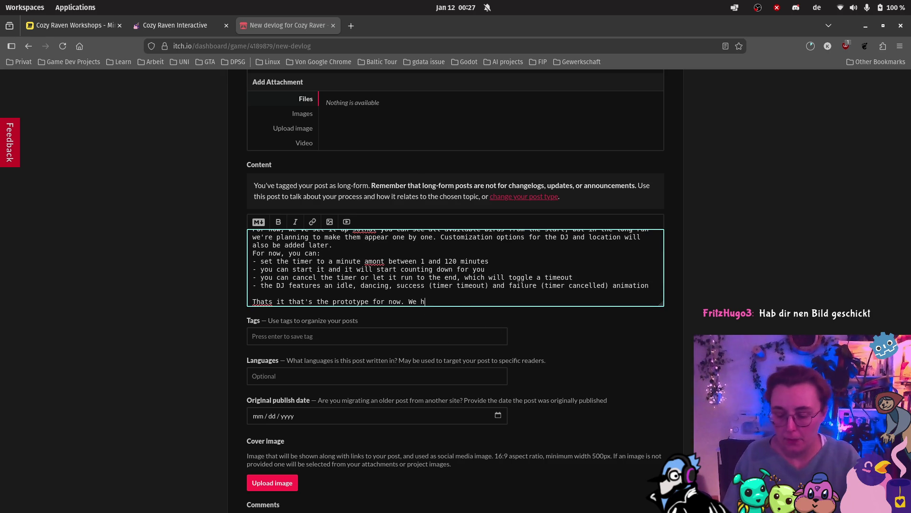
{"action": "type", "text": "ope you like it and"}
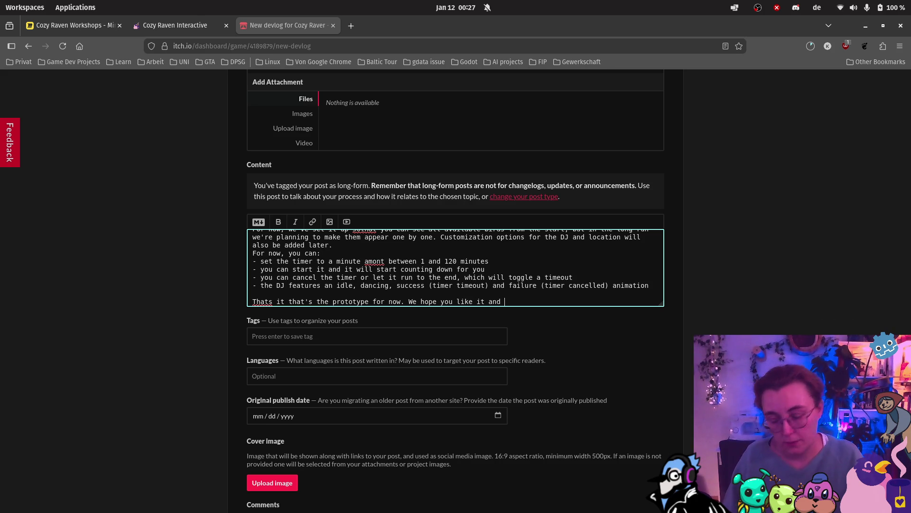
{"action": "type", "text": "hope to get some insights "}
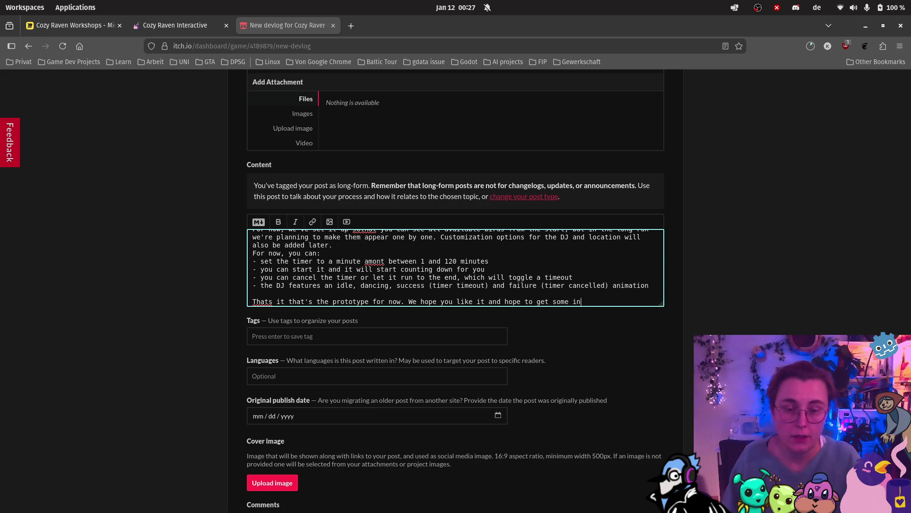
{"action": "type", "text": "from"}
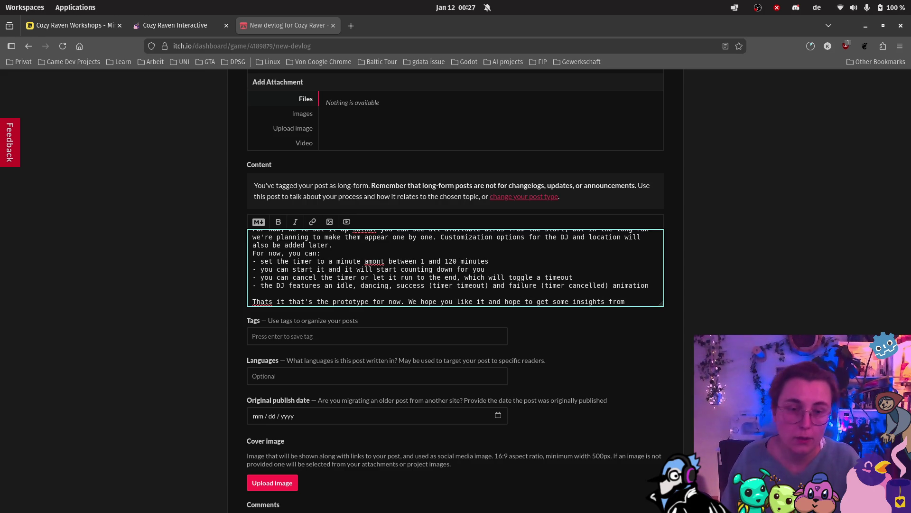
{"action": "type", "text": " anyone y"}
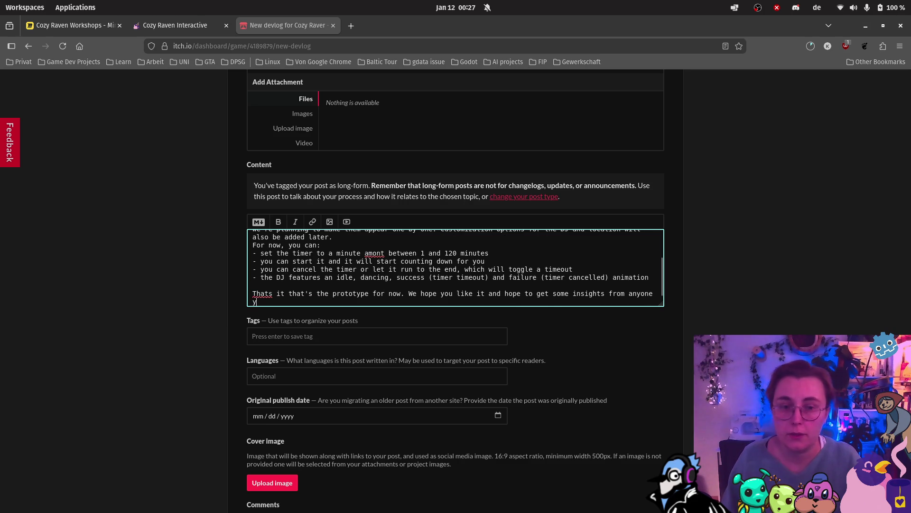
{"action": "key", "text": "BackSpace"}
{"action": "type", "text": "who'd like t"}
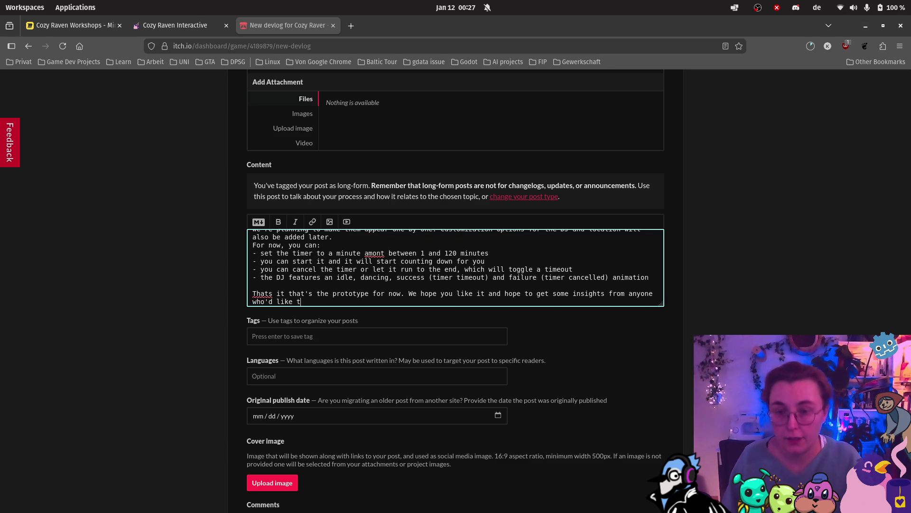
{"action": "type", "text": "o test it :)."}
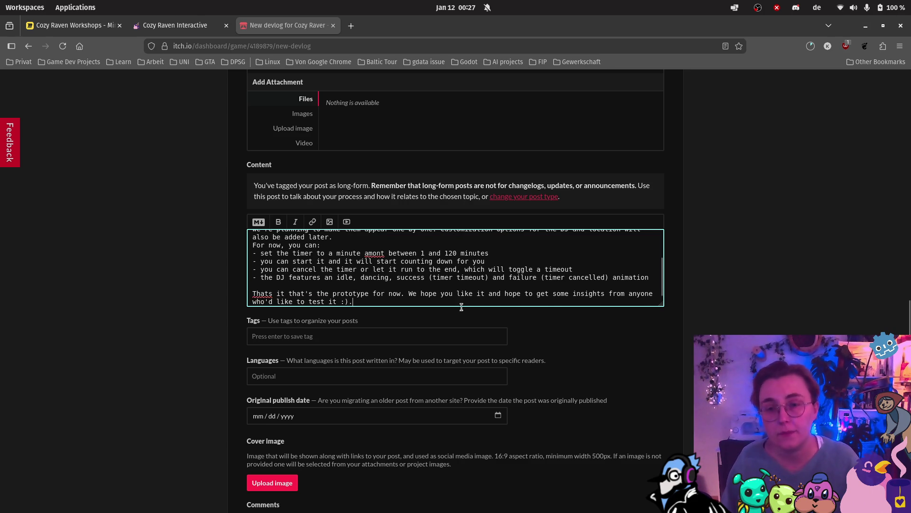
{"action": "left_click", "coordinate": [449, 332]}
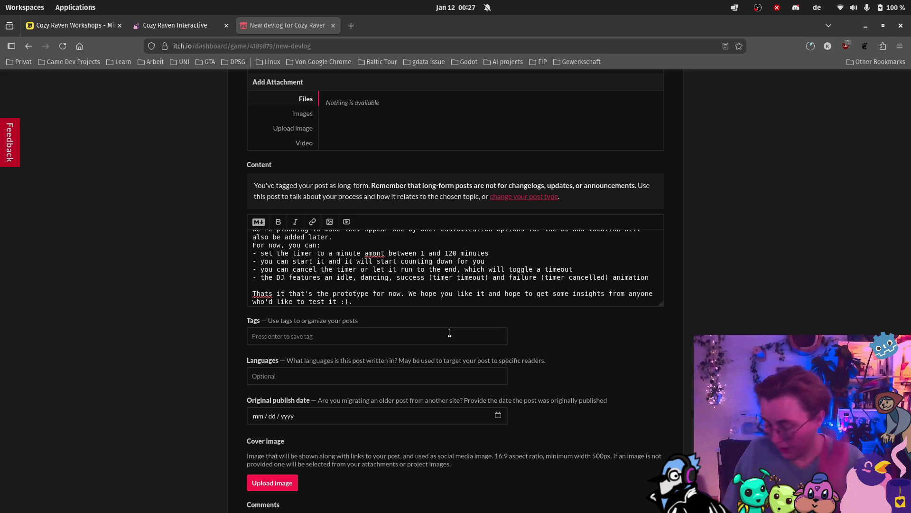
Tag the devlog with focus, app, android, firstbuild, apk, timer and birds
{"action": "type", "text": "focus"}
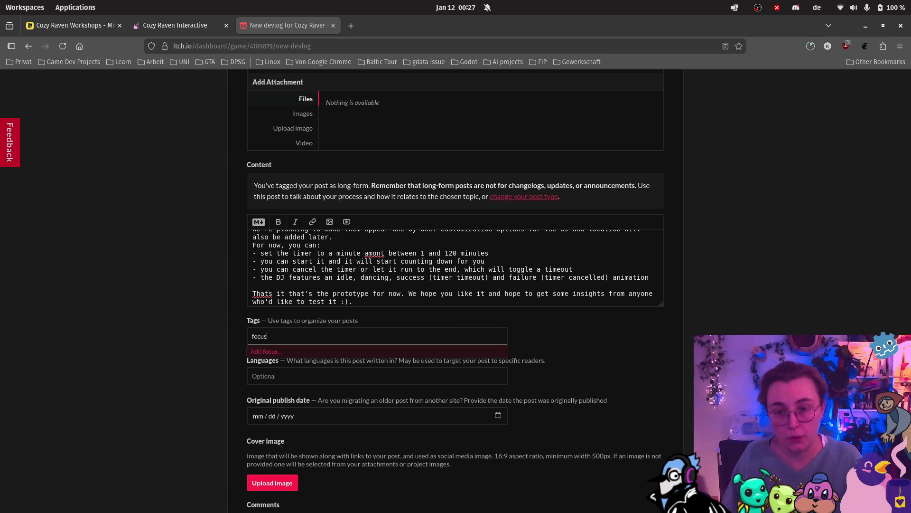
{"action": "key", "text": "Return"}
{"action": "type", "text": "pp"}
{"action": "key", "text": "Return"}
{"action": "type", "text": "android"}
{"action": "key", "text": "Return"}
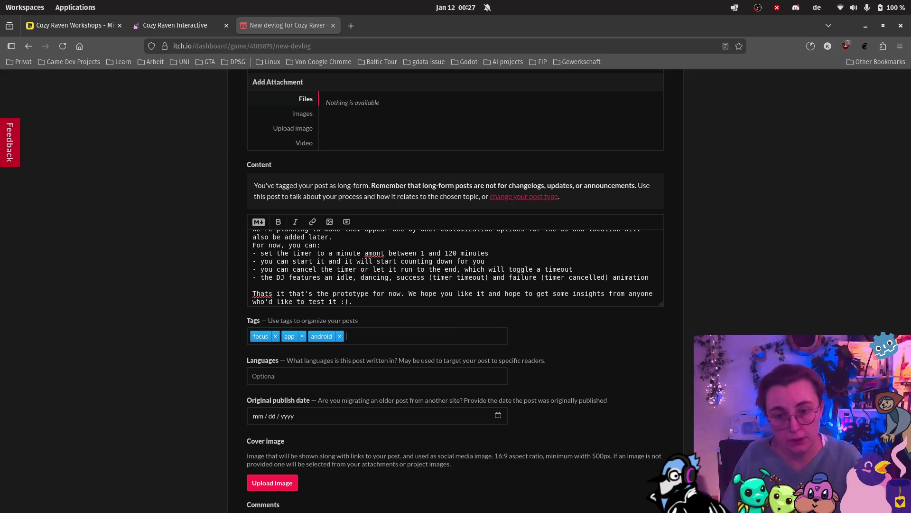
{"action": "type", "text": "firstbuild"}
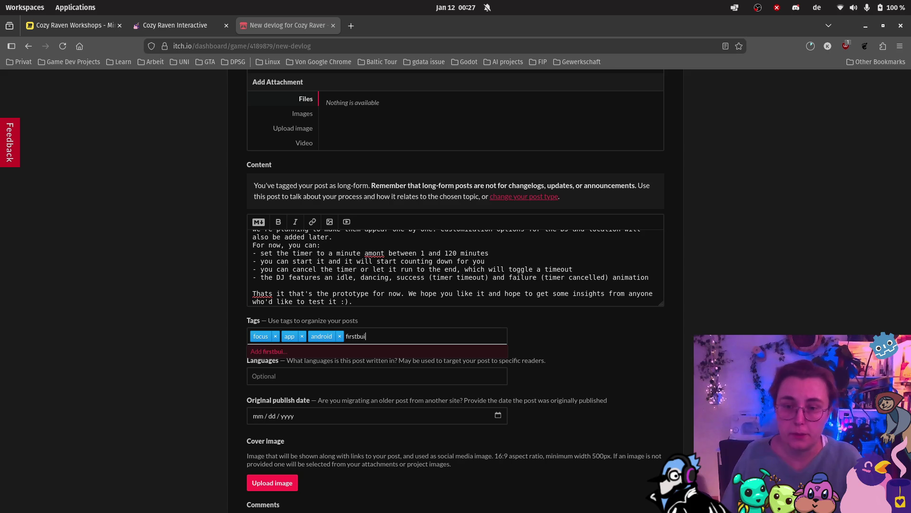
{"action": "key", "text": "Return"}
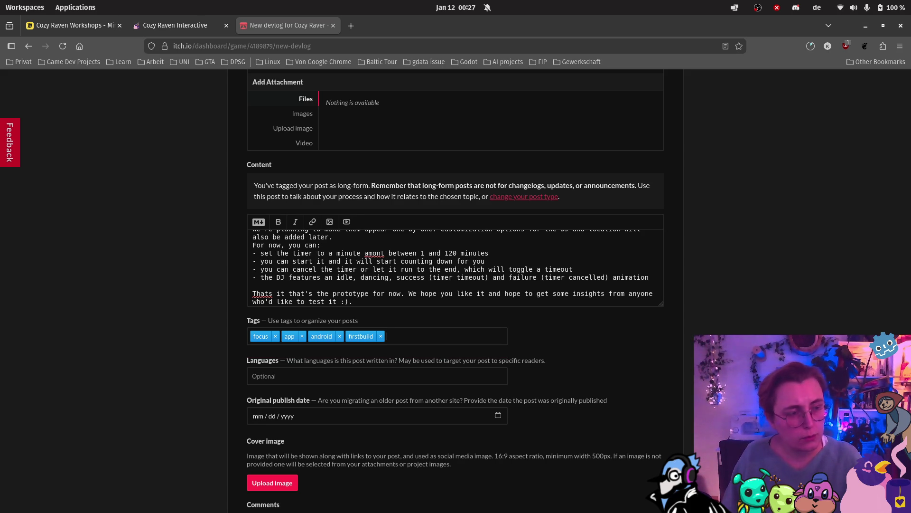
{"action": "type", "text": "apk"}
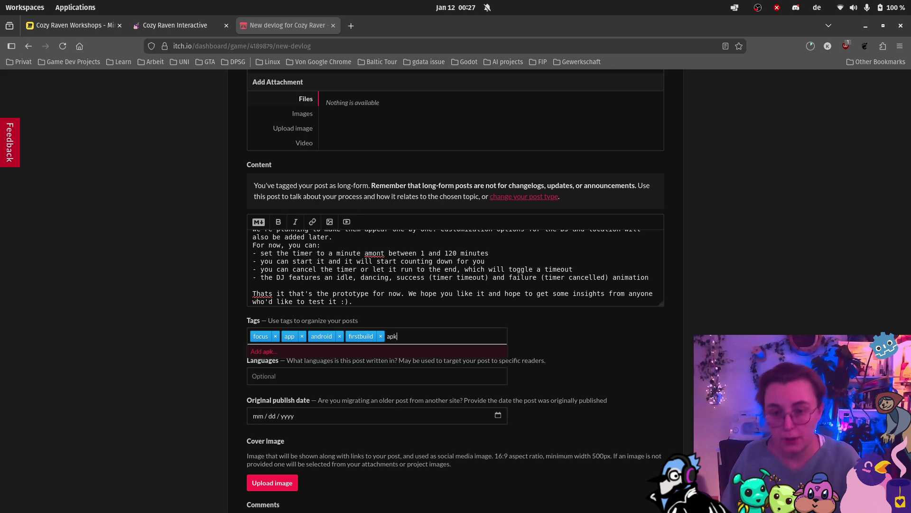
{"action": "key", "text": "Return"}
{"action": "type", "text": "timer"}
{"action": "key", "text": "Return"}
{"action": "type", "text": "birds"}
{"action": "key", "text": "Return"}
{"action": "left_click", "coordinate": [318, 376]}
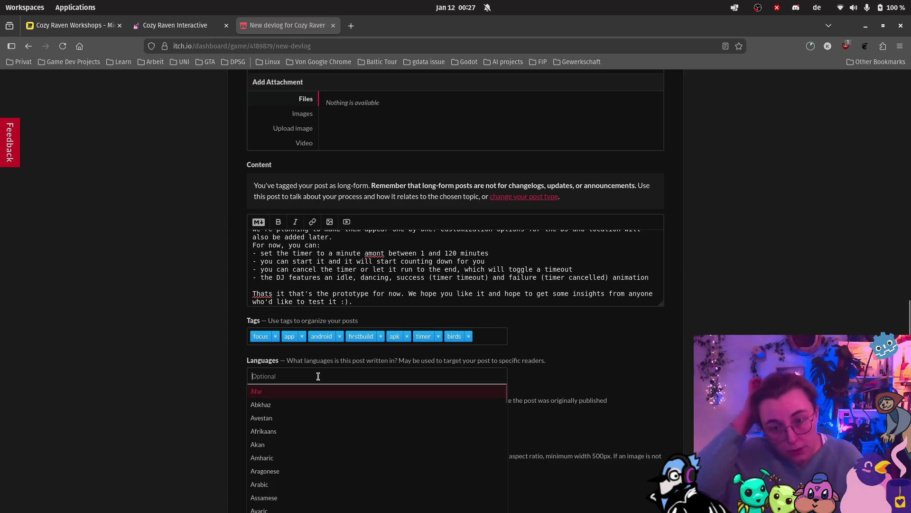
Add English in the Languages field as the devlog's language
{"action": "left_click", "coordinate": [622, 355]}
{"action": "scroll", "coordinate": [623, 355], "scroll_direction": "down", "scroll_amount": 2}
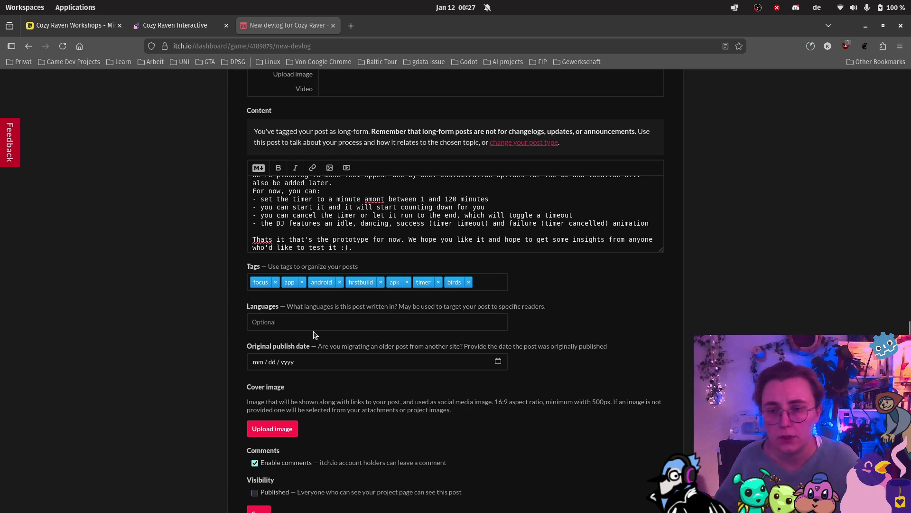
{"action": "left_click", "coordinate": [314, 325]}
{"action": "type", "text": "English"}
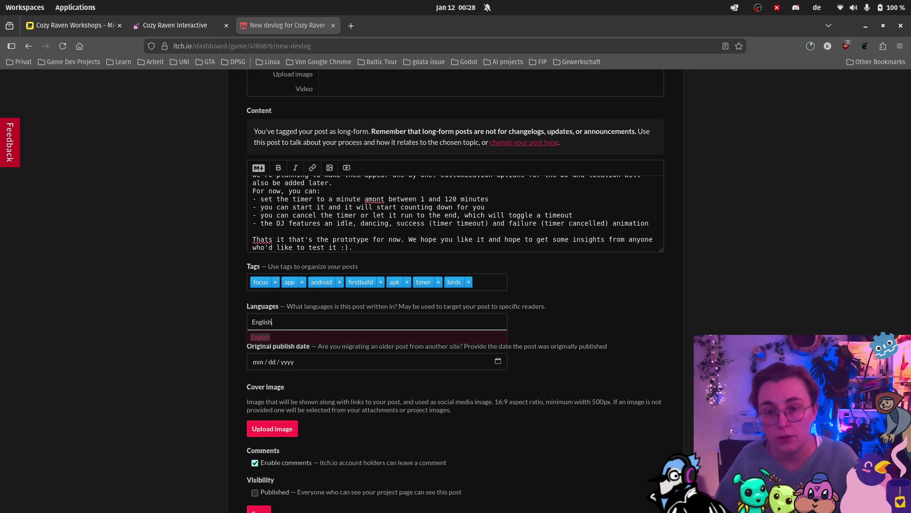
{"action": "key", "text": "Return"}
{"action": "left_click", "coordinate": [615, 305]}
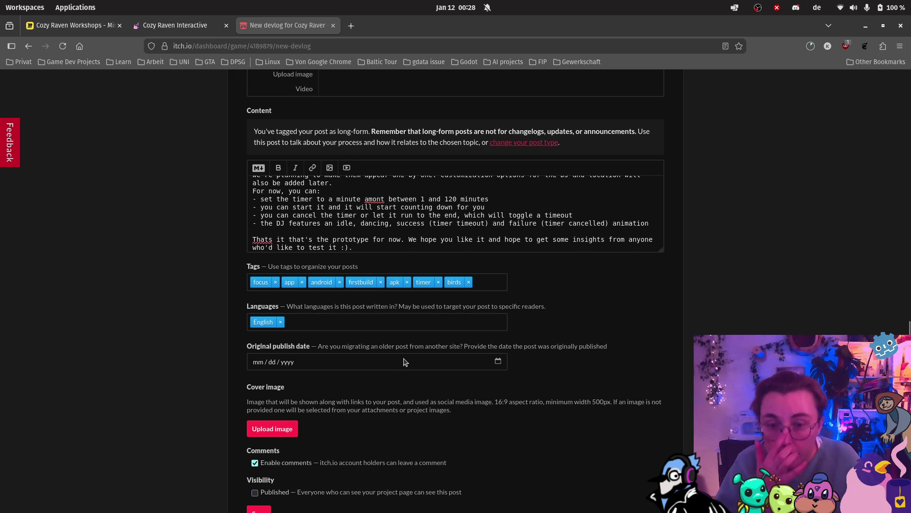
{"action": "scroll", "coordinate": [581, 384], "scroll_direction": "down", "scroll_amount": 2}
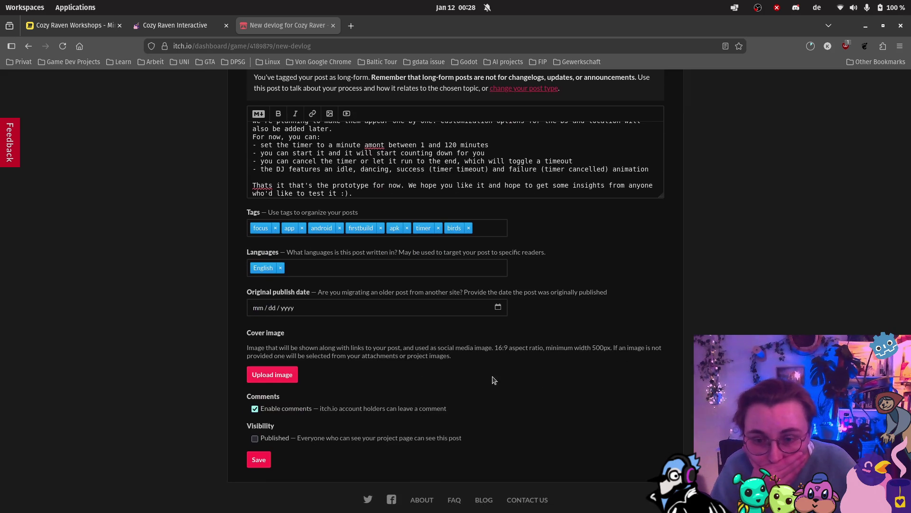
Upload cozyraver_itch_coverImage.png from Pictures > cozy raver as the devlog cover image
{"action": "left_click", "coordinate": [280, 375]}
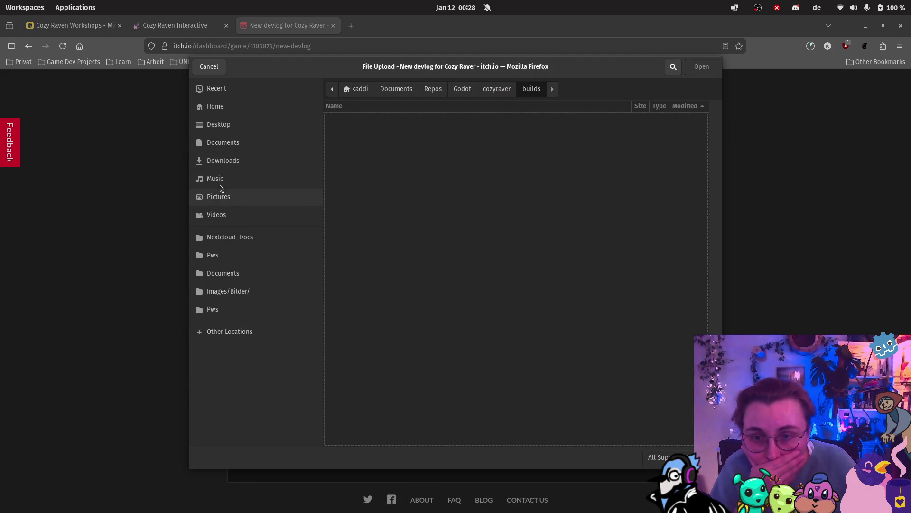
{"action": "left_click", "coordinate": [220, 191]}
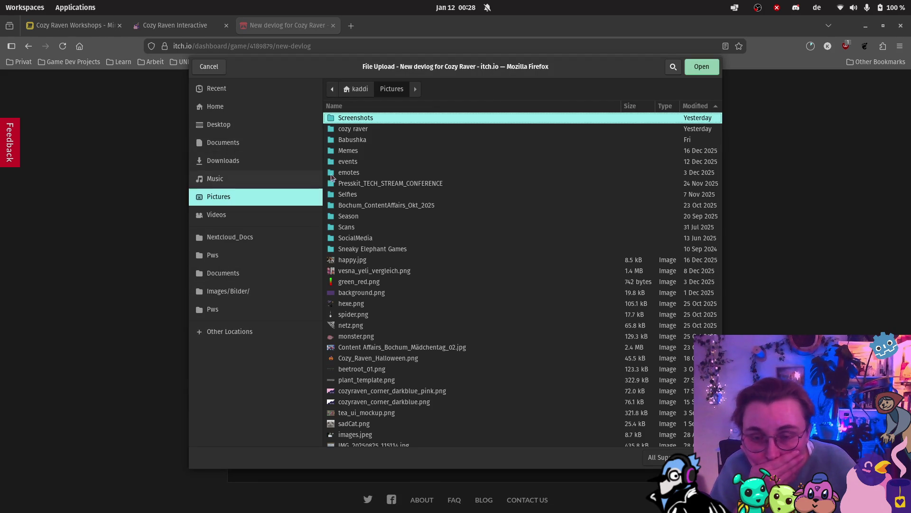
{"action": "double_click", "coordinate": [360, 129]}
{"action": "left_click", "coordinate": [500, 128]}
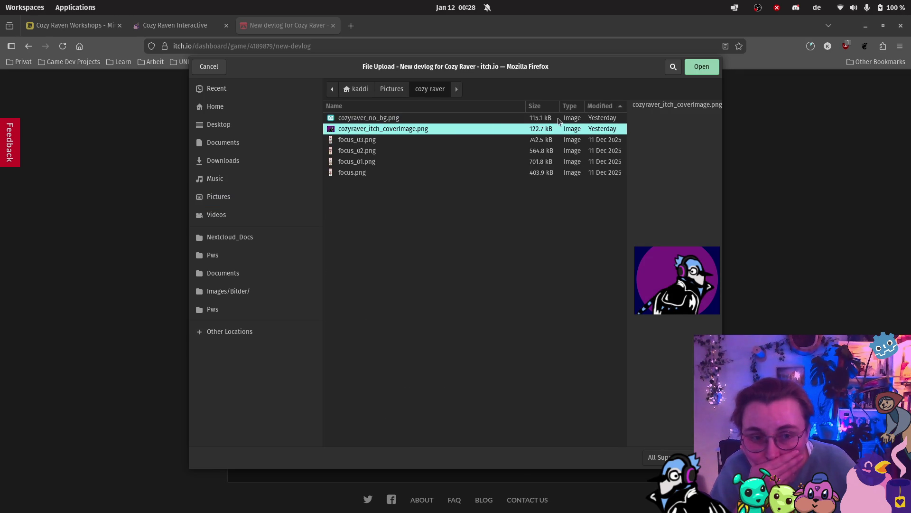
{"action": "left_click", "coordinate": [714, 66]}
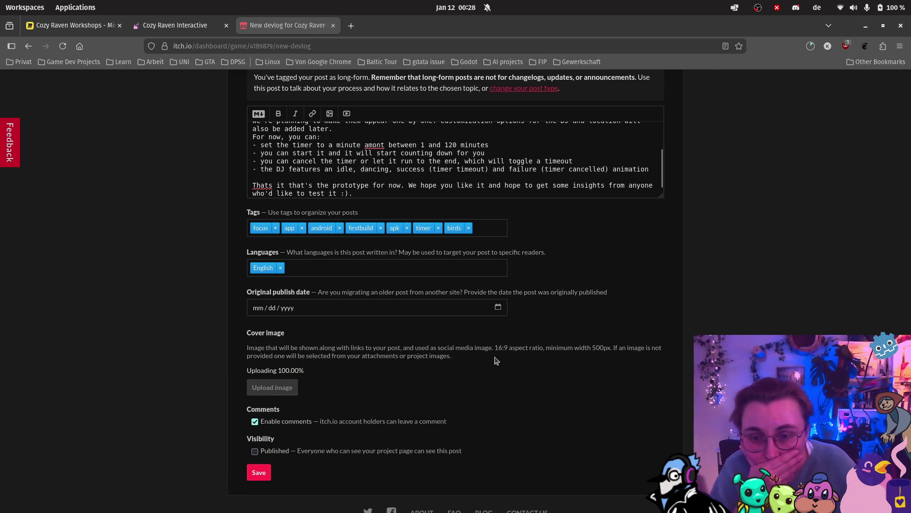
{"action": "scroll", "coordinate": [465, 377], "scroll_direction": "down", "scroll_amount": 2}
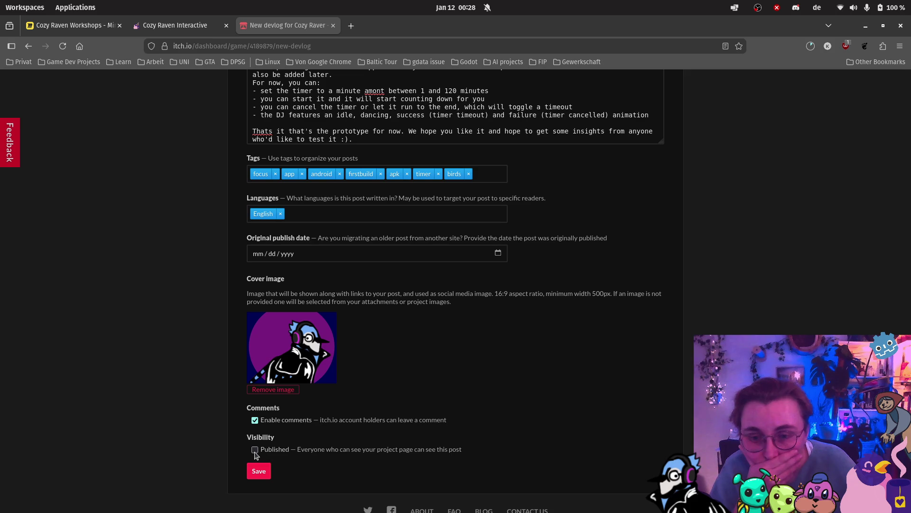
Change the post type to Major Update or Launch and save the devlog
{"action": "scroll", "coordinate": [472, 429], "scroll_direction": "up", "scroll_amount": 10}
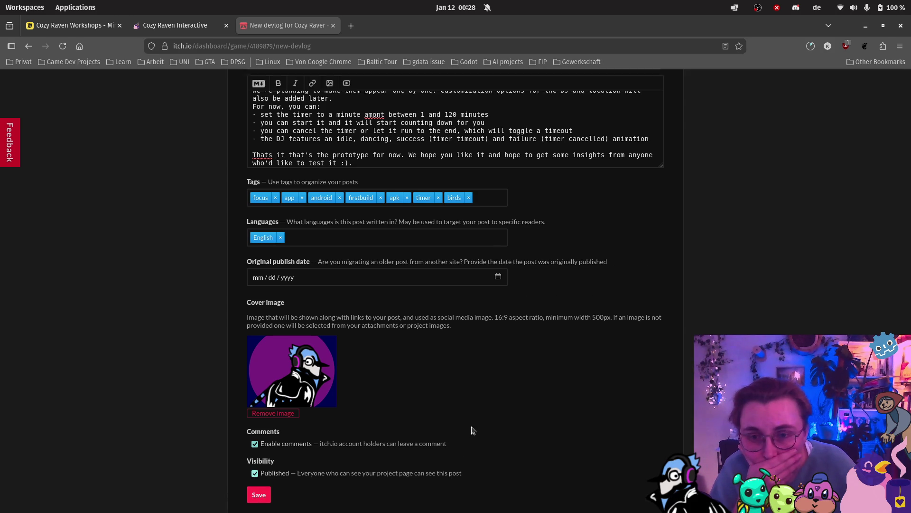
{"action": "scroll", "coordinate": [471, 425], "scroll_direction": "up", "scroll_amount": 8}
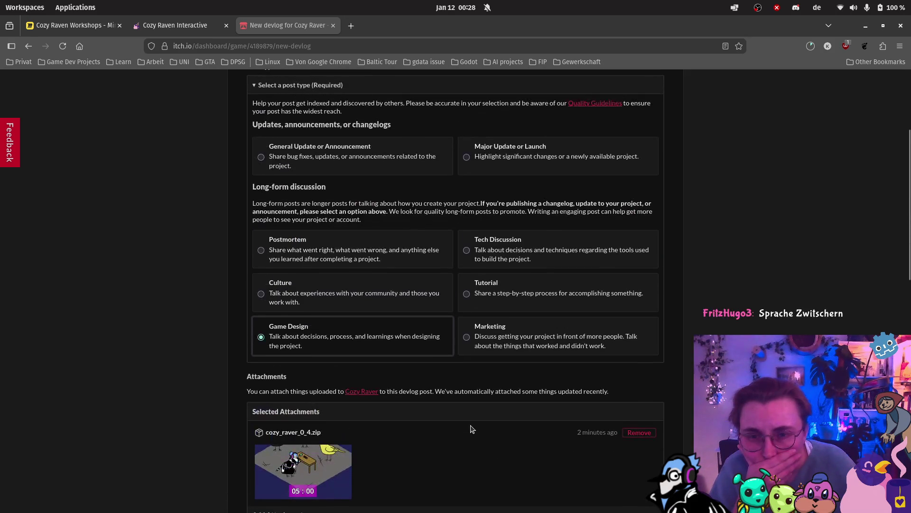
{"action": "scroll", "coordinate": [471, 429], "scroll_direction": "up", "scroll_amount": 5}
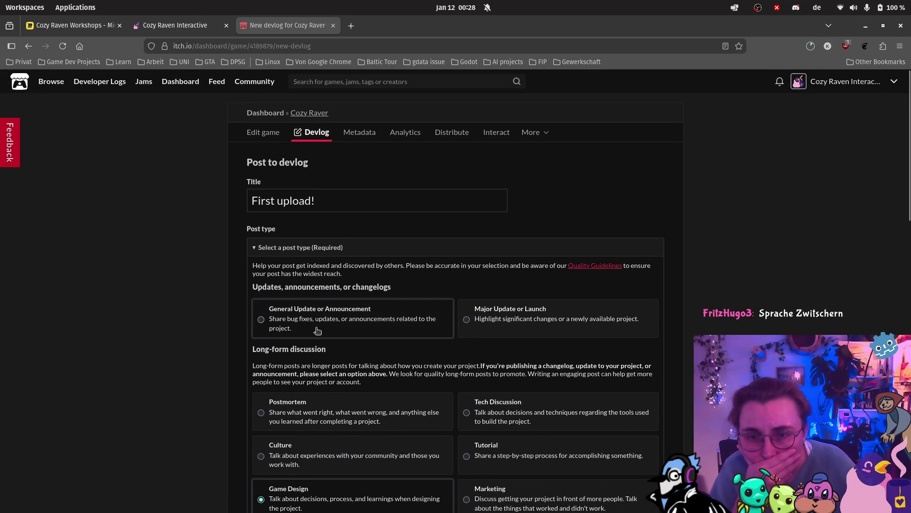
{"action": "left_click", "coordinate": [261, 319]}
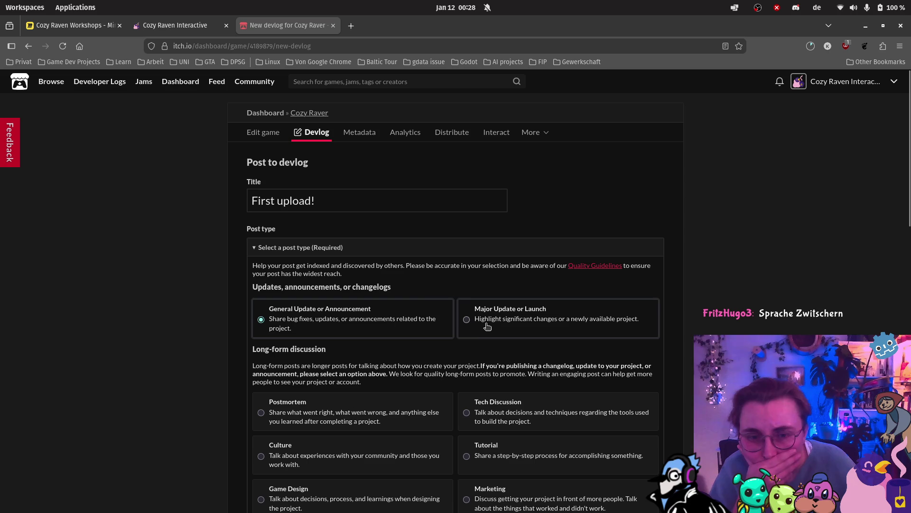
{"action": "left_click", "coordinate": [465, 324]}
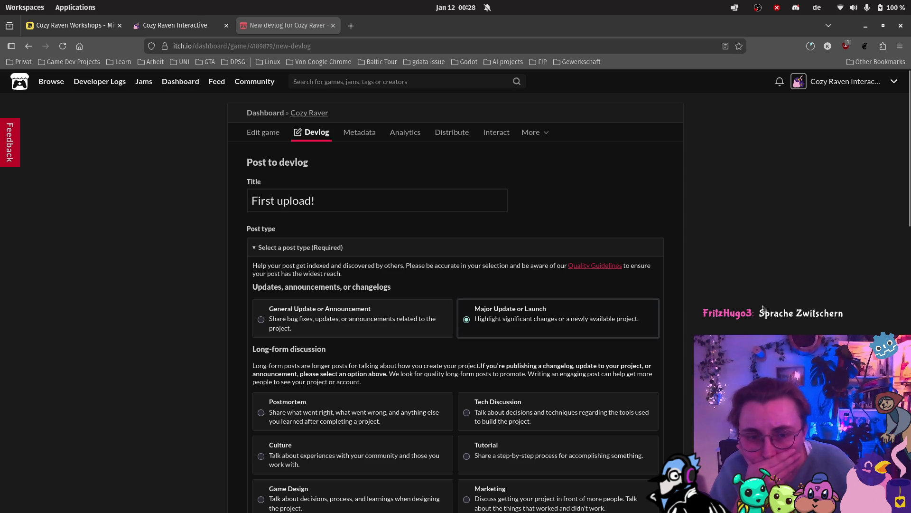
{"action": "scroll", "coordinate": [682, 268], "scroll_direction": "down", "scroll_amount": 15}
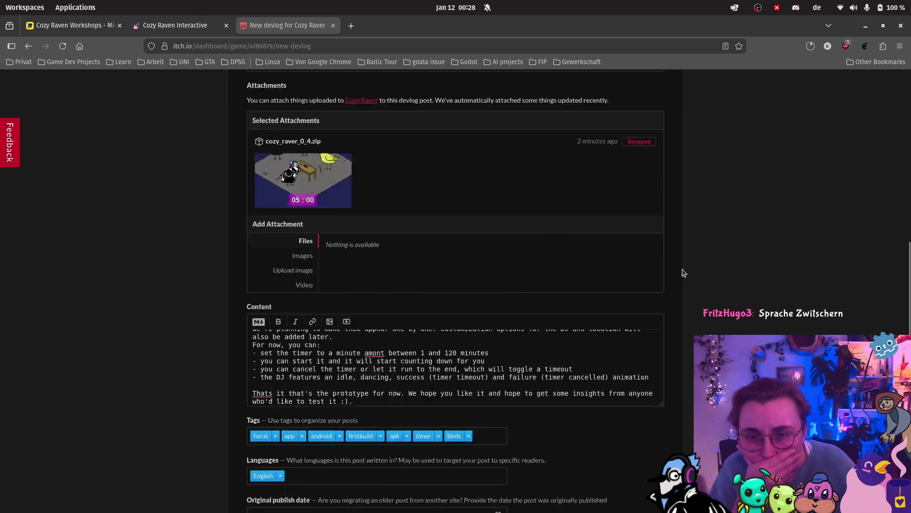
{"action": "left_click", "coordinate": [257, 430]}
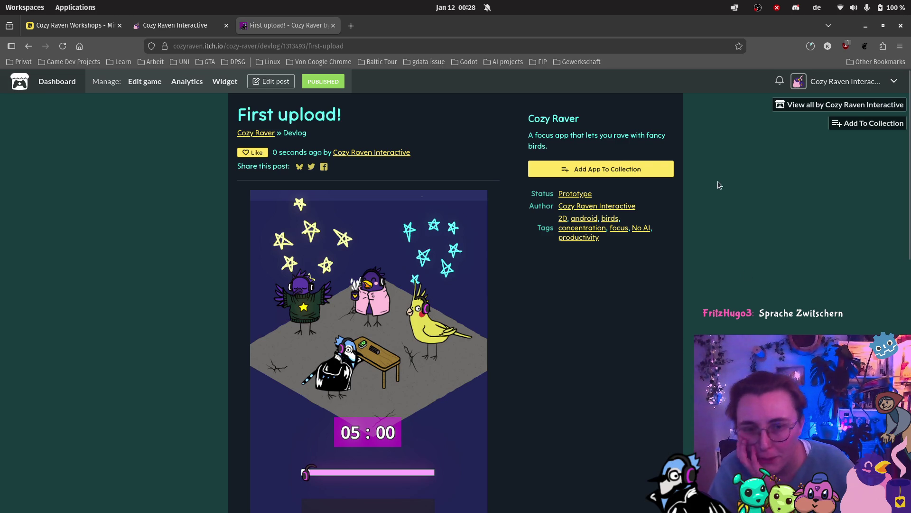
Review the published First upload! post page, then return to the Cozy Raver game page
{"action": "scroll", "coordinate": [686, 292], "scroll_direction": "down", "scroll_amount": 5}
{"action": "scroll", "coordinate": [684, 295], "scroll_direction": "down", "scroll_amount": 6}
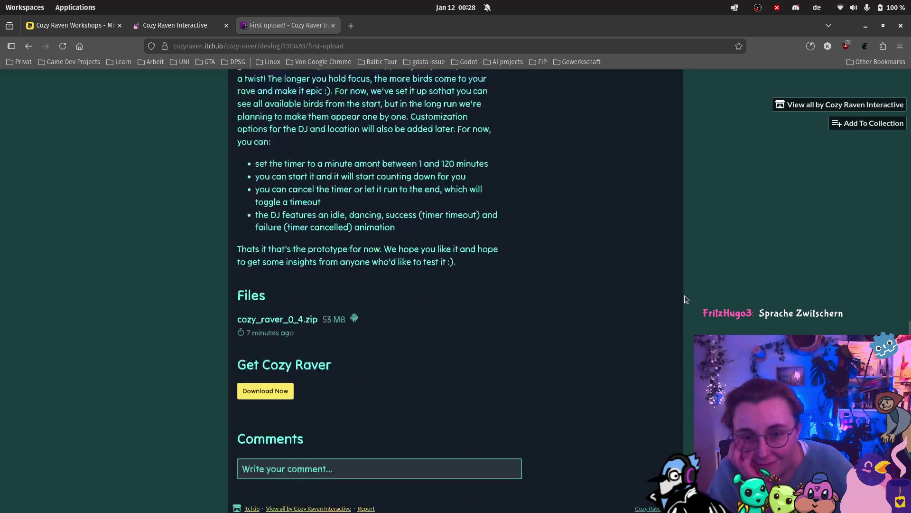
{"action": "scroll", "coordinate": [671, 299], "scroll_direction": "up", "scroll_amount": 8}
{"action": "scroll", "coordinate": [673, 303], "scroll_direction": "up", "scroll_amount": 4}
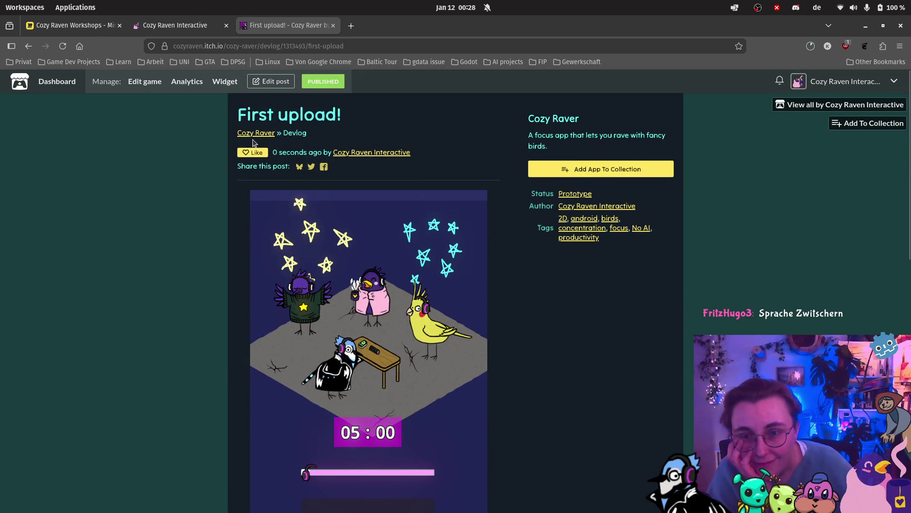
{"action": "scroll", "coordinate": [617, 264], "scroll_direction": "down", "scroll_amount": 6}
{"action": "scroll", "coordinate": [615, 268], "scroll_direction": "down", "scroll_amount": 3}
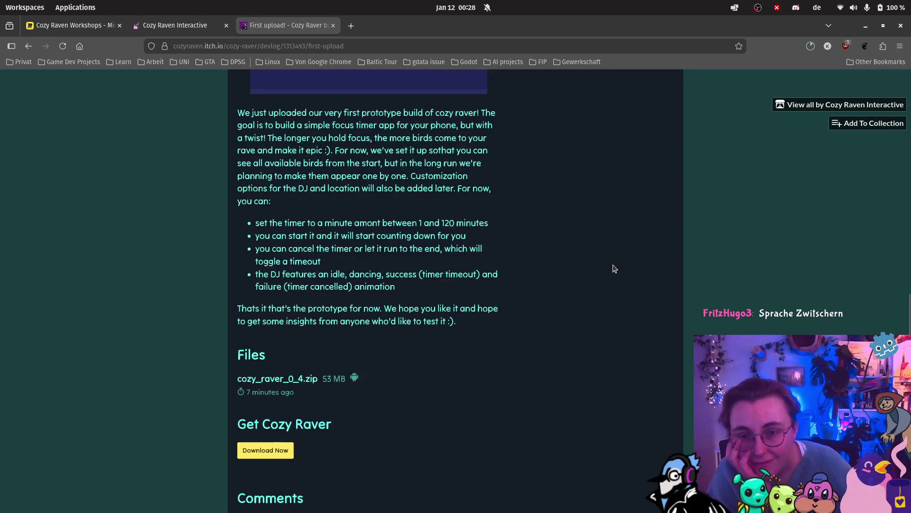
{"action": "scroll", "coordinate": [567, 257], "scroll_direction": "up", "scroll_amount": 3}
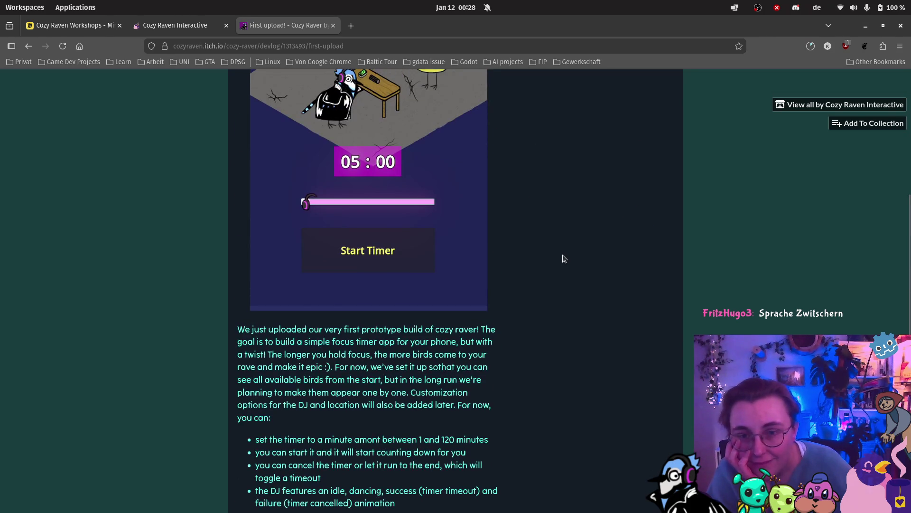
{"action": "scroll", "coordinate": [564, 258], "scroll_direction": "down", "scroll_amount": 4}
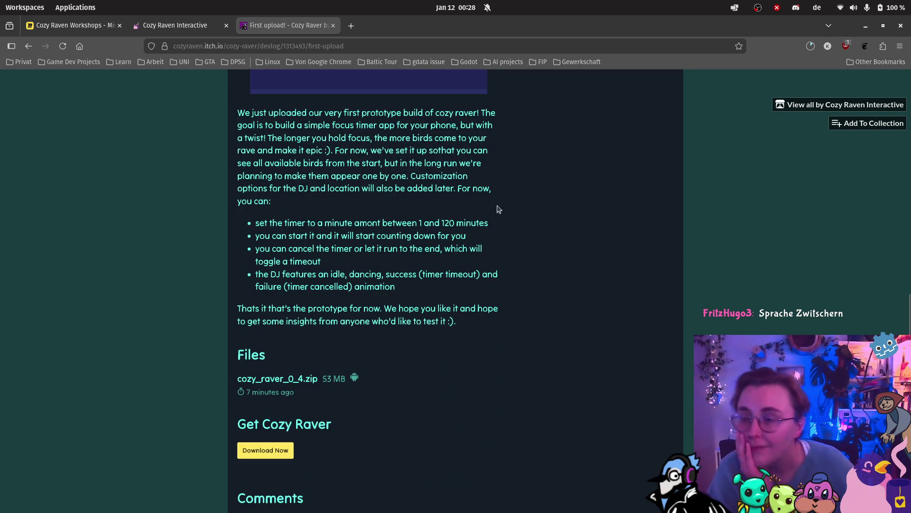
{"action": "scroll", "coordinate": [494, 209], "scroll_direction": "up", "scroll_amount": 7}
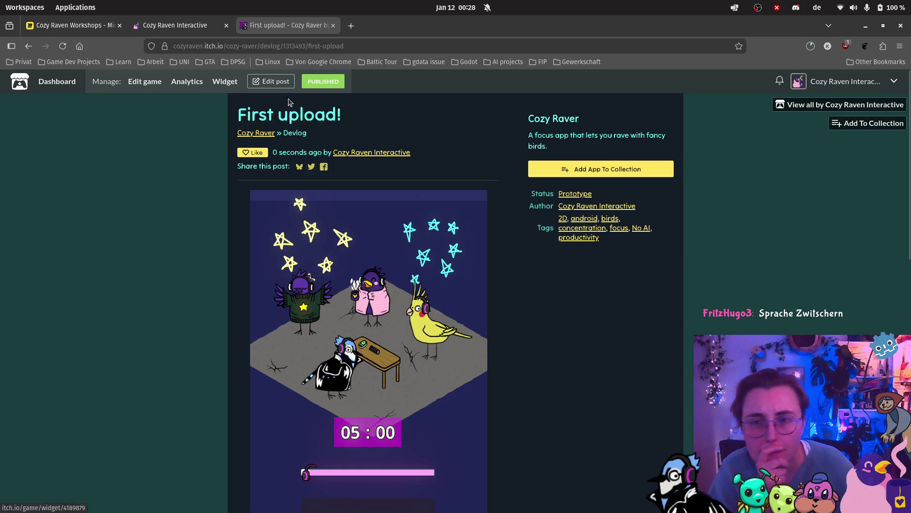
{"action": "left_click", "coordinate": [267, 134]}
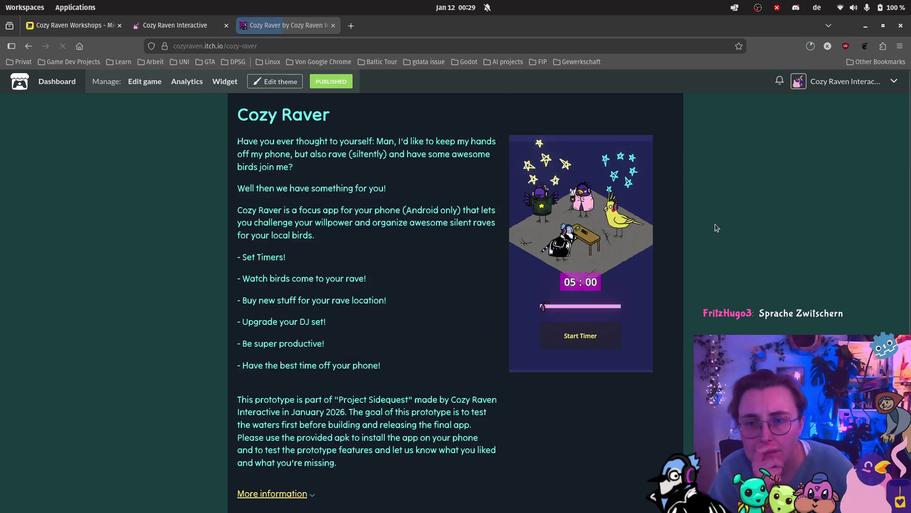
Check that the Cozy Raver page lists 'First upload!' under Development log
{"action": "scroll", "coordinate": [670, 240], "scroll_direction": "down", "scroll_amount": 4}
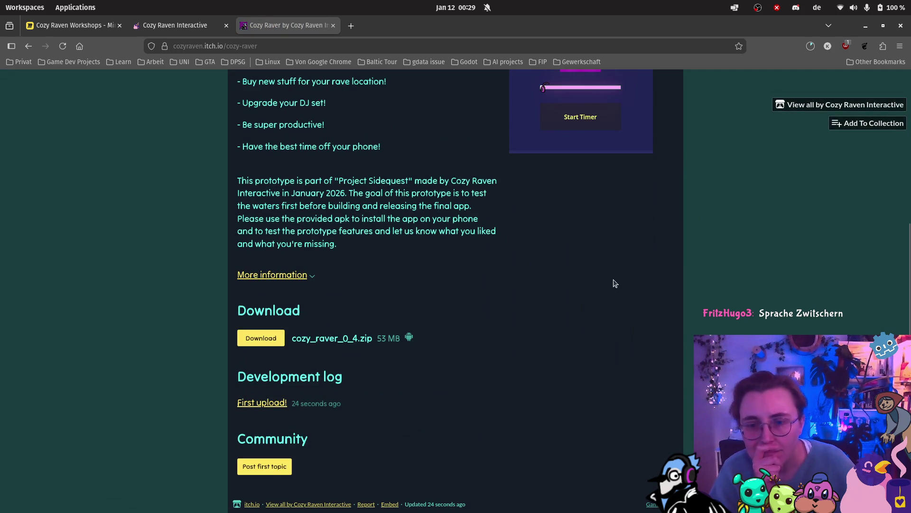
{"action": "scroll", "coordinate": [437, 403], "scroll_direction": "up", "scroll_amount": 5}
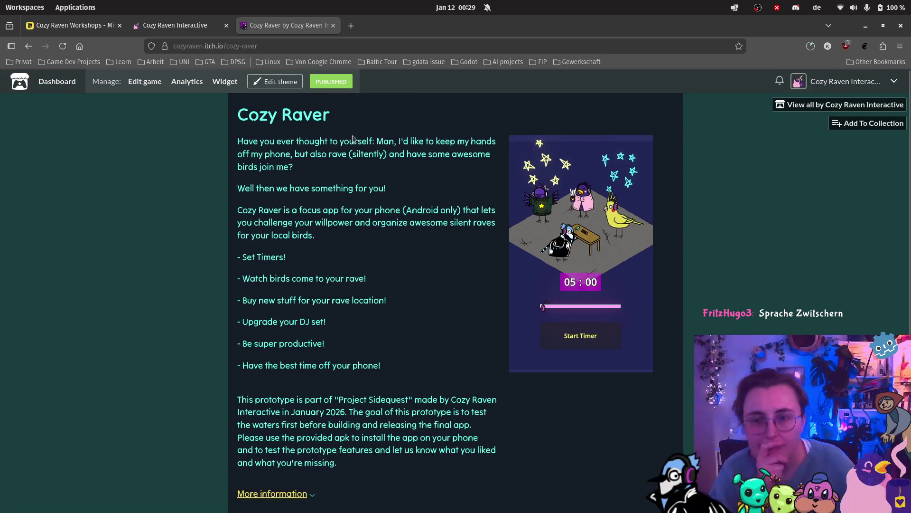
{"action": "scroll", "coordinate": [358, 99], "scroll_direction": "down", "scroll_amount": 3}
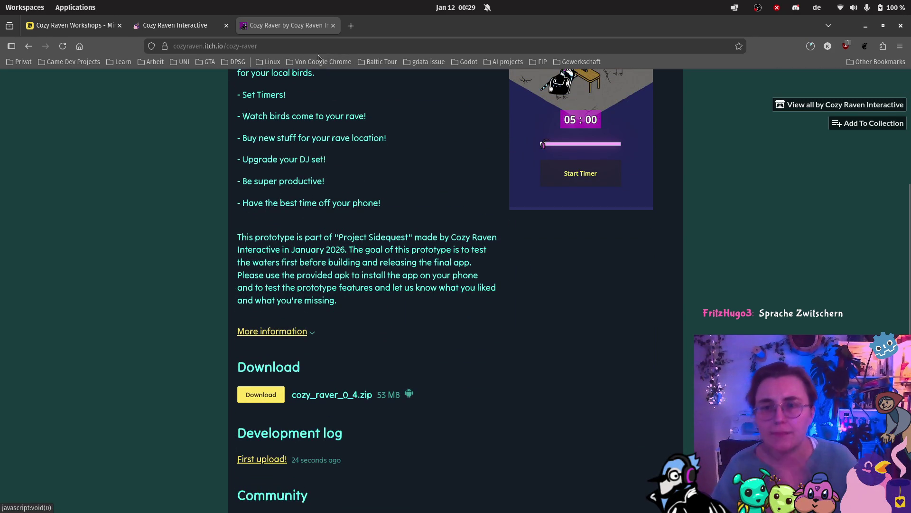
{"action": "left_click", "coordinate": [320, 45]}
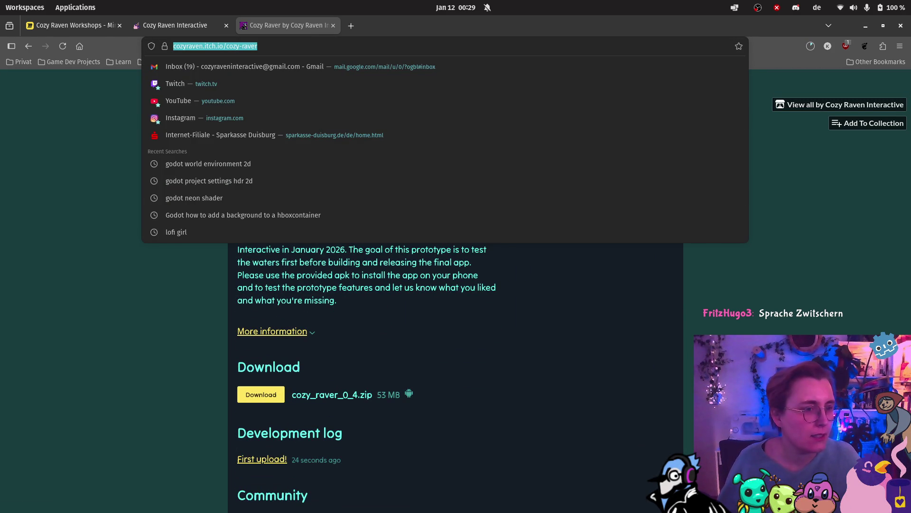
{"action": "key", "text": "alt+Tab"}
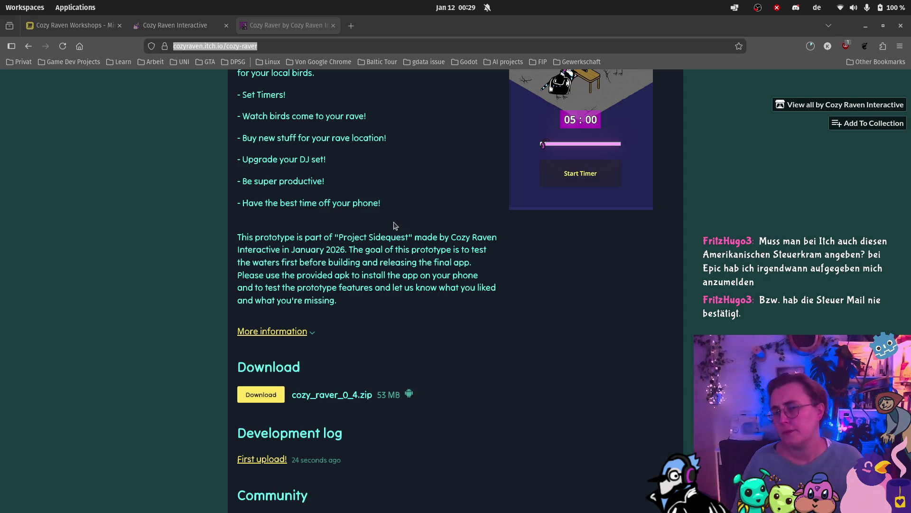
{"action": "mouse_move", "coordinate": [5, 330]}
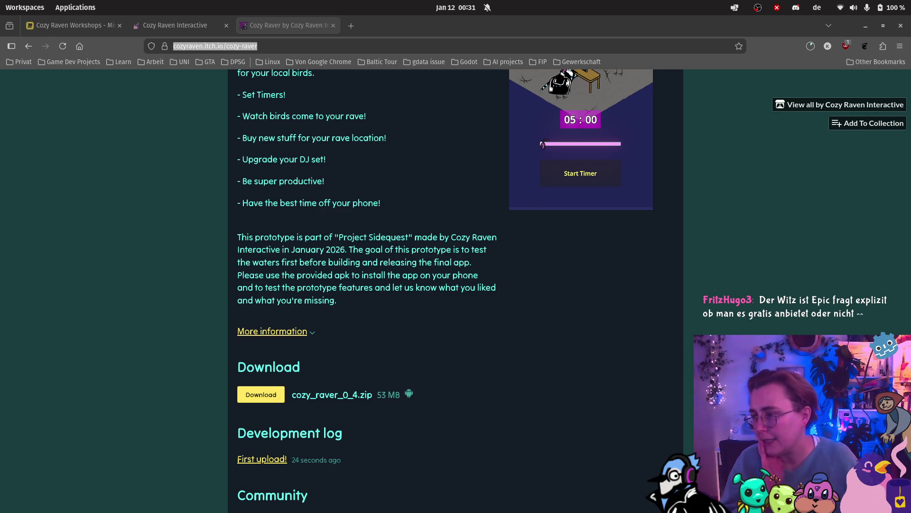
{"action": "scroll", "coordinate": [432, 319], "scroll_direction": "up", "scroll_amount": 4}
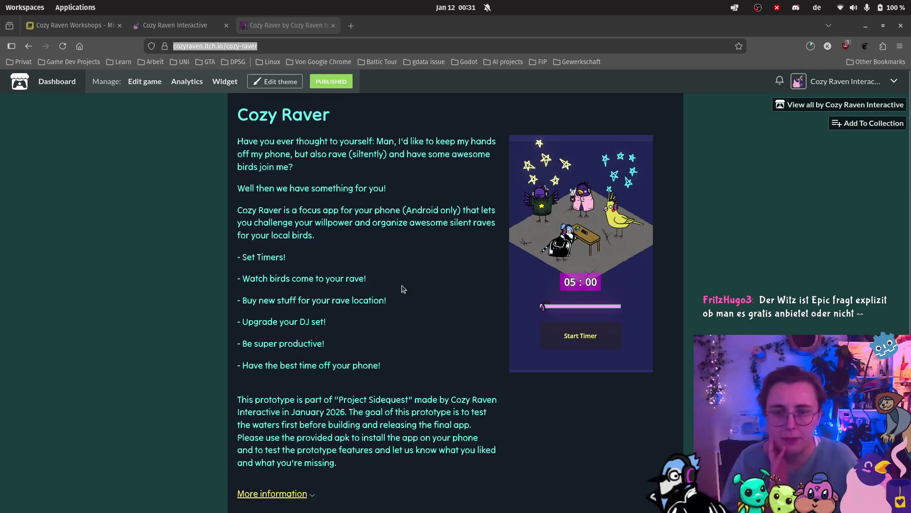
Leave the Cozy Raver itch.io page for the Cozy Raven Workshops Miro board
{"action": "left_click", "coordinate": [270, 46]}
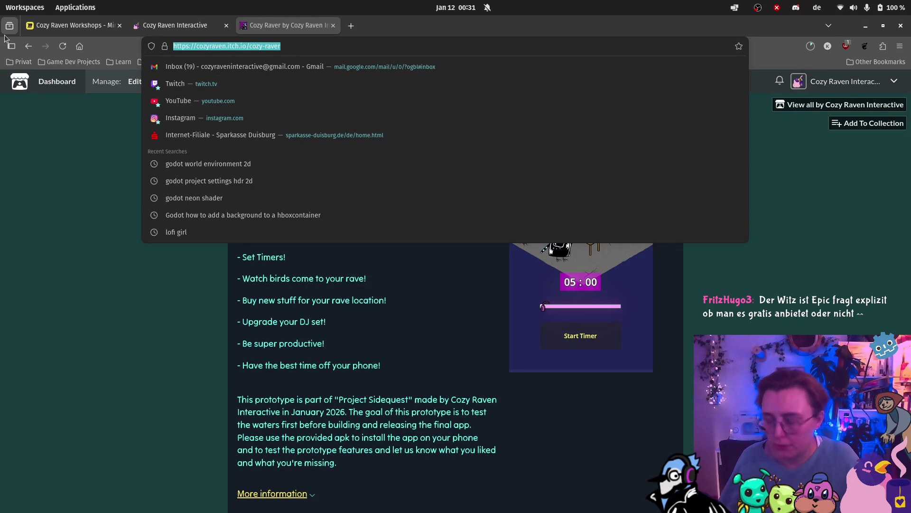
{"action": "key", "text": "Escape"}
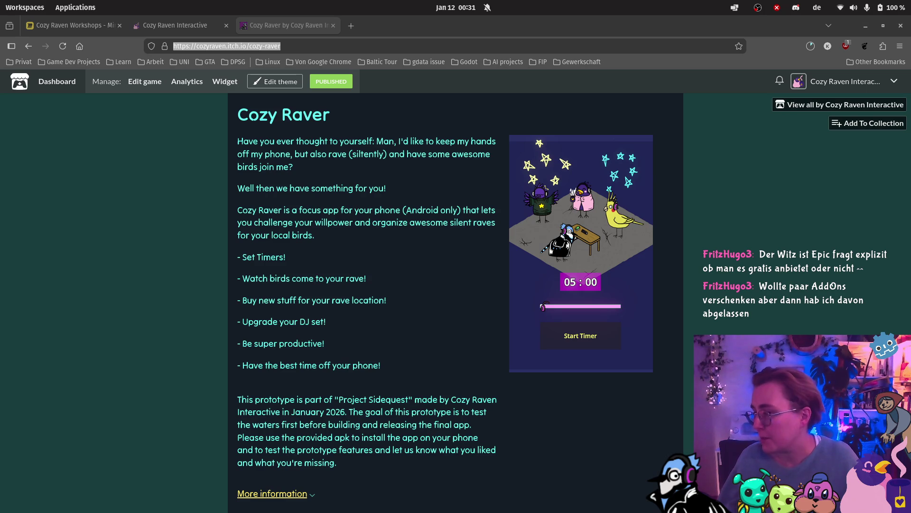
{"action": "mouse_move", "coordinate": [17, 57]}
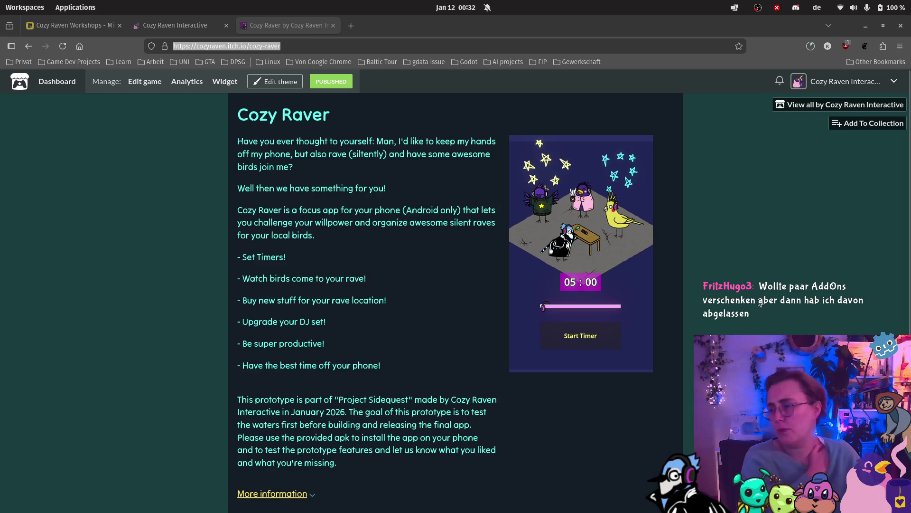
{"action": "left_click", "coordinate": [64, 29]}
Add a new pink sticky note beside the Nah-Button note
{"action": "double_click", "coordinate": [472, 255]}
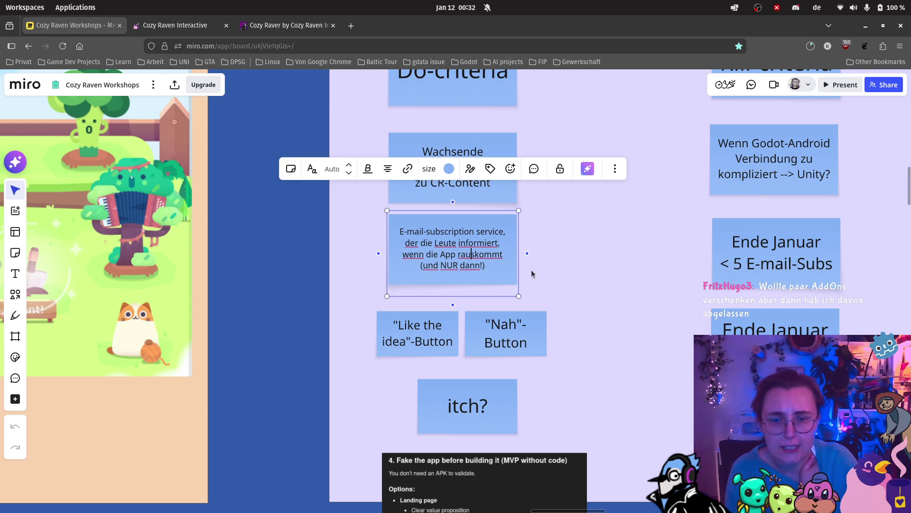
{"action": "left_click", "coordinate": [15, 252]}
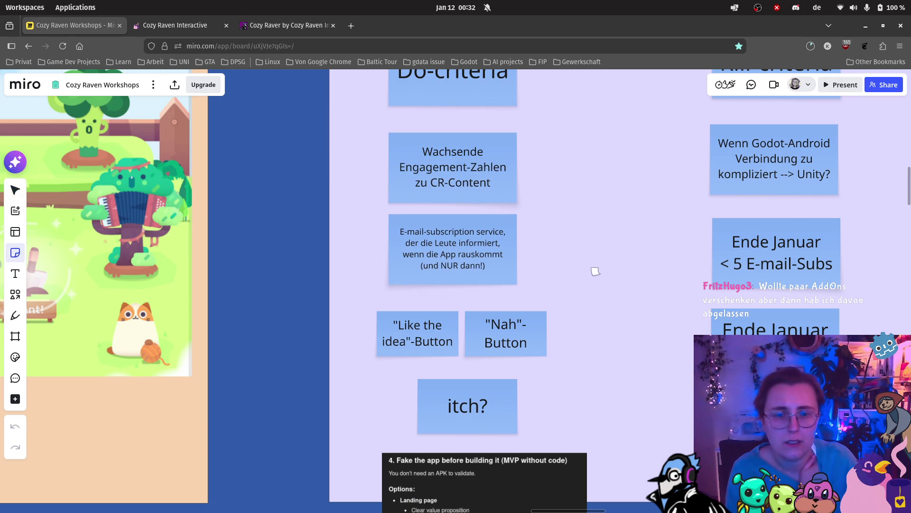
{"action": "left_click", "coordinate": [595, 271]}
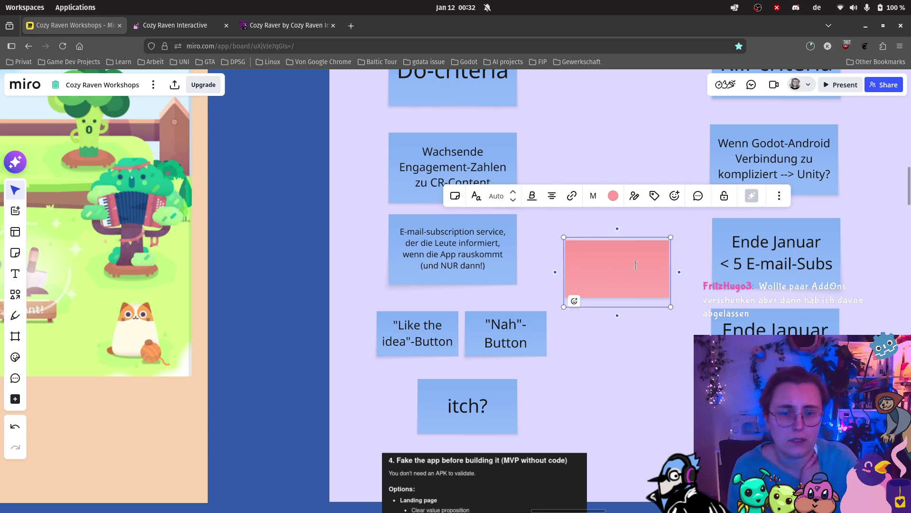
{"action": "mouse_move", "coordinate": [630, 241]}
{"action": "left_mouse_down"}
{"action": "mouse_move", "coordinate": [580, 249]}
{"action": "mouse_move", "coordinate": [582, 267]}
{"action": "left_mouse_up"}
Write 'prototype-page on itch-io + links auf SM' on the pink note, enlarge it, and place it over the E-mail note
{"action": "double_click", "coordinate": [582, 269]}
{"action": "type", "text": "pro"}
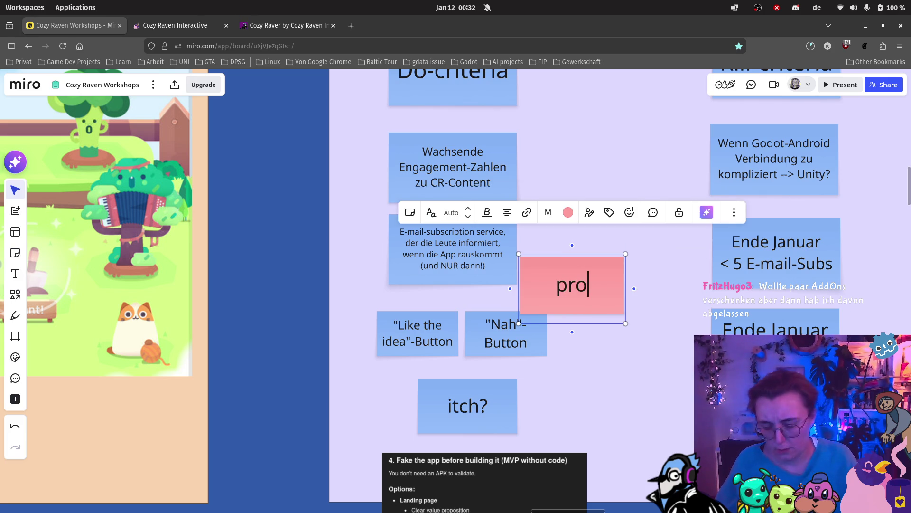
{"action": "type", "text": "totype-"}
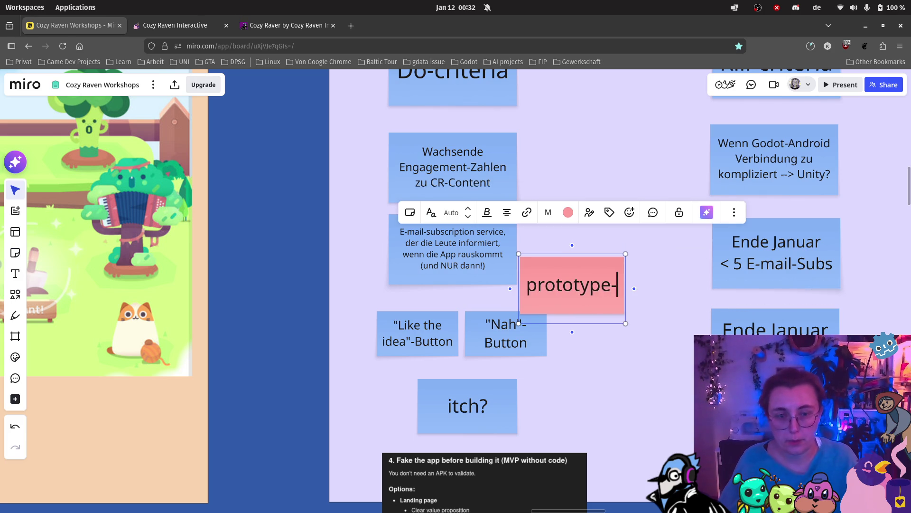
{"action": "type", "text": "page on itch-io"}
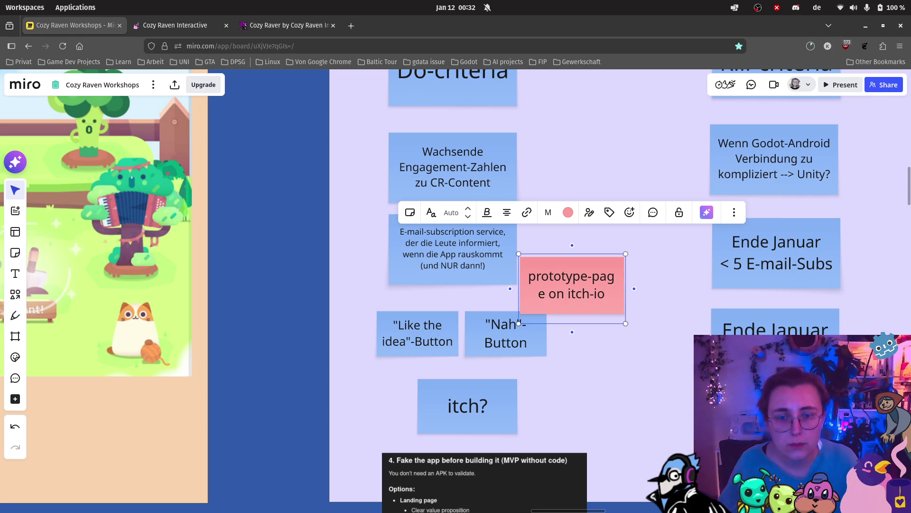
{"action": "type", "text": " + "}
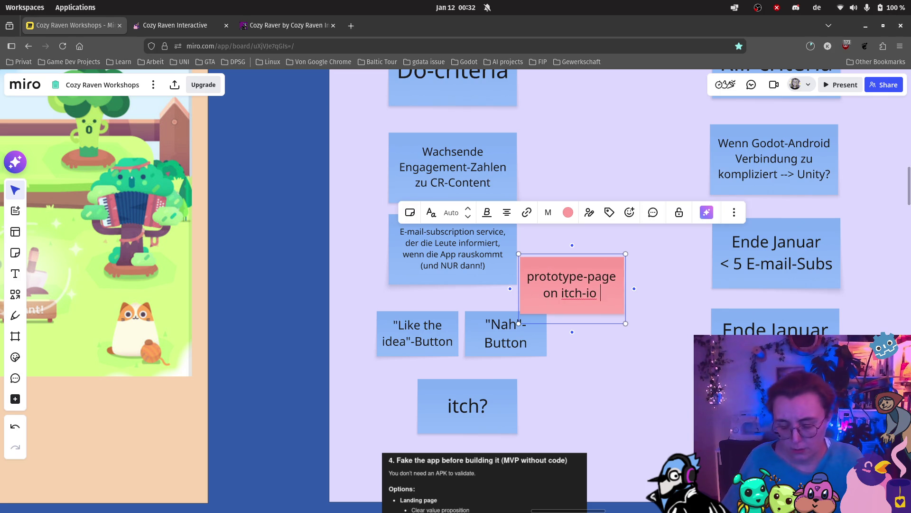
{"action": "type", "text": "links of"}
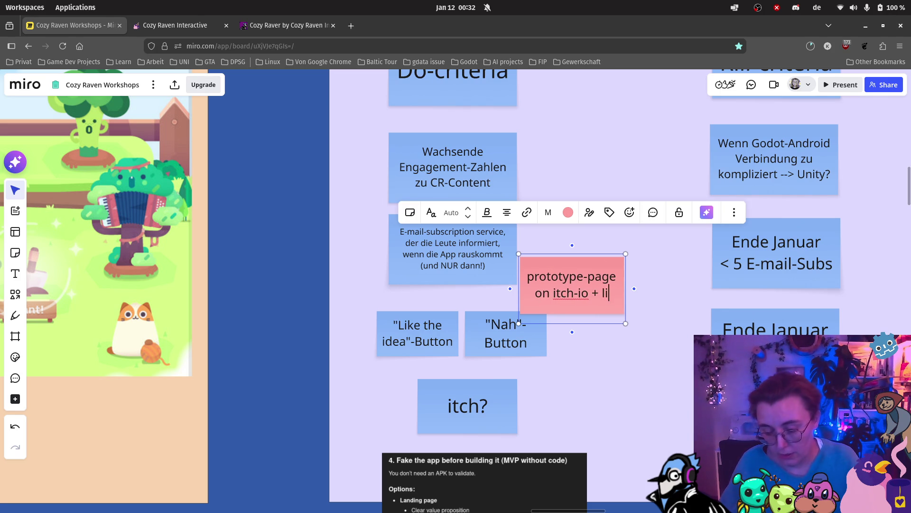
{"action": "key", "text": "BackSpace"}
{"action": "key", "text": "BackSpace"}
{"action": "type", "text": "auf SM"}
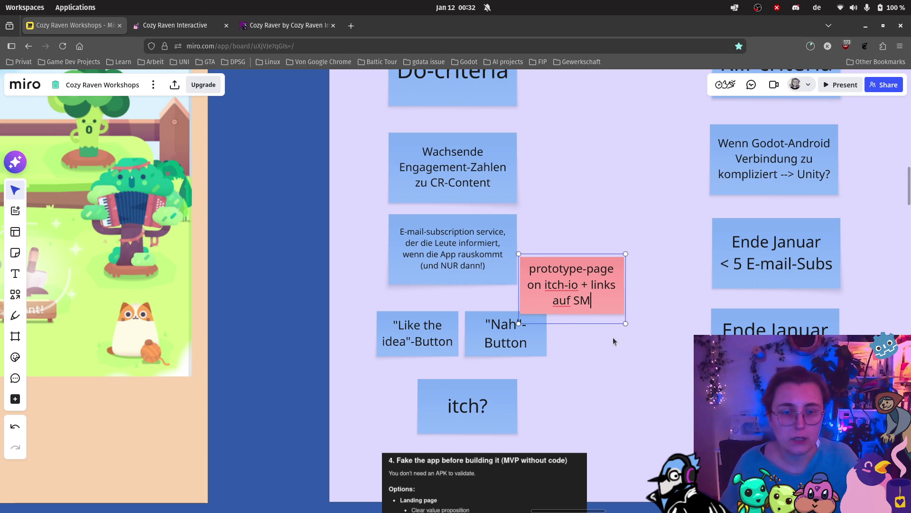
{"action": "key", "text": "Escape"}
{"action": "left_click_drag", "start_coordinate": [622, 255], "coordinate": [651, 237]}
{"action": "mouse_move", "coordinate": [623, 278]}
{"action": "left_mouse_down"}
{"action": "mouse_move", "coordinate": [542, 294]}
{"action": "mouse_move", "coordinate": [484, 287]}
{"action": "mouse_move", "coordinate": [492, 290]}
{"action": "left_mouse_up"}
{"action": "left_click", "coordinate": [578, 290]}
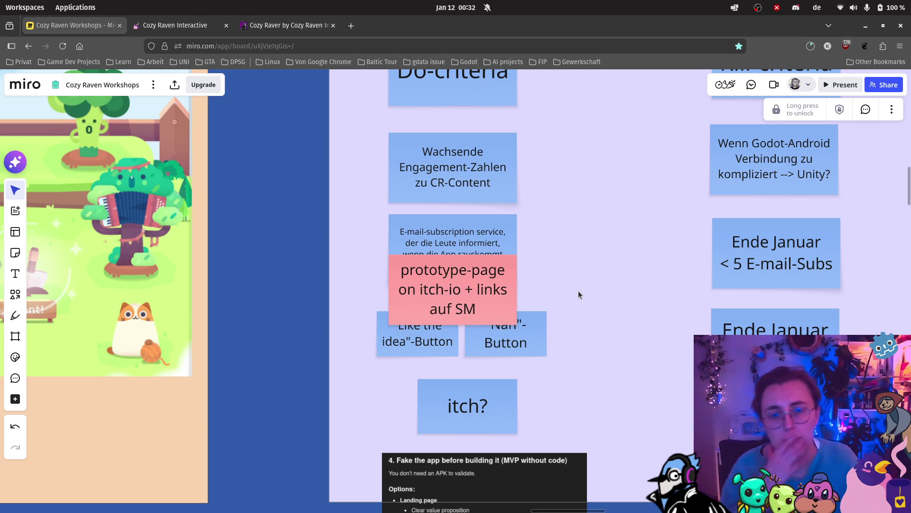
Draw a connector arrow from the itch? note up to the pink prototype-page note
{"action": "left_click", "coordinate": [483, 409]}
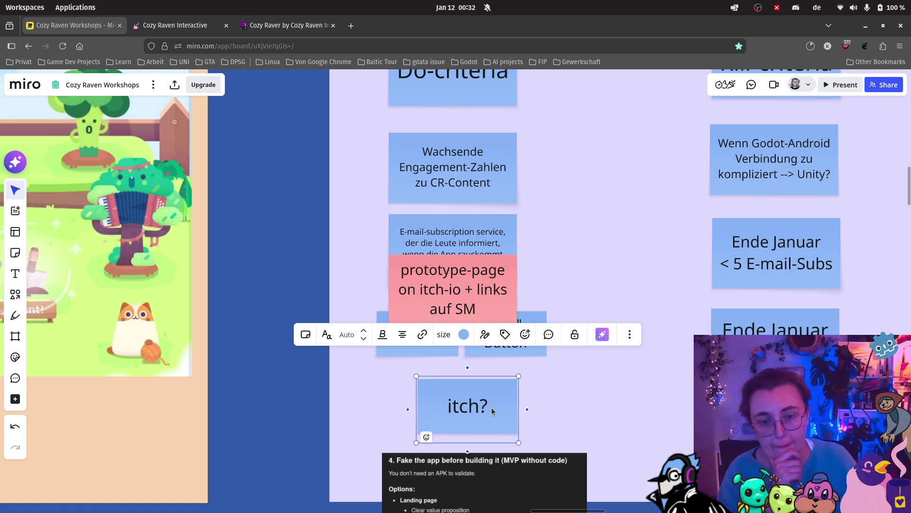
{"action": "left_click", "coordinate": [491, 407]}
{"action": "left_click", "coordinate": [493, 406]}
{"action": "left_click", "coordinate": [546, 407]}
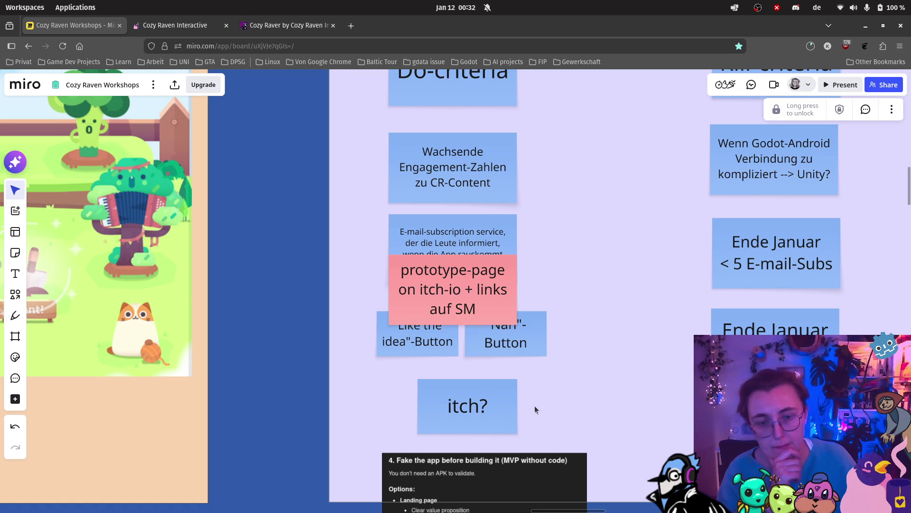
{"action": "mouse_move", "coordinate": [468, 377]}
{"action": "left_mouse_down"}
{"action": "mouse_move", "coordinate": [461, 296]}
{"action": "mouse_move", "coordinate": [459, 318]}
{"action": "left_mouse_up"}
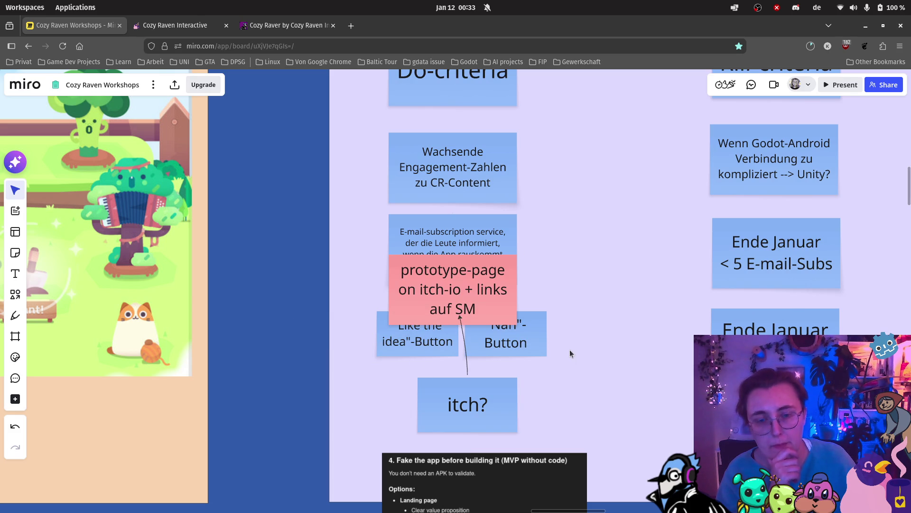
{"action": "scroll", "coordinate": [577, 366], "scroll_direction": "down", "scroll_amount": 2}
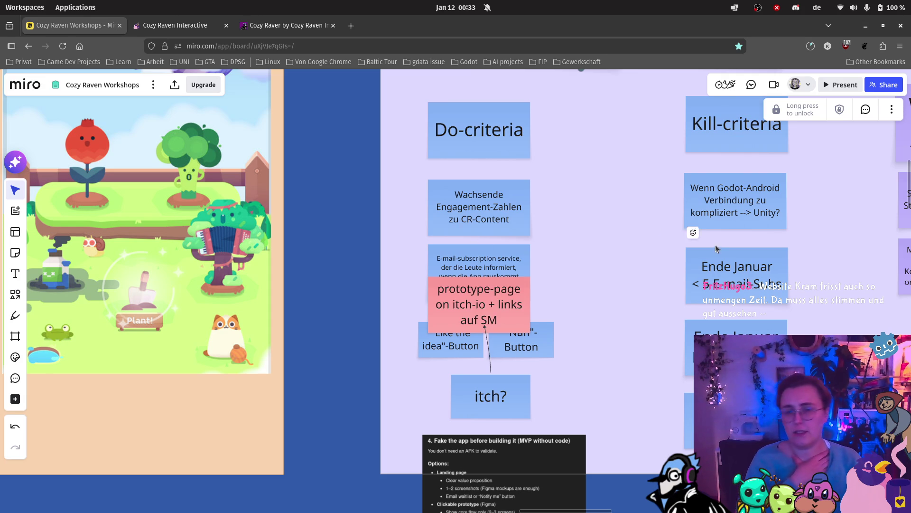
Mark the Godot: Neon Shader note done with a check-mark emoji from Stickers & Emojis
{"action": "left_click_drag", "start_coordinate": [572, 255], "coordinate": [506, 254]}
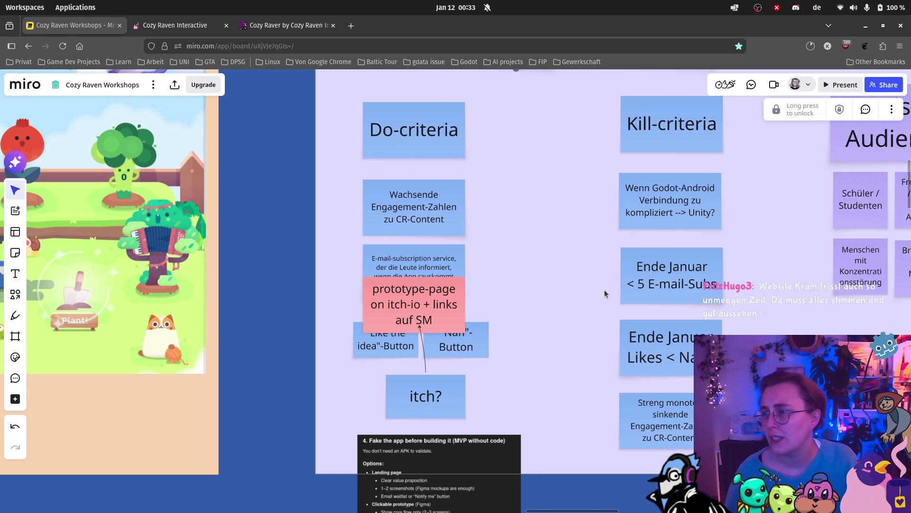
{"action": "mouse_move", "coordinate": [640, 236]}
{"action": "left_mouse_down"}
{"action": "mouse_move", "coordinate": [538, 238]}
{"action": "mouse_move", "coordinate": [369, 281]}
{"action": "left_mouse_up"}
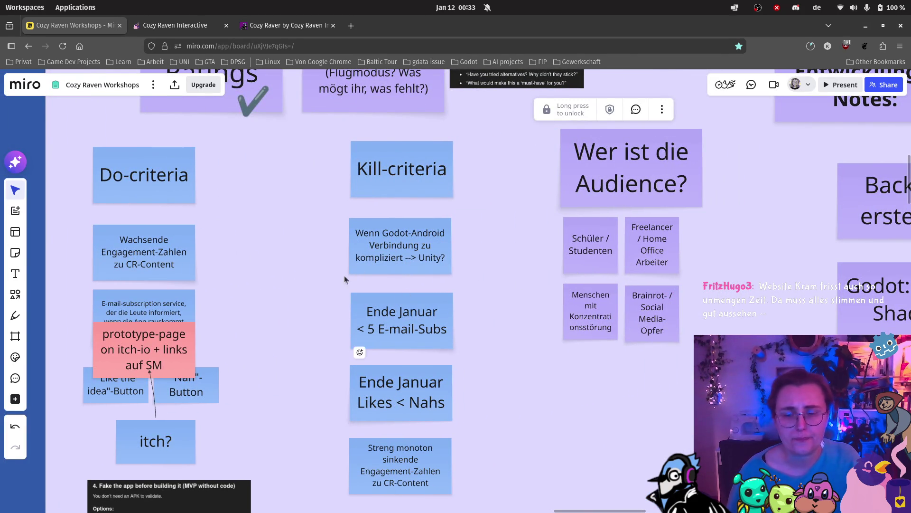
{"action": "scroll", "coordinate": [316, 304], "scroll_direction": "right", "scroll_amount": 12}
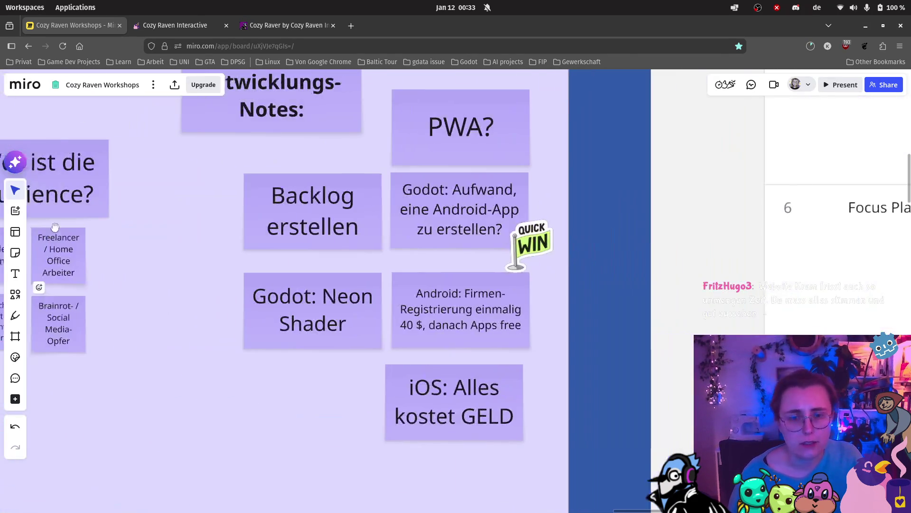
{"action": "mouse_move", "coordinate": [2, 287]}
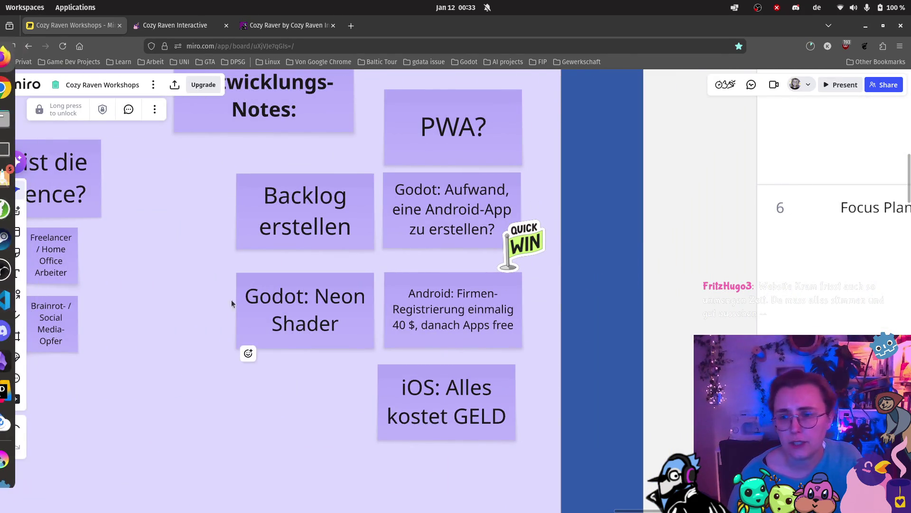
{"action": "left_click", "coordinate": [16, 297]}
{"action": "left_click", "coordinate": [15, 357]}
{"action": "mouse_move", "coordinate": [119, 382]}
{"action": "left_mouse_down"}
{"action": "mouse_move", "coordinate": [387, 299]}
{"action": "mouse_move", "coordinate": [357, 325]}
{"action": "left_mouse_up"}
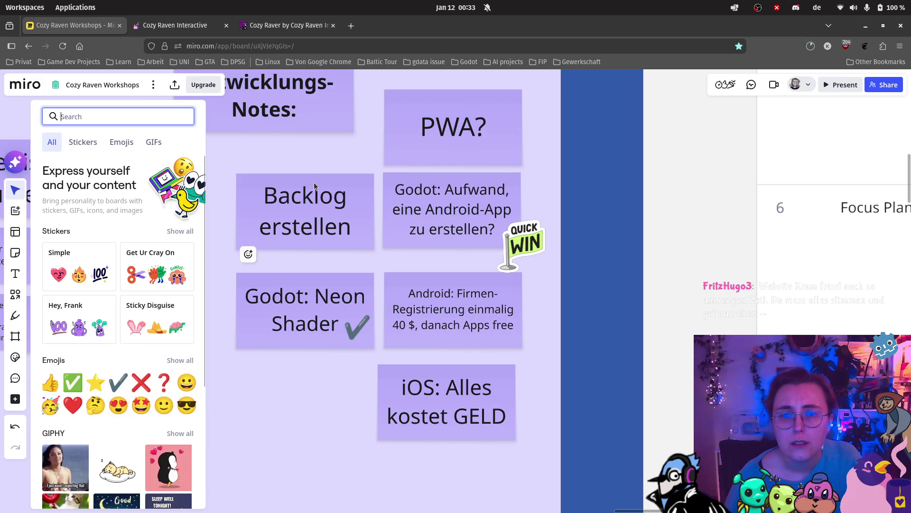
{"action": "left_click", "coordinate": [291, 398]}
{"action": "scroll", "coordinate": [287, 389], "scroll_direction": "down", "scroll_amount": 3}
{"action": "scroll", "coordinate": [276, 366], "scroll_direction": "down", "scroll_amount": 3}
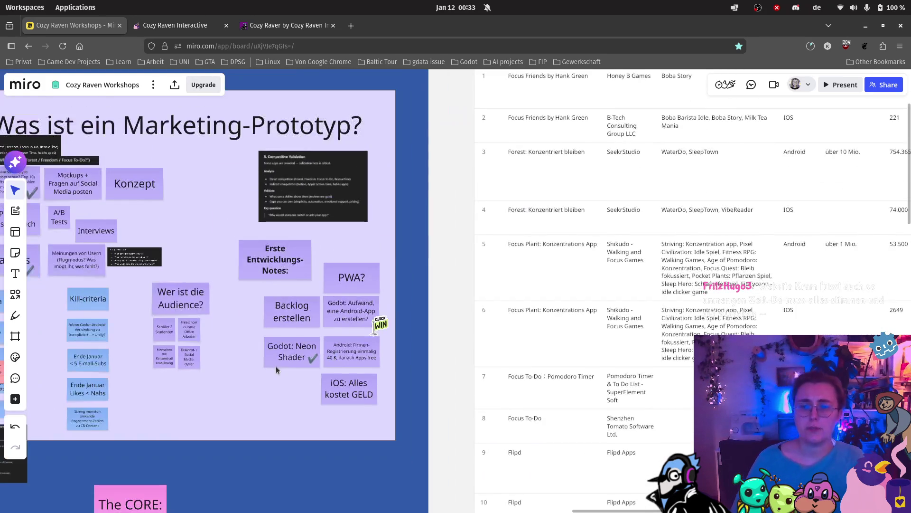
{"action": "scroll", "coordinate": [227, 358], "scroll_direction": "down", "scroll_amount": 1}
{"action": "scroll", "coordinate": [226, 358], "scroll_direction": "down", "scroll_amount": 5}
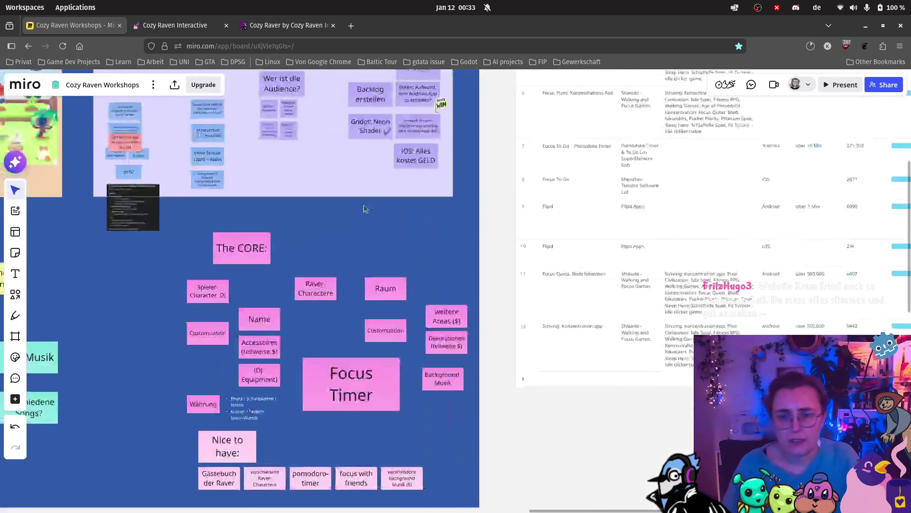
{"action": "scroll", "coordinate": [273, 237], "scroll_direction": "left", "scroll_amount": 4}
{"action": "scroll", "coordinate": [265, 287], "scroll_direction": "down", "scroll_amount": 4}
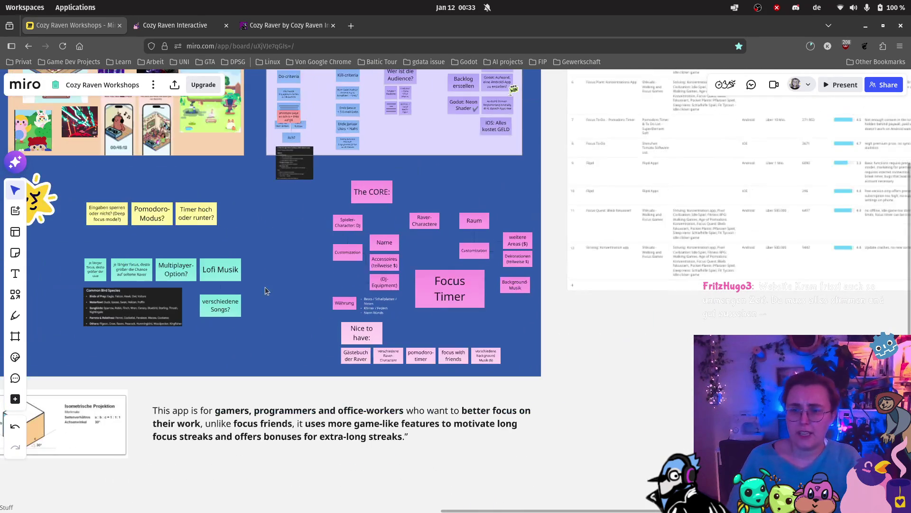
{"action": "mouse_move", "coordinate": [254, 295]}
{"action": "left_mouse_down"}
{"action": "mouse_move", "coordinate": [437, 269]}
{"action": "mouse_move", "coordinate": [450, 276]}
{"action": "left_mouse_up"}
{"action": "scroll", "coordinate": [450, 275], "scroll_direction": "down", "scroll_amount": 1}
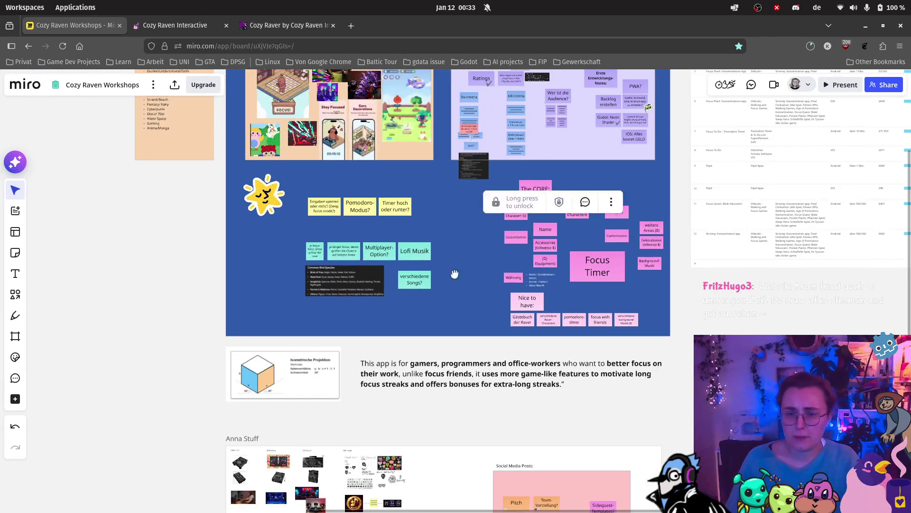
{"action": "scroll", "coordinate": [522, 295], "scroll_direction": "down", "scroll_amount": 5}
{"action": "scroll", "coordinate": [570, 309], "scroll_direction": "up", "scroll_amount": 5}
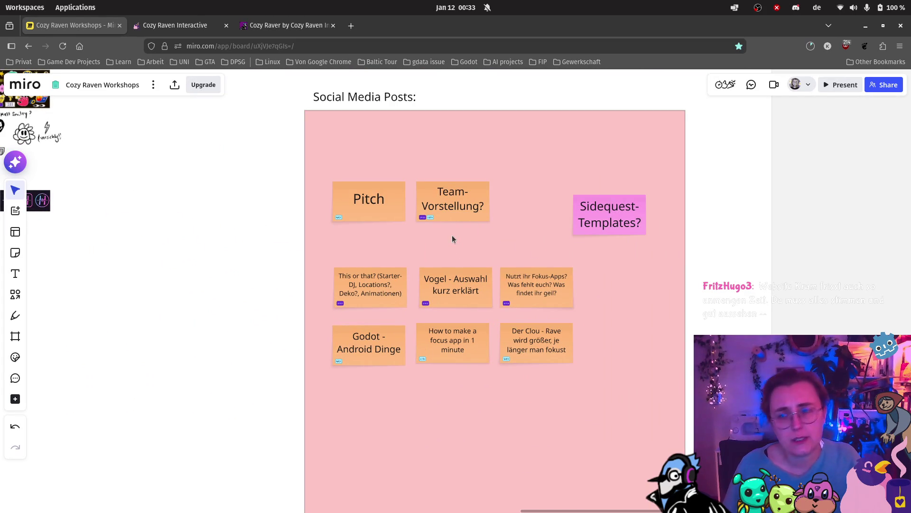
{"action": "scroll", "coordinate": [426, 213], "scroll_direction": "down", "scroll_amount": 5}
{"action": "scroll", "coordinate": [391, 125], "scroll_direction": "up", "scroll_amount": 10}
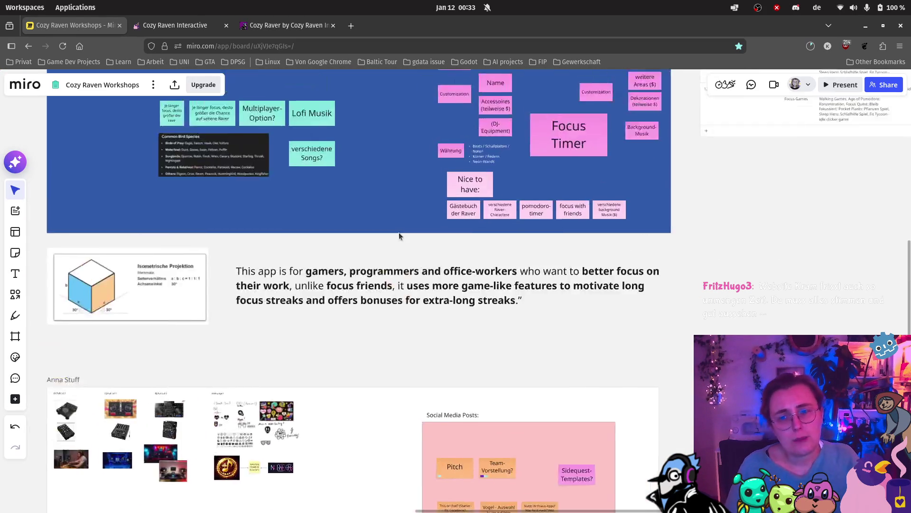
{"action": "scroll", "coordinate": [424, 315], "scroll_direction": "up", "scroll_amount": 10}
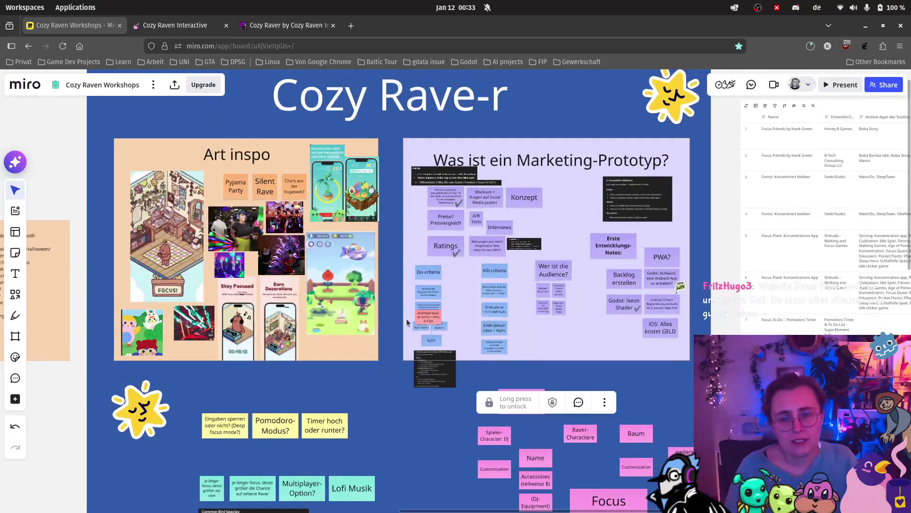
{"action": "left_click_drag", "start_coordinate": [414, 348], "coordinate": [522, 364]}
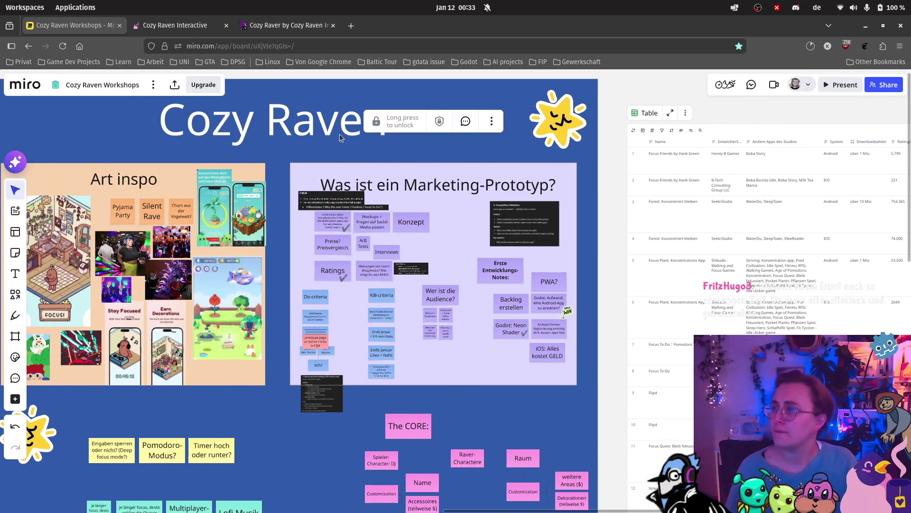
{"action": "mouse_move", "coordinate": [2, 70]}
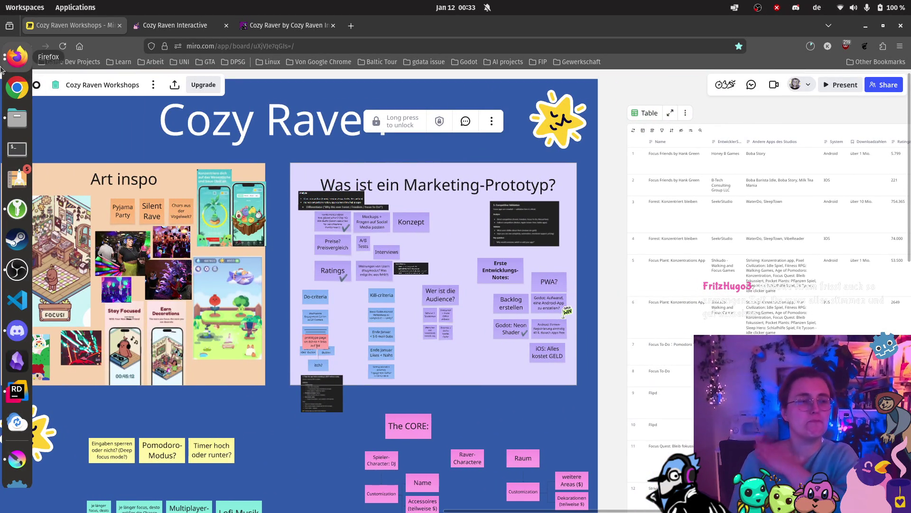